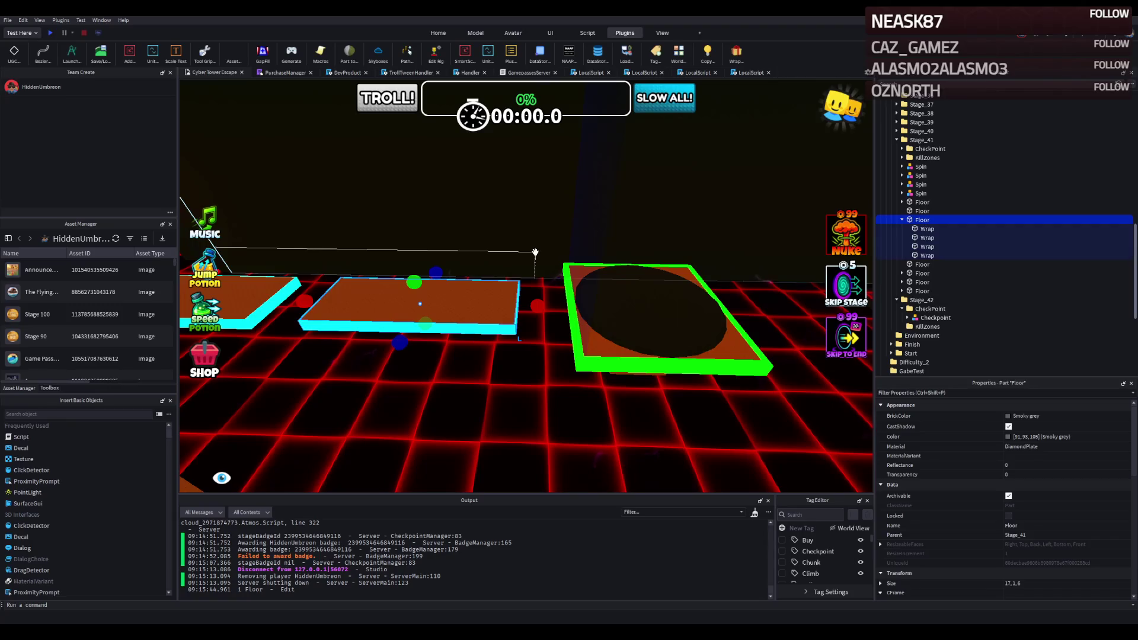
# Step: Fly down to Stage_38's walled corridor and select one of its red ElectricFloor kill strips
pyautogui.press('w')
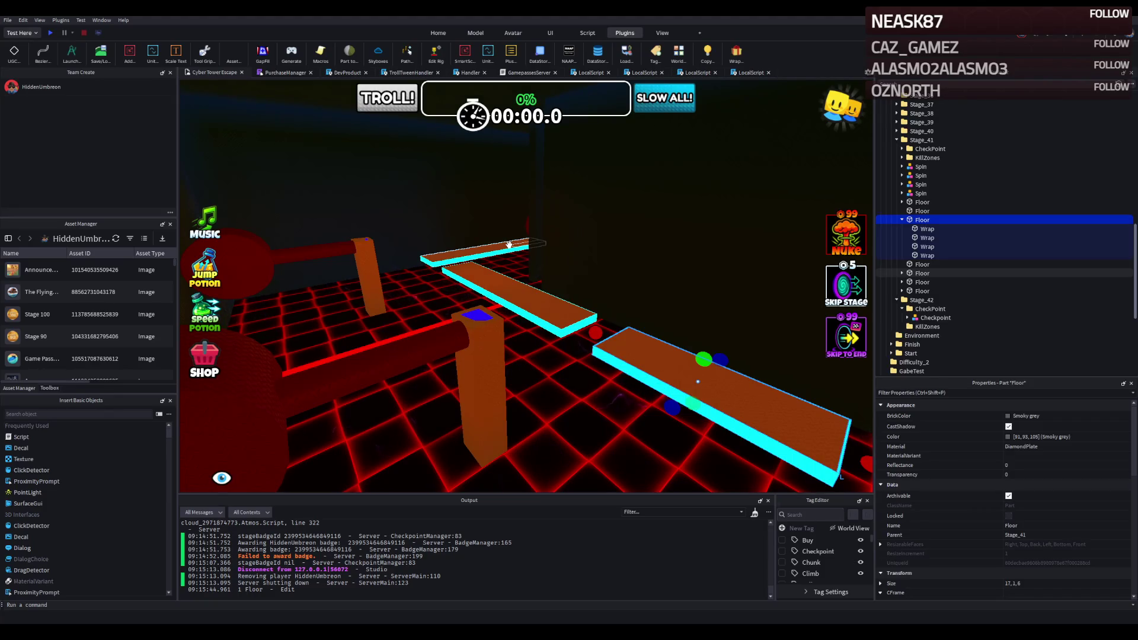
pyautogui.press('w')
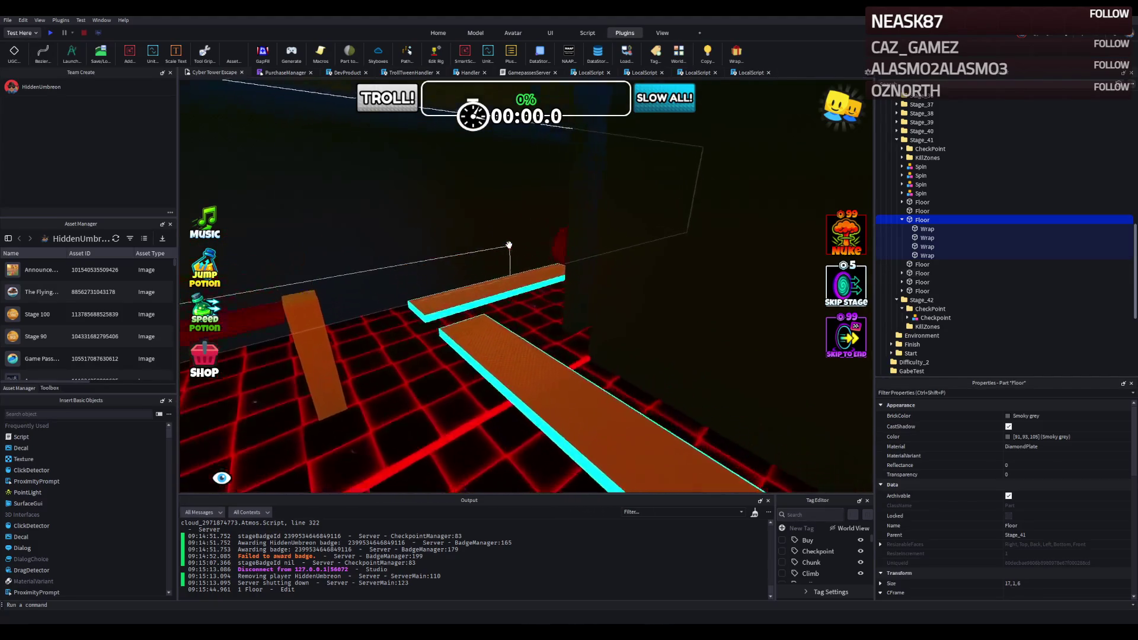
pyautogui.press('w')
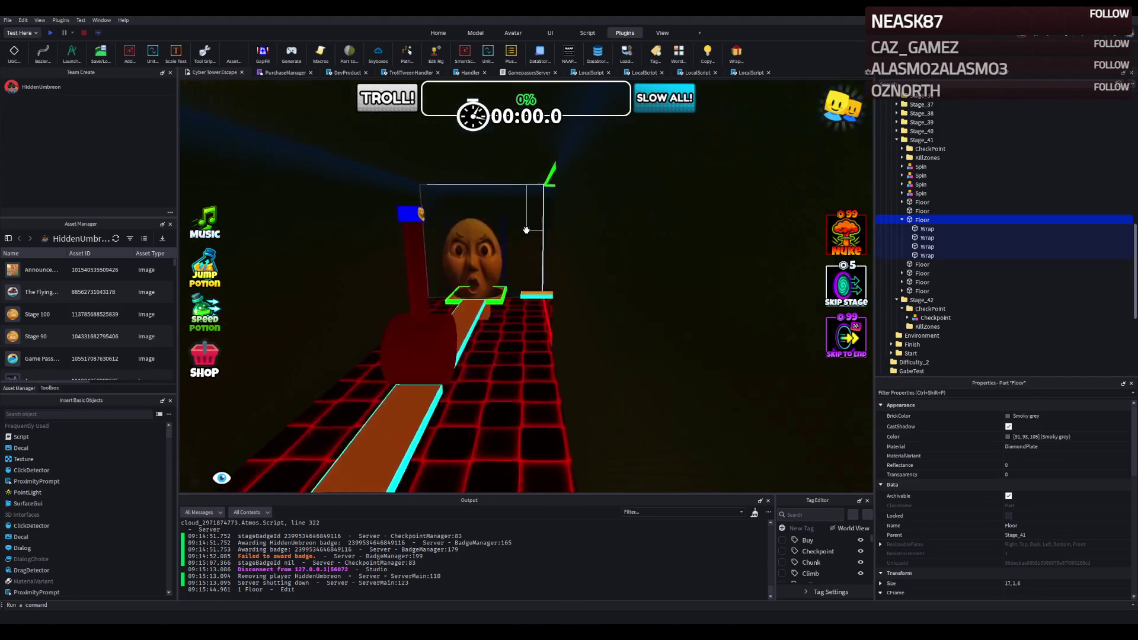
pyautogui.press('a')
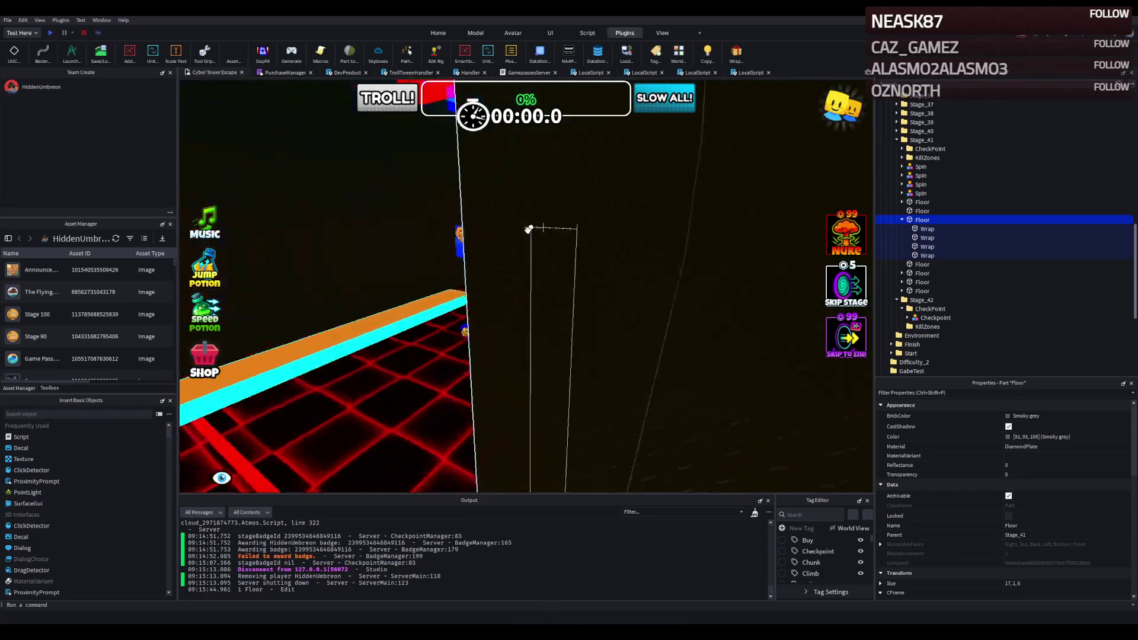
pyautogui.press('w')
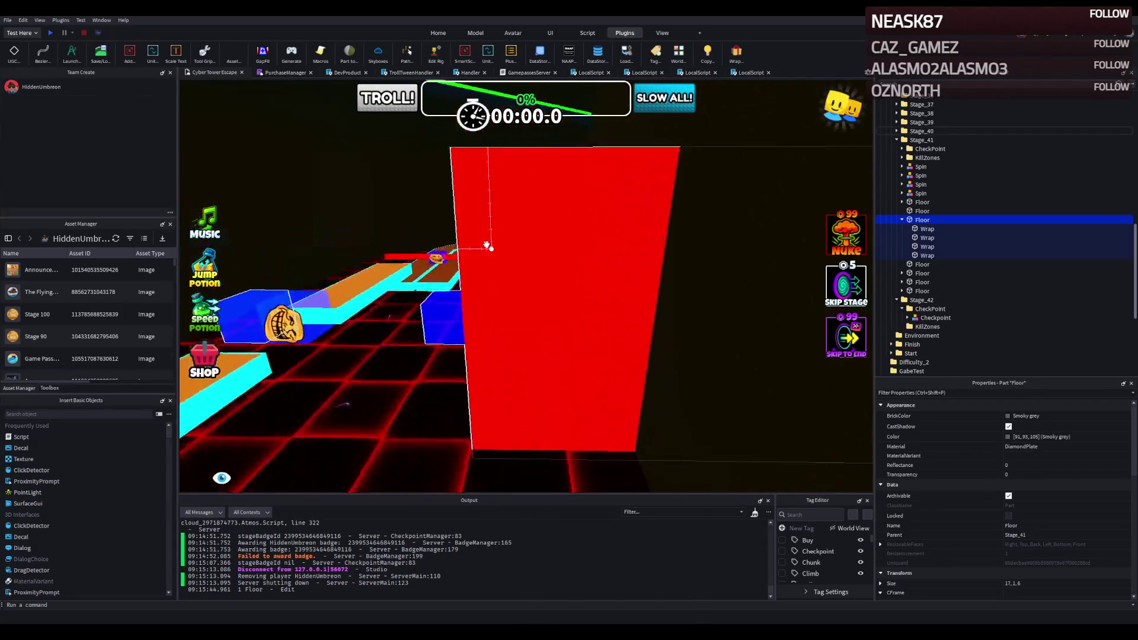
pyautogui.press('w')
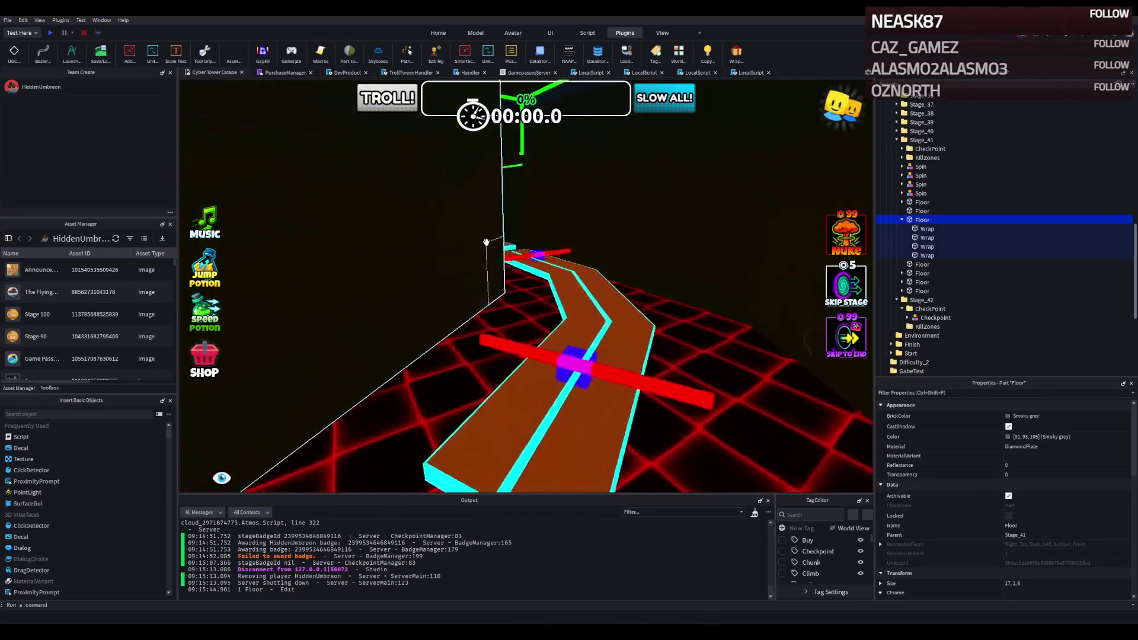
pyautogui.press('w')
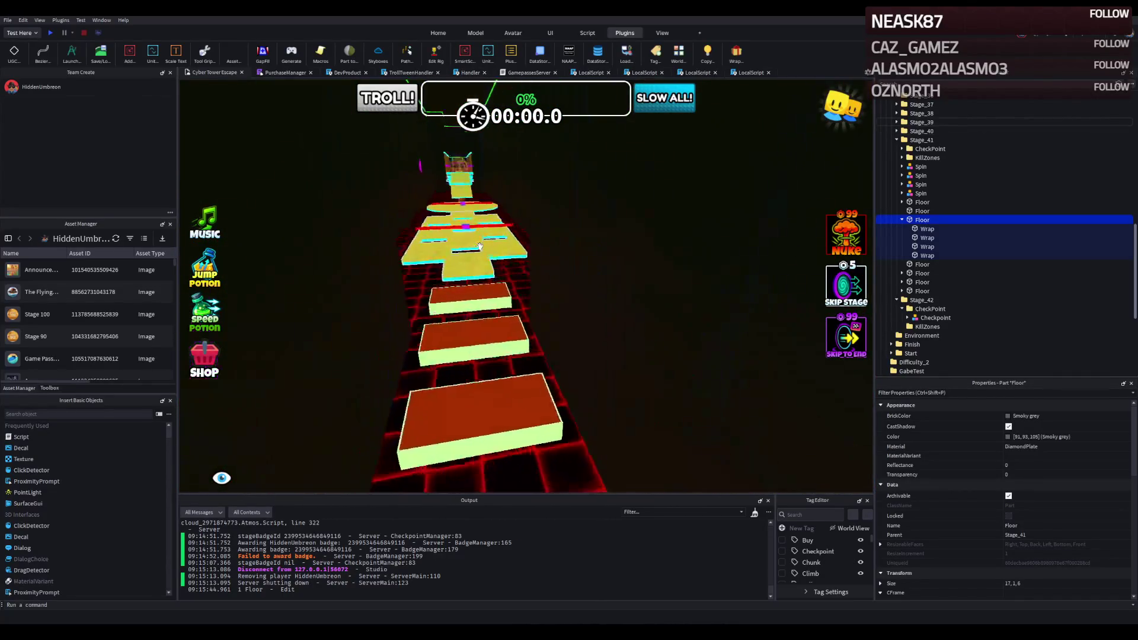
pyautogui.press('w')
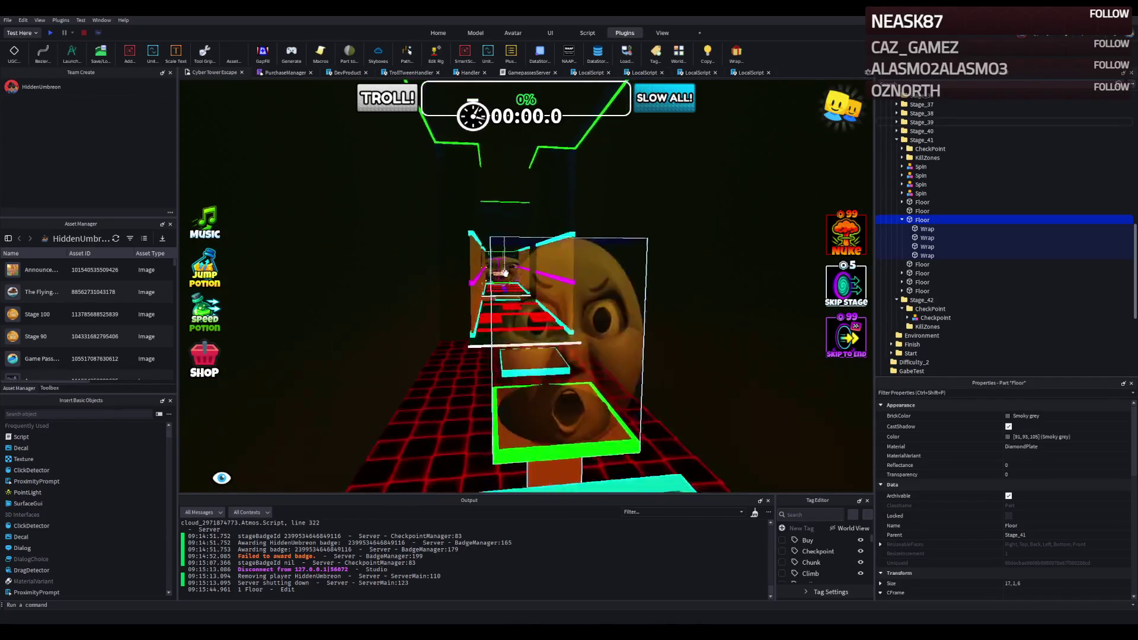
pyautogui.press('w')
pyautogui.click(579, 360)
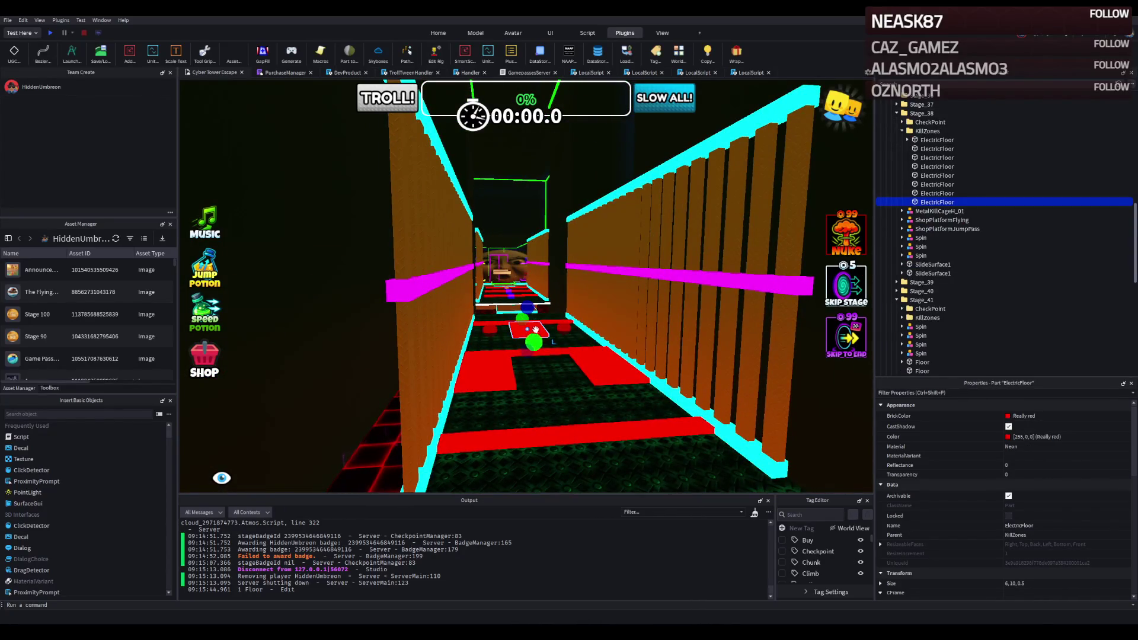
# Step: Move the ElectricFloor onto Stage_41's platforms and parent it under the Stage_41 group
pyautogui.moveTo(579, 360)
pyautogui.mouseDown()
pyautogui.moveTo(521, 362)
pyautogui.moveTo(636, 359)
pyautogui.moveTo(681, 312)
pyautogui.moveTo(584, 318)
pyautogui.moveTo(638, 398)
pyautogui.moveTo(569, 438)
pyautogui.moveTo(475, 463)
pyautogui.mouseUp()
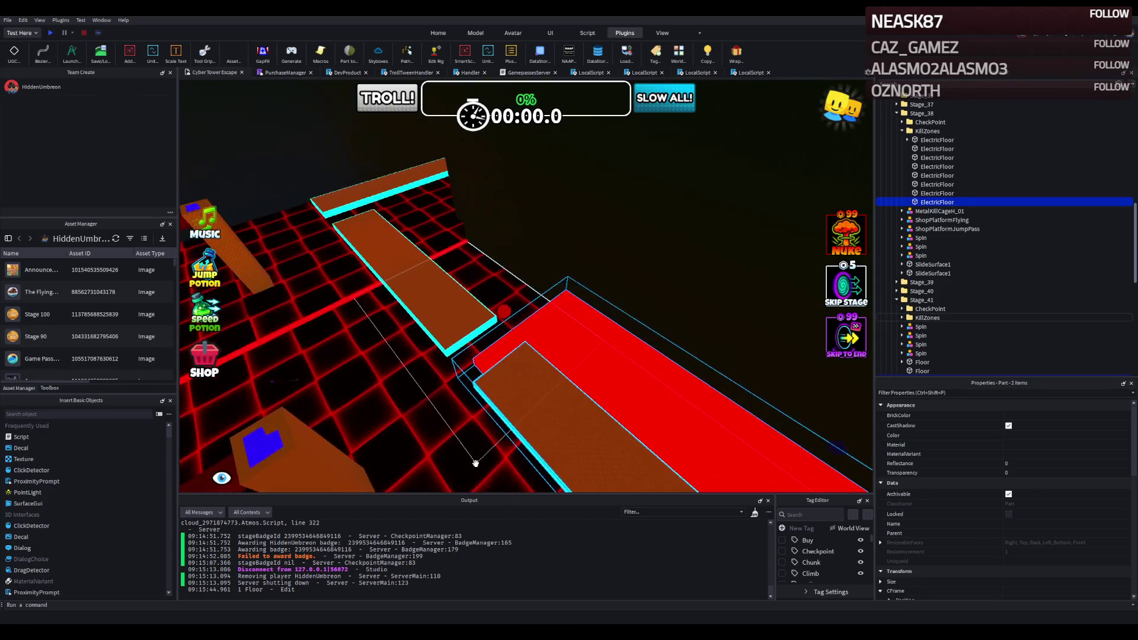
pyautogui.keyDown('ctrl'); pyautogui.click(445, 320); pyautogui.keyUp('ctrl')
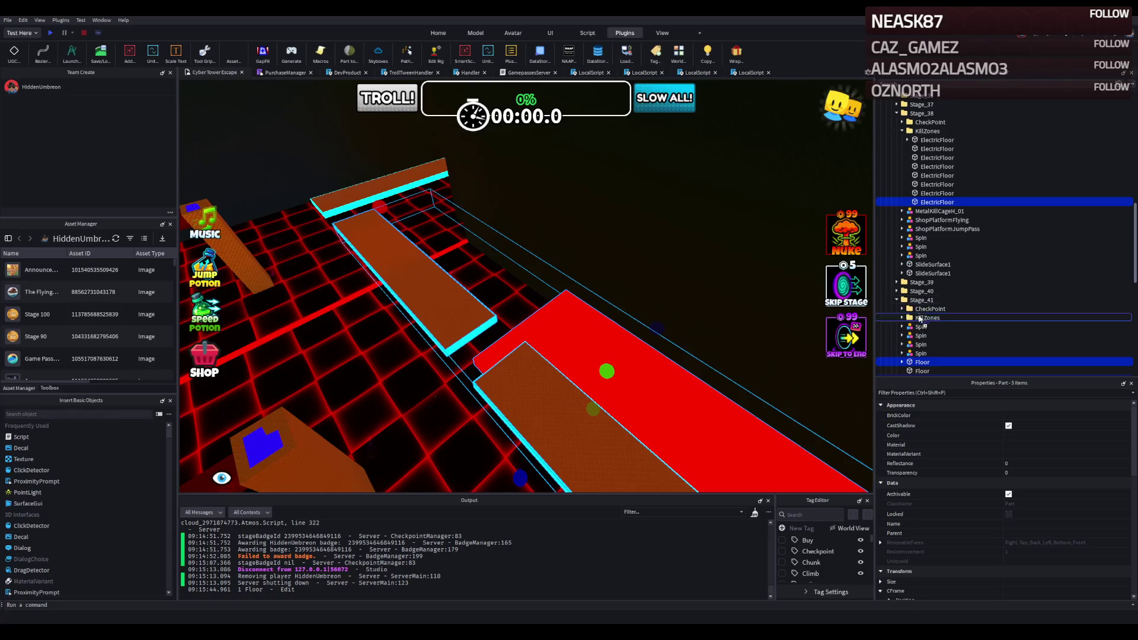
pyautogui.moveTo(919, 319); pyautogui.dragTo(921, 300)
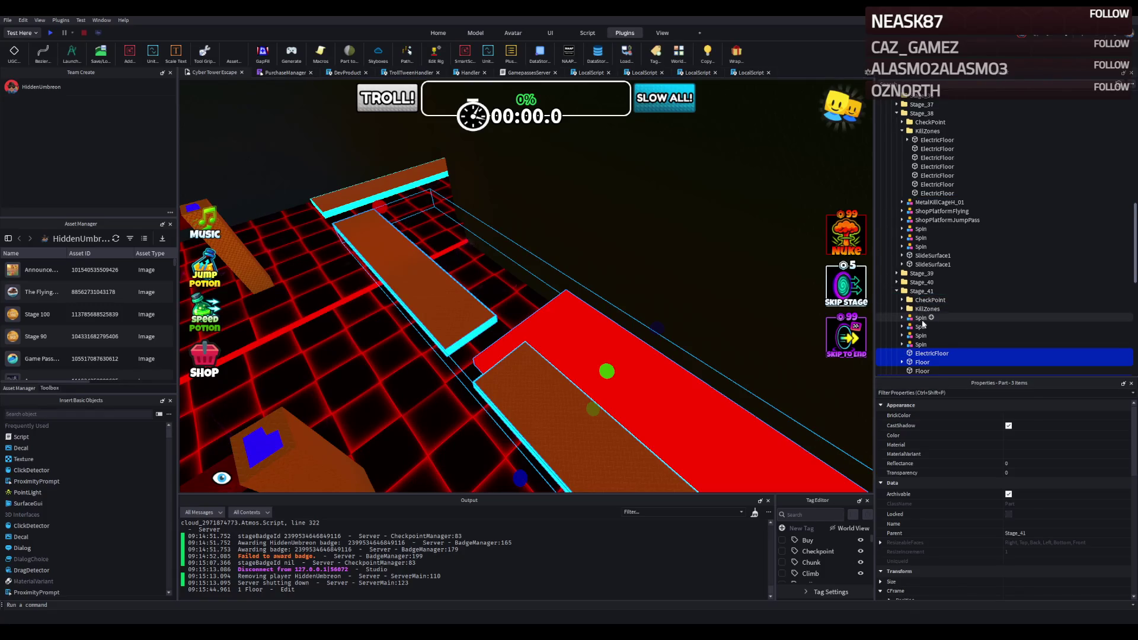
pyautogui.click(923, 327)
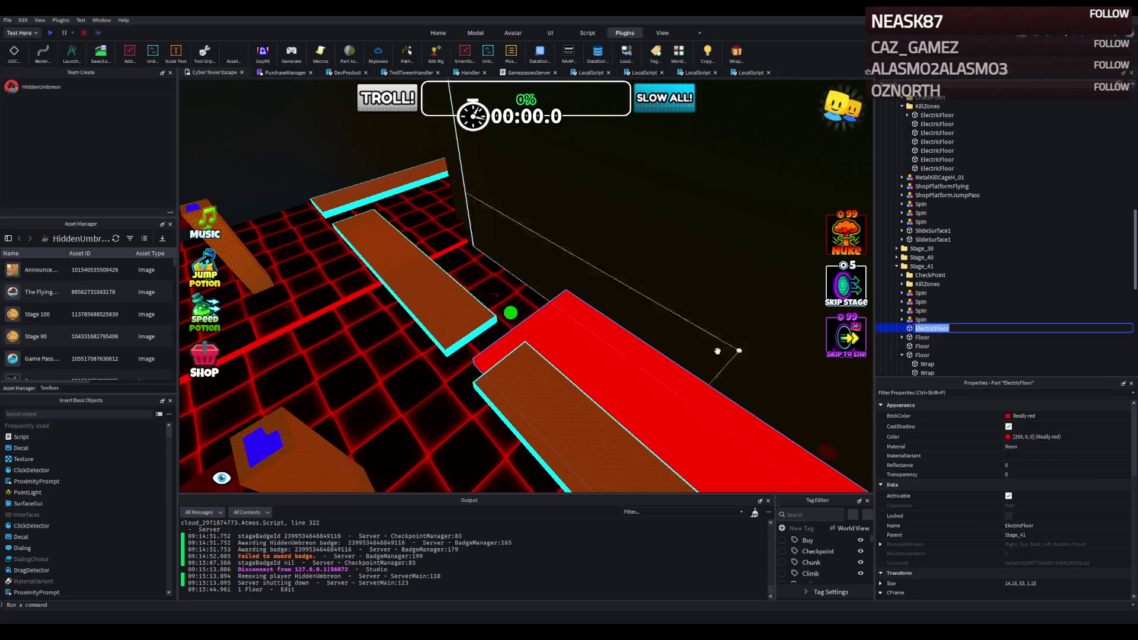
# Step: Shorten the red ElectricFloor strip with its scale handle
pyautogui.scroll(-5, 749, 350)
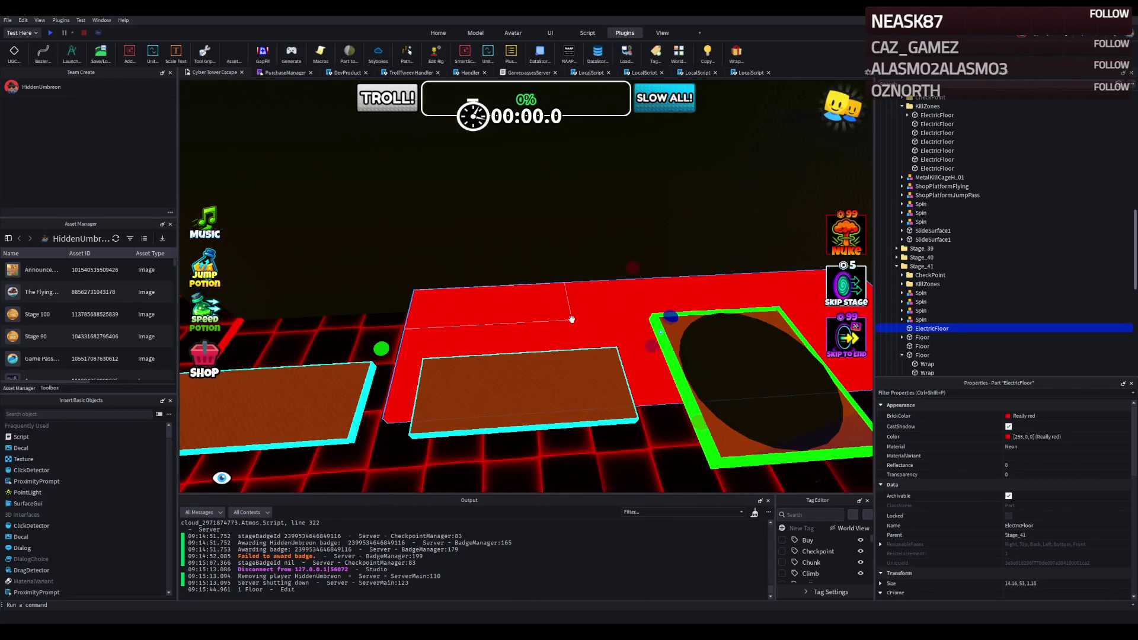
pyautogui.scroll(3, 571, 319)
pyautogui.scroll(4, 556, 363)
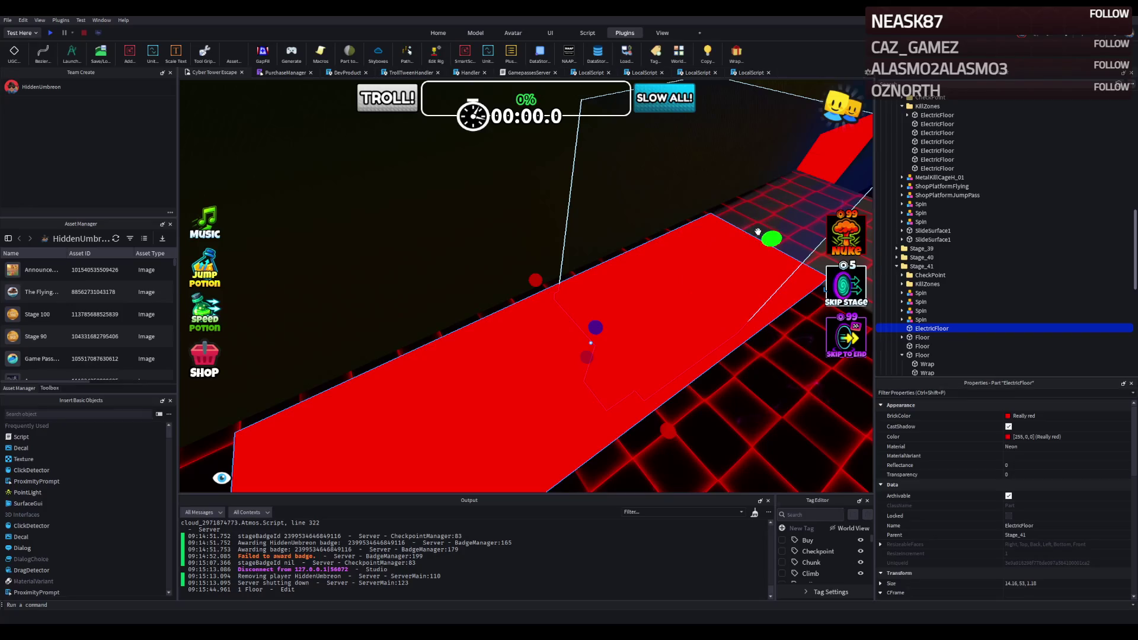
pyautogui.moveTo(762, 233); pyautogui.dragTo(528, 344)
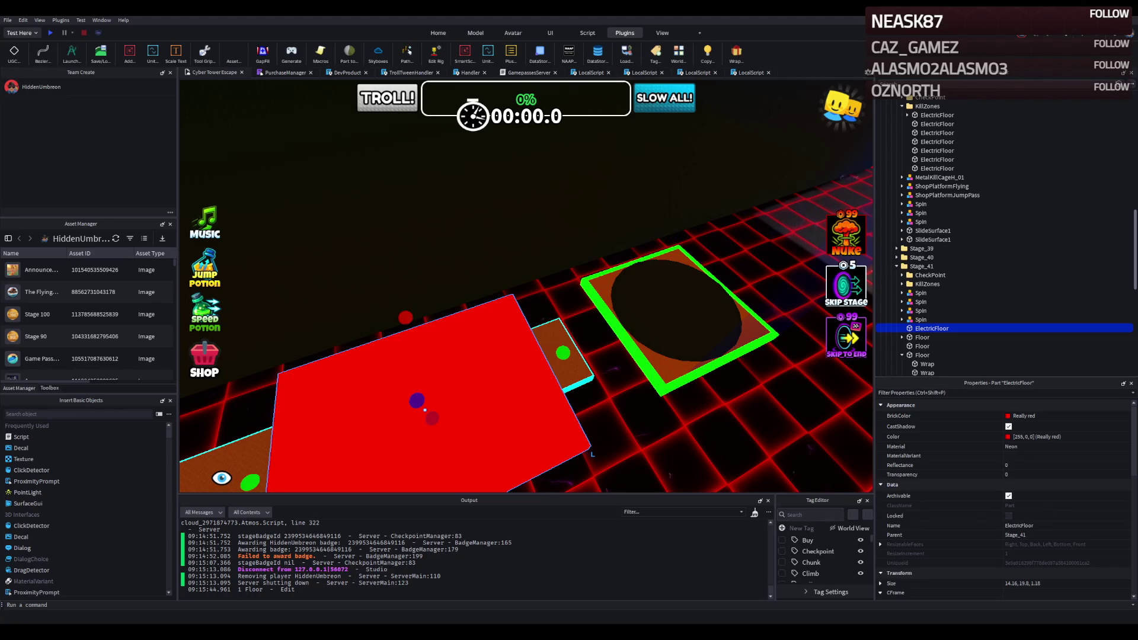
# Step: Shrink the ElectricFloor into a thin bar lying across Stage_41's middle brown platform
pyautogui.scroll(5, 434, 369)
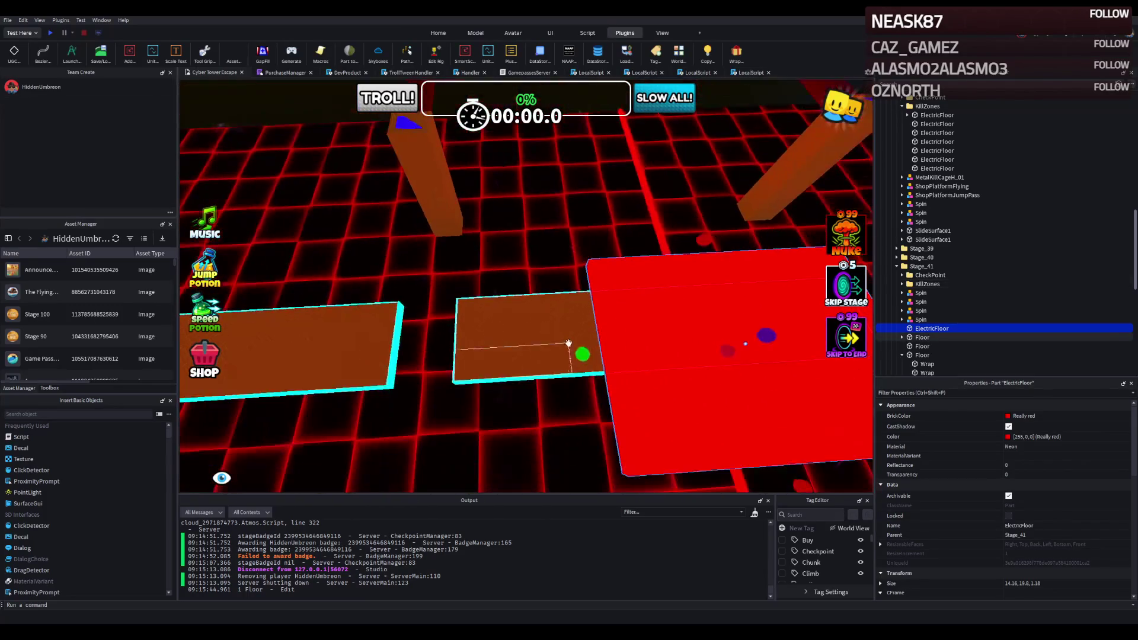
pyautogui.moveTo(582, 350)
pyautogui.mouseDown()
pyautogui.moveTo(531, 361)
pyautogui.moveTo(544, 333)
pyautogui.moveTo(347, 342)
pyautogui.mouseUp()
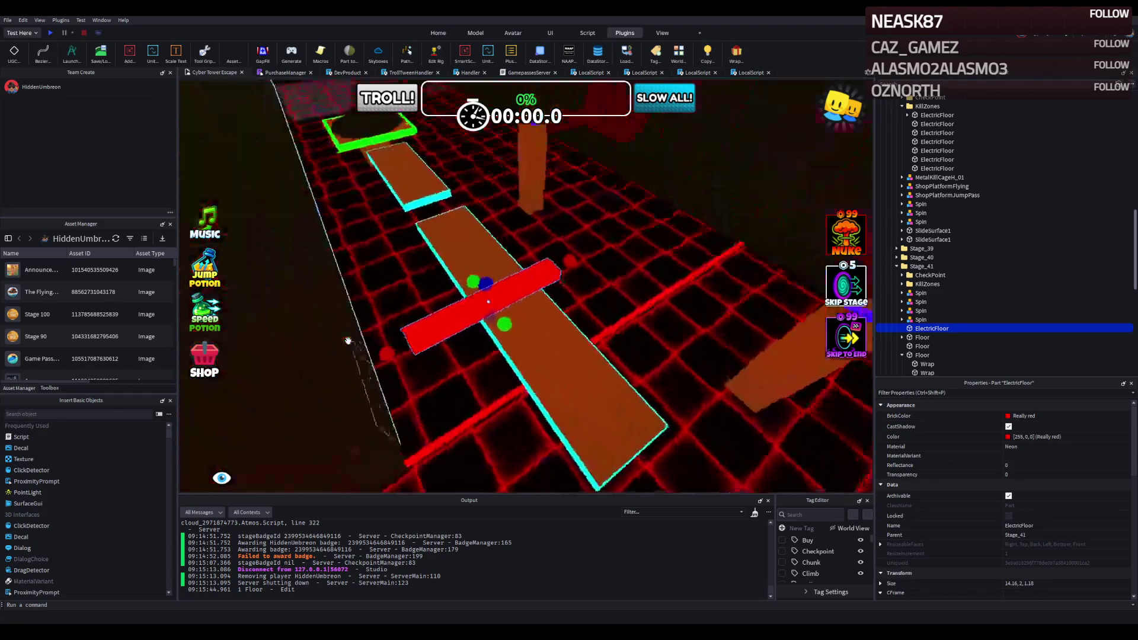
# Step: Thin the red strip and trim it to about 6 studs, spanning the brown platform's width
pyautogui.press('w')
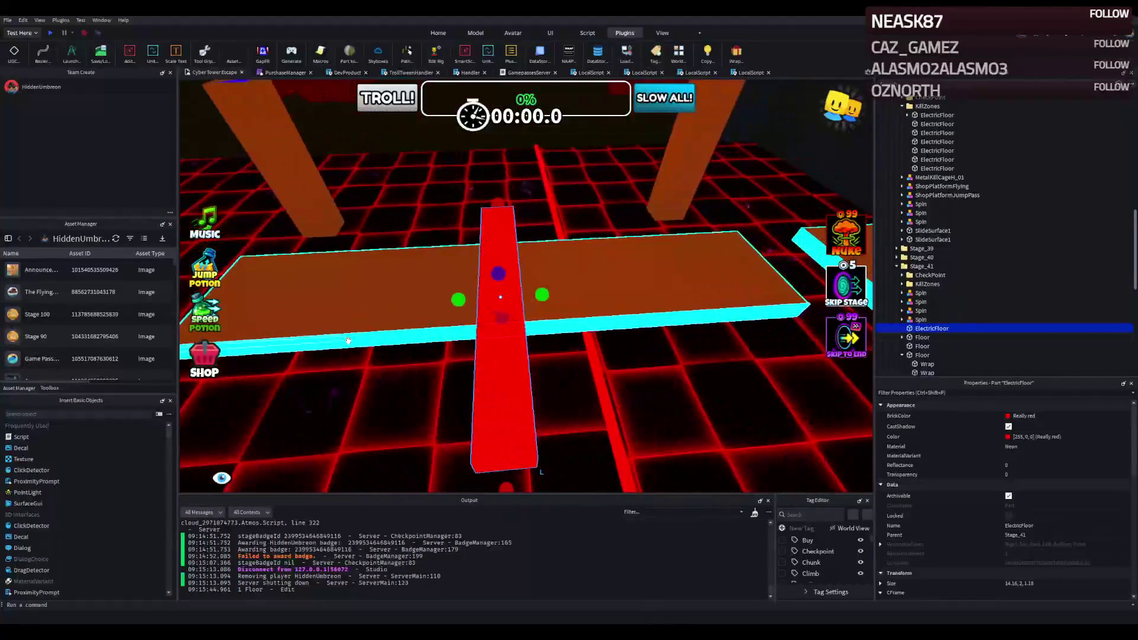
pyautogui.moveTo(454, 295); pyautogui.dragTo(450, 296)
pyautogui.scroll(5, 450, 297)
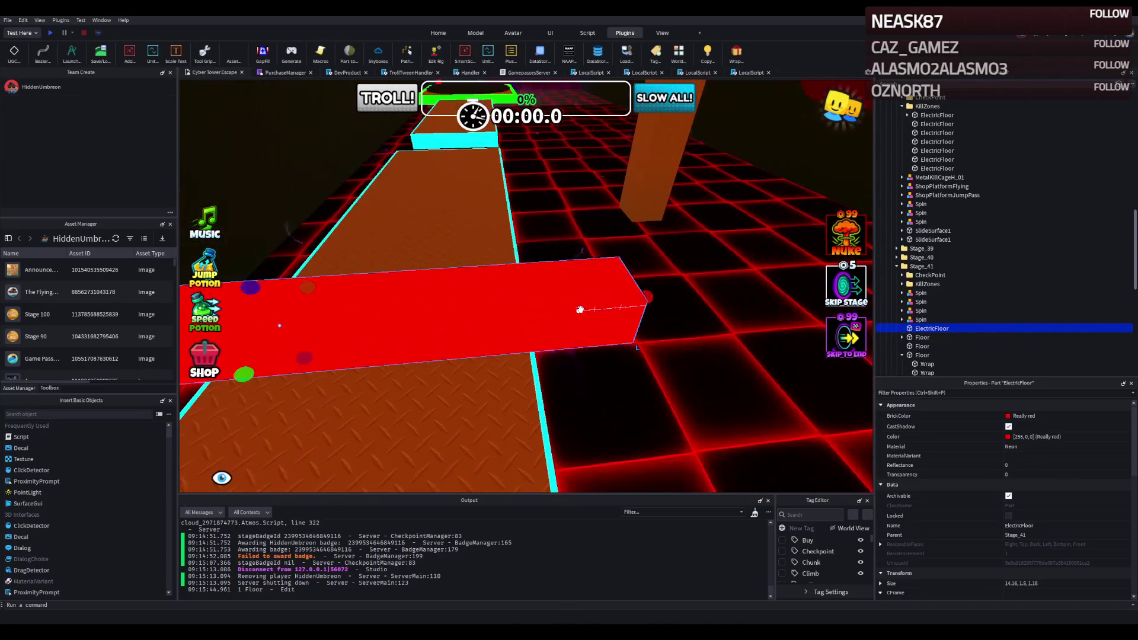
pyautogui.moveTo(580, 309)
pyautogui.mouseDown()
pyautogui.moveTo(541, 312)
pyautogui.moveTo(534, 356)
pyautogui.moveTo(538, 348)
pyautogui.moveTo(474, 355)
pyautogui.moveTo(471, 316)
pyautogui.mouseUp()
pyautogui.moveTo(501, 358); pyautogui.dragTo(502, 359)
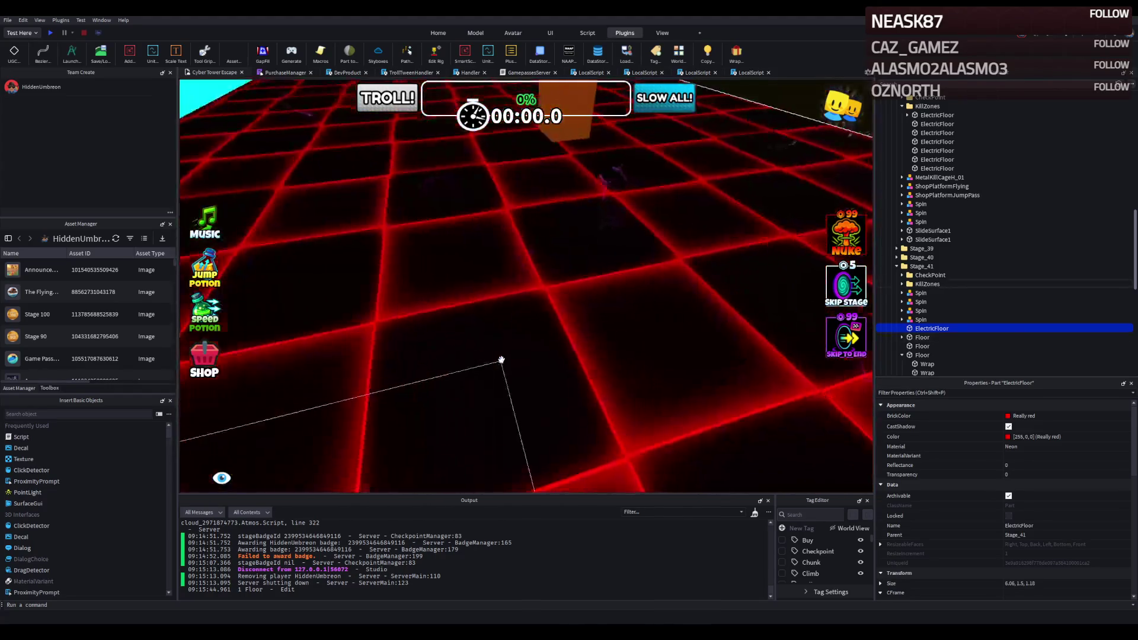
pyautogui.moveTo(557, 250); pyautogui.dragTo(553, 250)
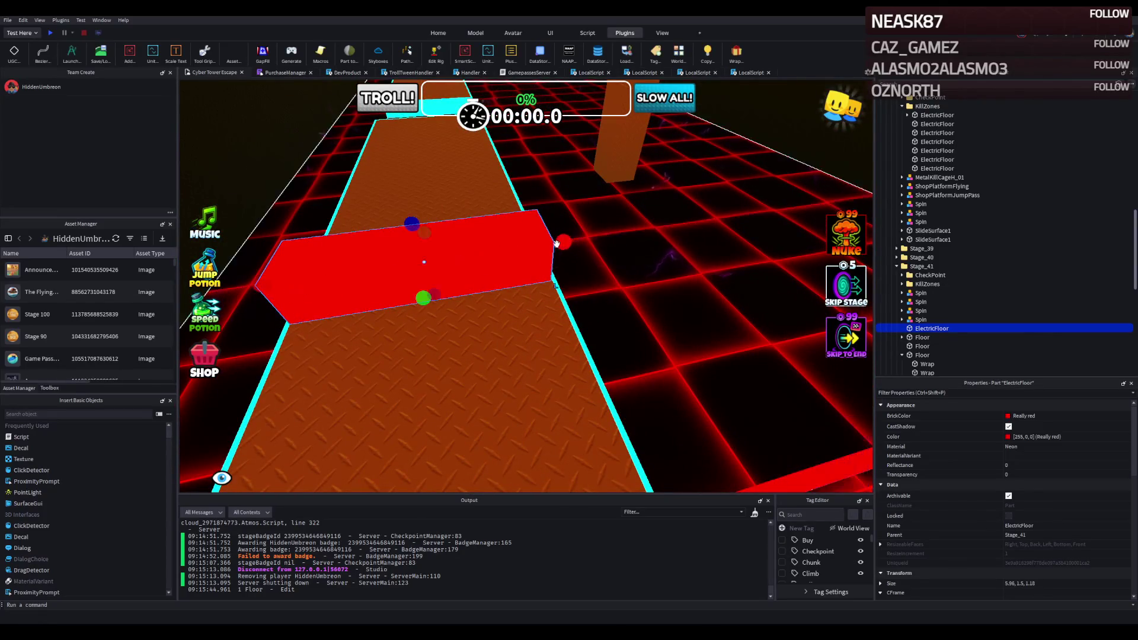
# Step: Set the ElectricFloor's Size to exactly 6, 1.5, 1 in Properties
pyautogui.click(1011, 584)
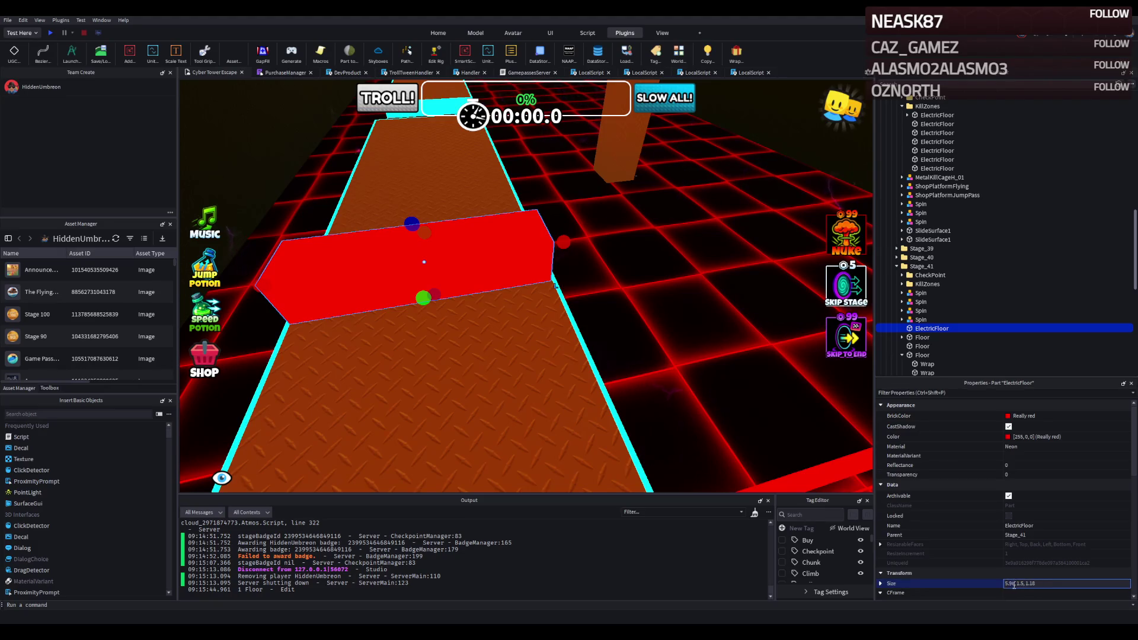
pyautogui.press('BackSpace')
pyautogui.press('BackSpace')
pyautogui.press('BackSpace')
pyautogui.write('6')
pyautogui.press('Return')
pyautogui.scroll(2, 601, 267)
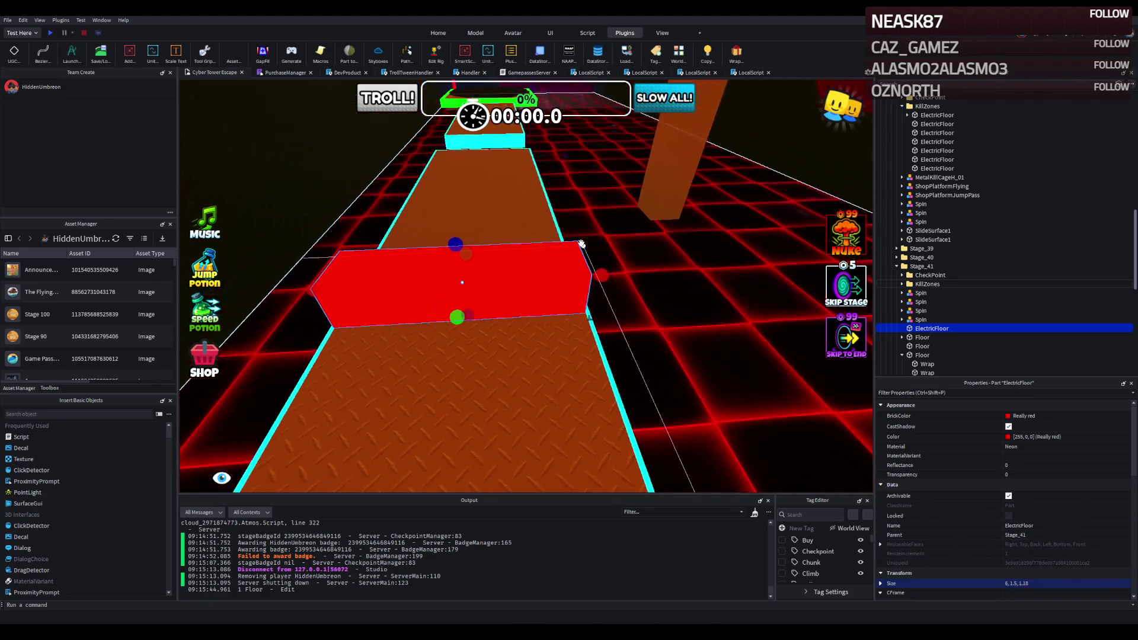
pyautogui.scroll(5, 582, 244)
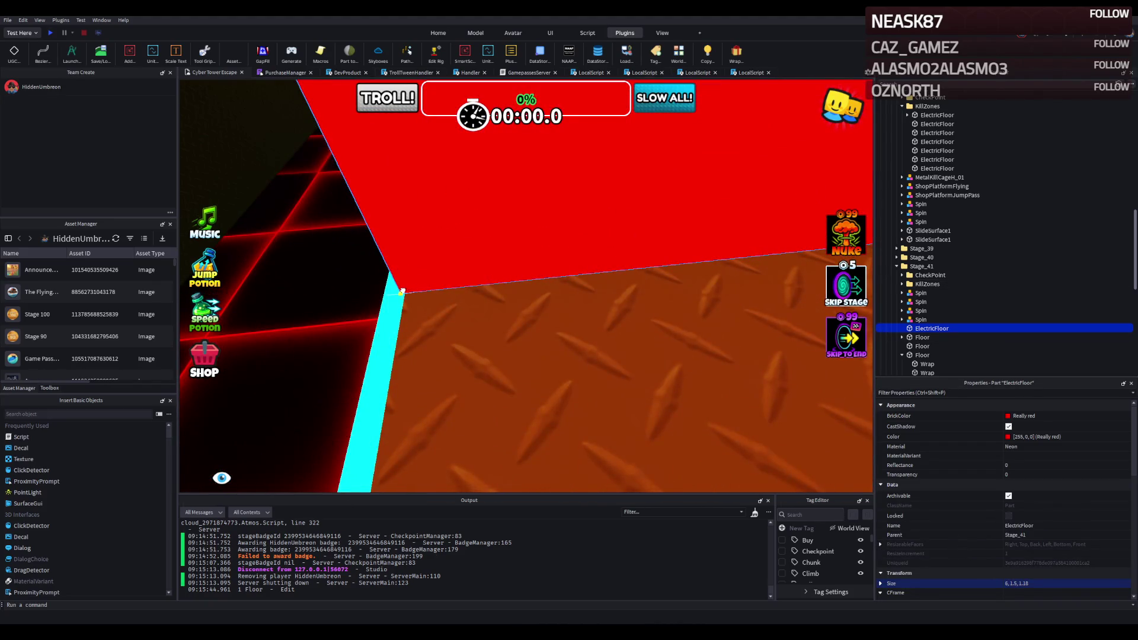
pyautogui.scroll(-10, 402, 292)
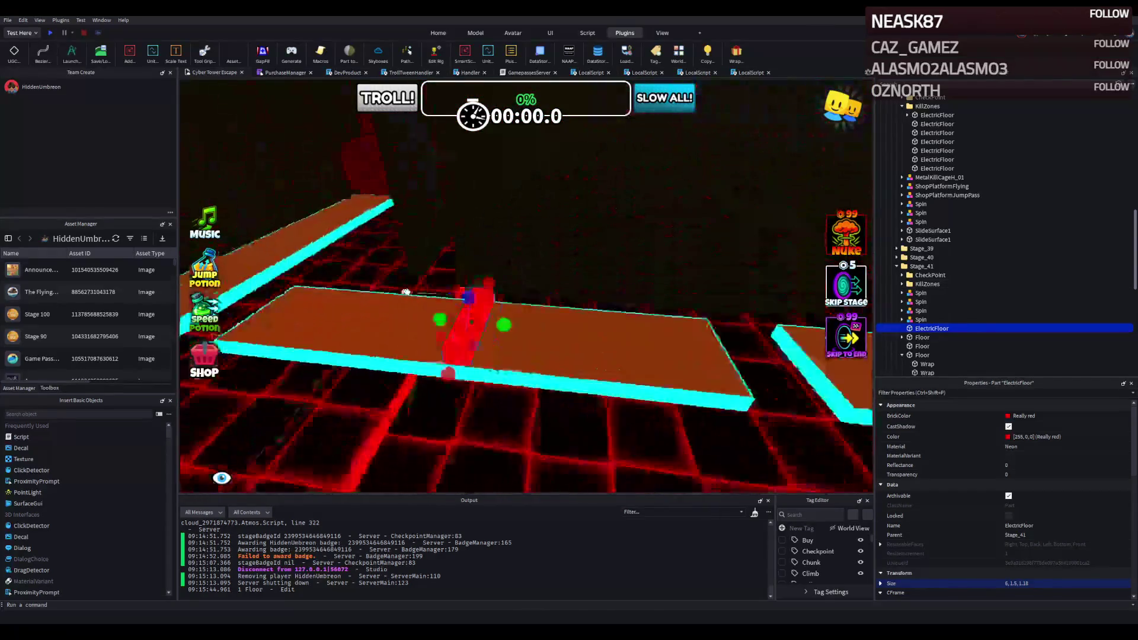
pyautogui.moveTo(517, 295)
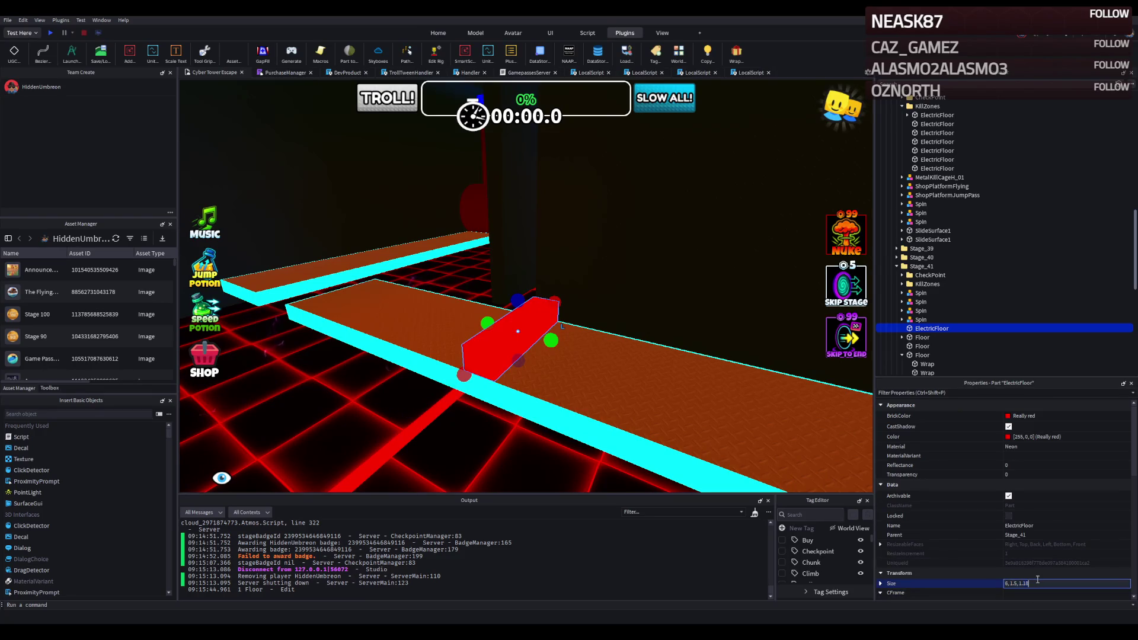
pyautogui.press('Return')
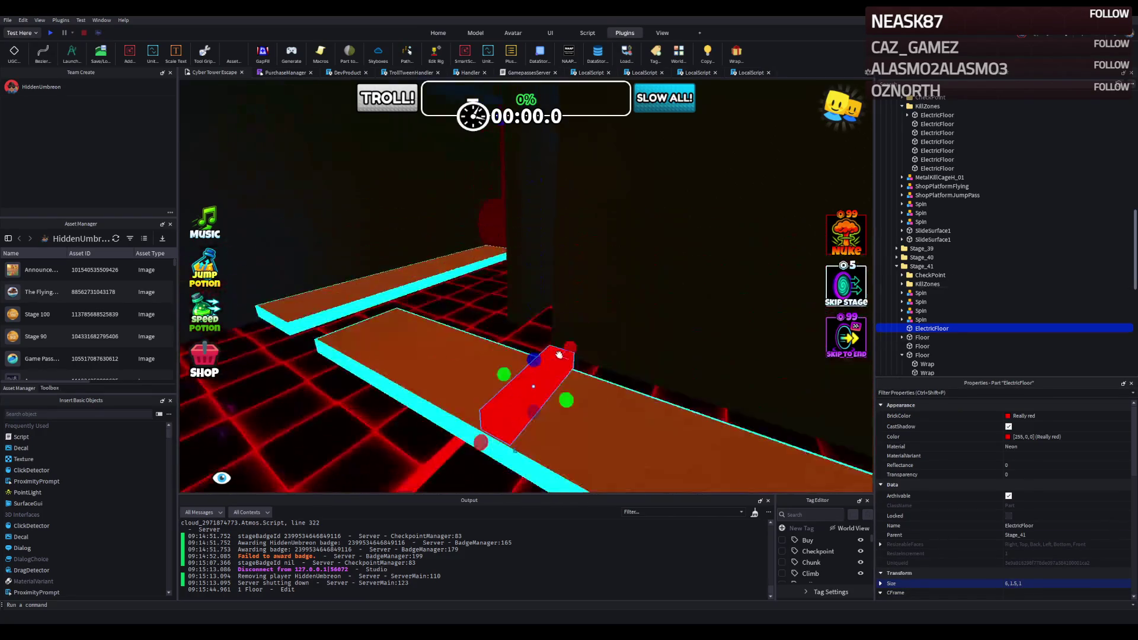
pyautogui.scroll(5, 554, 353)
pyautogui.scroll(-4, 533, 346)
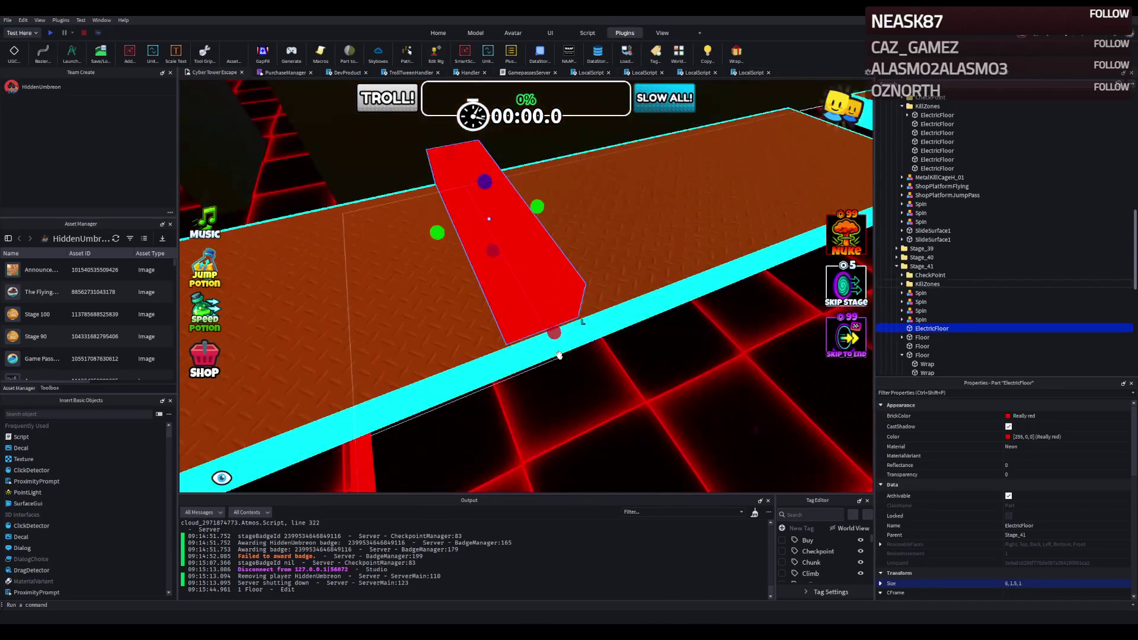
# Step: Duplicate the 6×1.5×1 kill strip and move the copy toward another brown platform
pyautogui.hotkey('ctrl', '1')
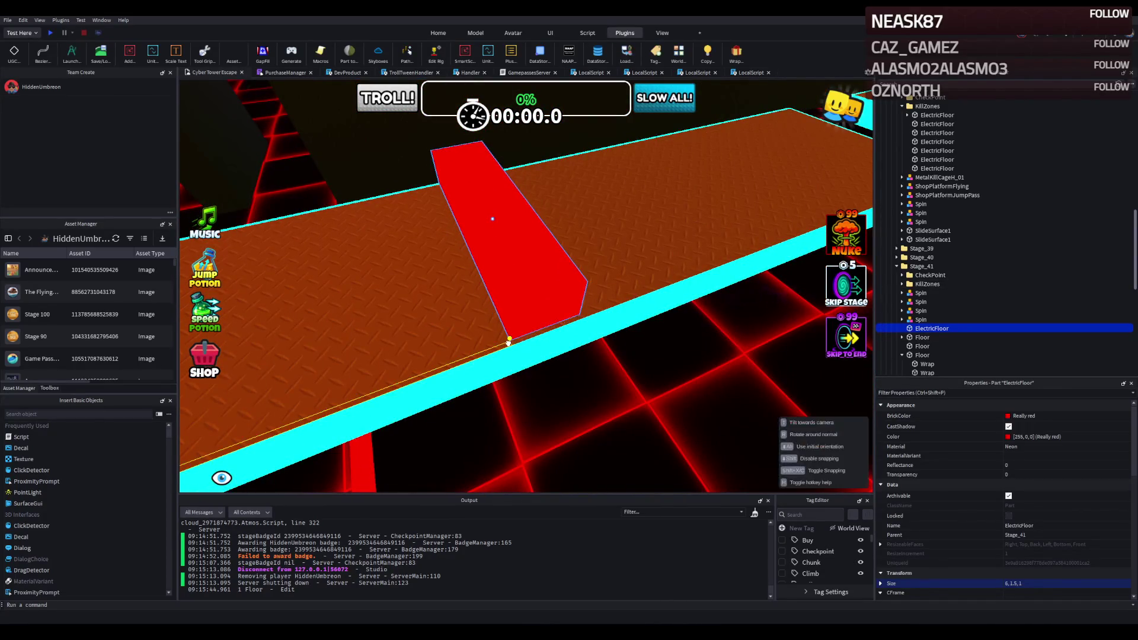
pyautogui.hotkey('ctrl', '4')
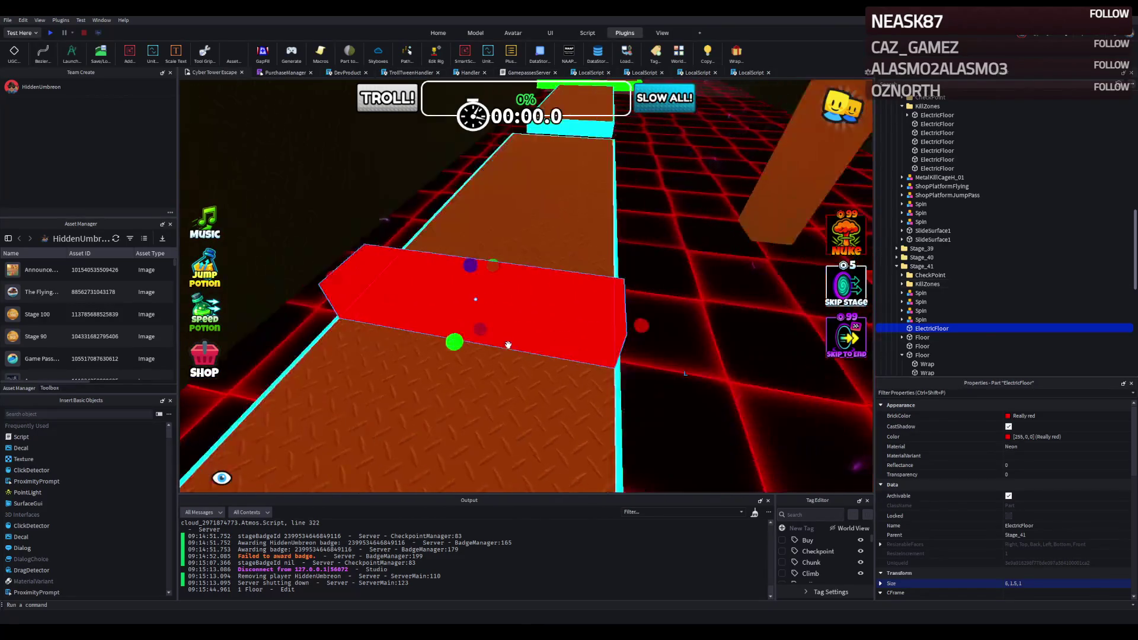
pyautogui.scroll(-4, 510, 344)
pyautogui.hotkey('ctrl', 'd')
pyautogui.moveTo(522, 323)
pyautogui.mouseDown()
pyautogui.moveTo(401, 312)
pyautogui.moveTo(526, 371)
pyautogui.mouseUp()
# Step: Slide the kill strip along the platform's X axis, then duplicate it further along the path
pyautogui.press('f')
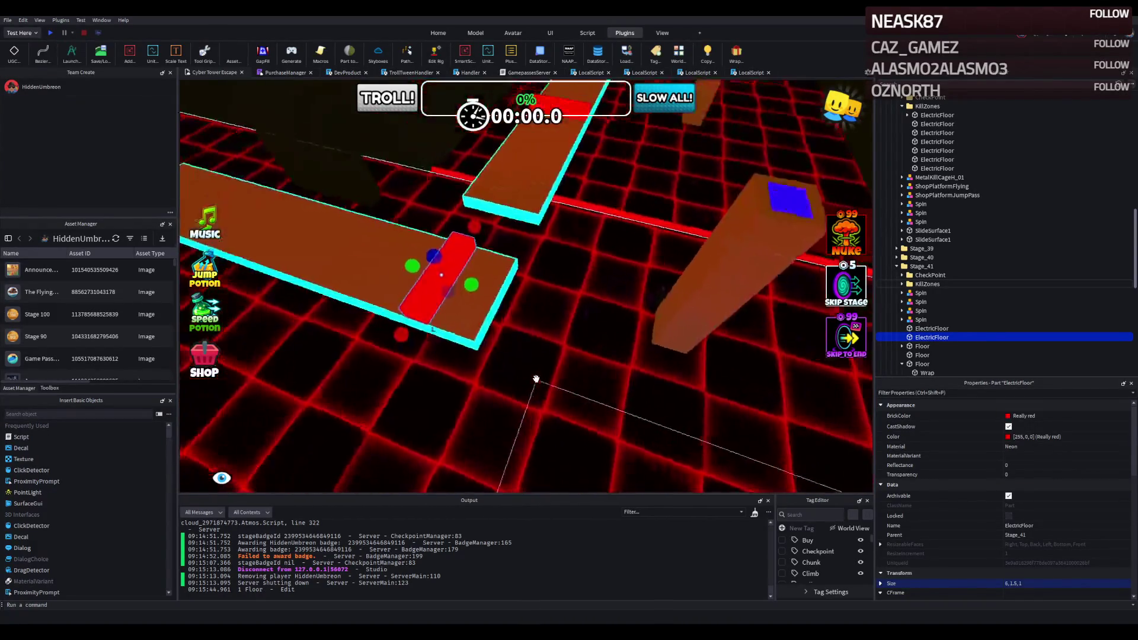
pyautogui.moveTo(508, 320)
pyautogui.mouseDown()
pyautogui.moveTo(495, 385)
pyautogui.moveTo(495, 310)
pyautogui.mouseUp()
pyautogui.press('f')
pyautogui.moveTo(629, 276)
pyautogui.mouseDown()
pyautogui.moveTo(656, 277)
pyautogui.moveTo(655, 328)
pyautogui.moveTo(712, 140)
pyautogui.moveTo(661, 264)
pyautogui.moveTo(588, 288)
pyautogui.mouseUp()
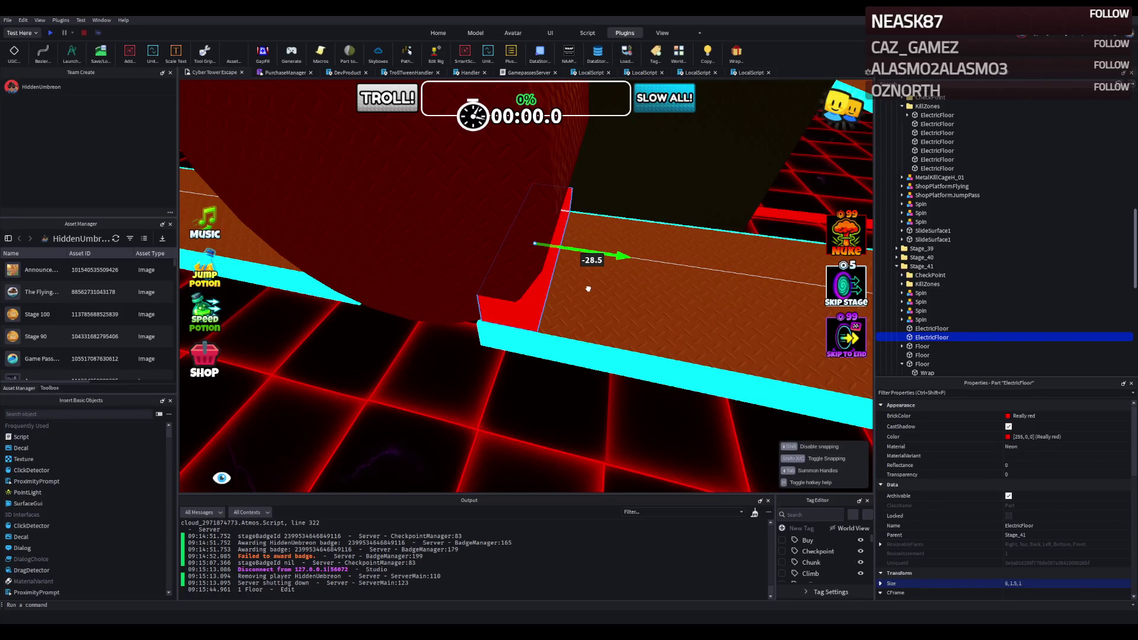
pyautogui.moveTo(588, 288)
pyautogui.mouseDown()
pyautogui.moveTo(602, 304)
pyautogui.moveTo(582, 308)
pyautogui.mouseUp()
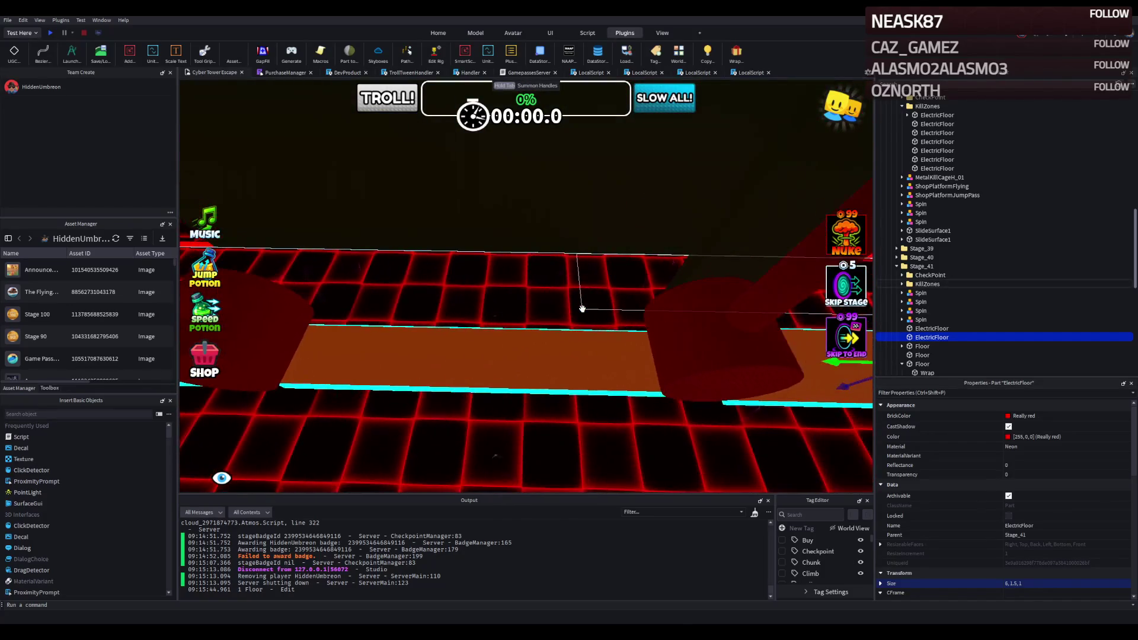
pyautogui.hotkey('ctrl', 'd')
pyautogui.moveTo(706, 242)
pyautogui.mouseDown()
pyautogui.moveTo(718, 209)
pyautogui.moveTo(691, 223)
pyautogui.moveTo(668, 181)
pyautogui.moveTo(584, 261)
pyautogui.moveTo(470, 271)
pyautogui.moveTo(413, 355)
pyautogui.moveTo(457, 328)
pyautogui.moveTo(466, 267)
pyautogui.moveTo(482, 257)
pyautogui.moveTo(520, 249)
pyautogui.moveTo(571, 359)
pyautogui.moveTo(458, 380)
pyautogui.mouseUp()
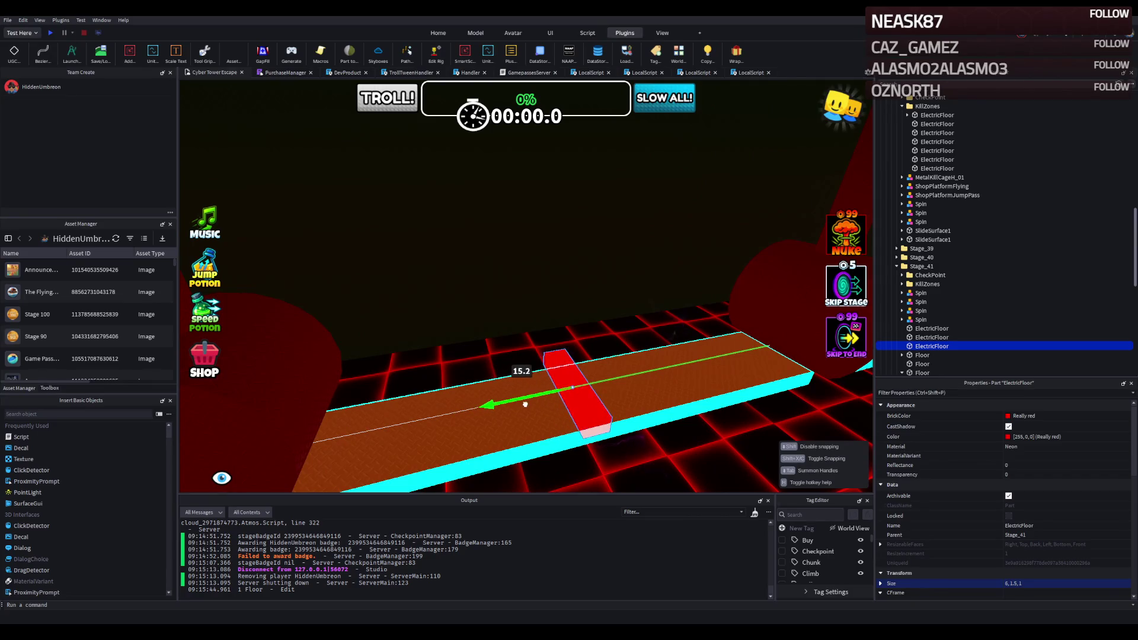
# Step: Duplicate the kill strip again and slide the copy up to the green-edged platform
pyautogui.moveTo(545, 405); pyautogui.dragTo(545, 402)
pyautogui.hotkey('ctrl', 'd')
pyautogui.moveTo(291, 301)
pyautogui.mouseDown()
pyautogui.moveTo(381, 255)
pyautogui.moveTo(413, 307)
pyautogui.moveTo(355, 313)
pyautogui.moveTo(379, 285)
pyautogui.moveTo(570, 294)
pyautogui.mouseUp()
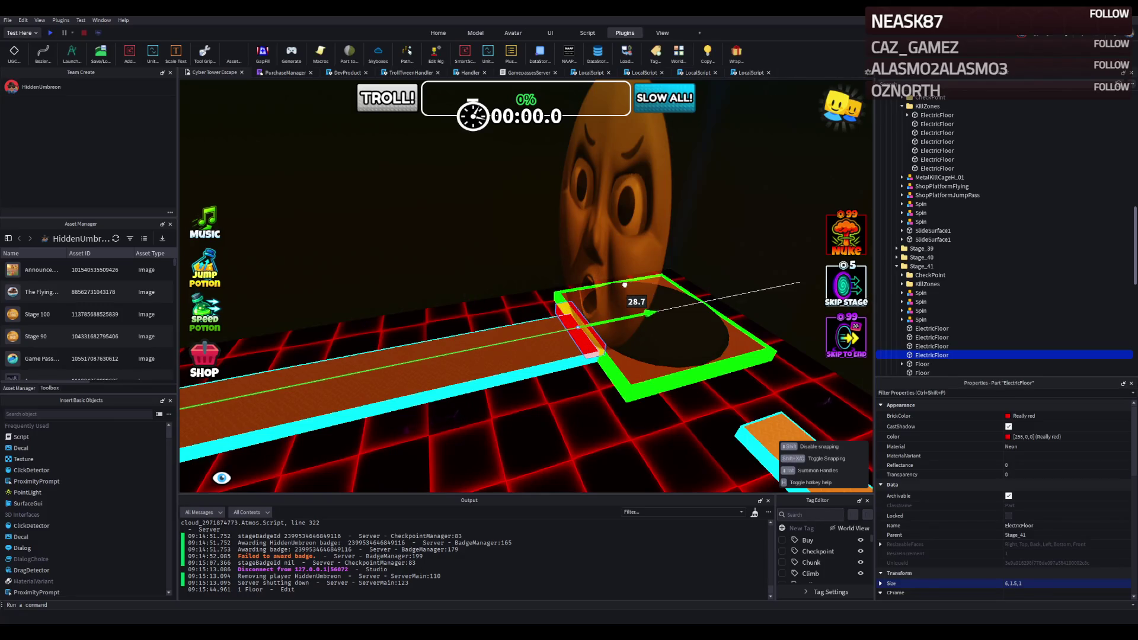
pyautogui.press('q')
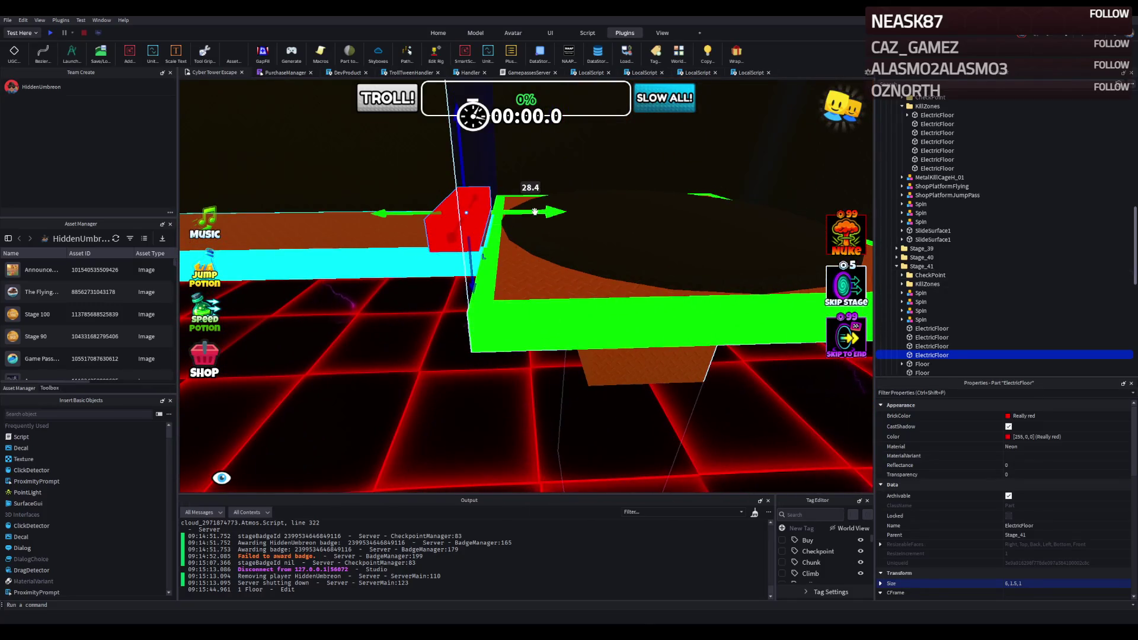
pyautogui.moveTo(535, 211); pyautogui.dragTo(493, 273)
pyautogui.hotkey('ctrl', '3')
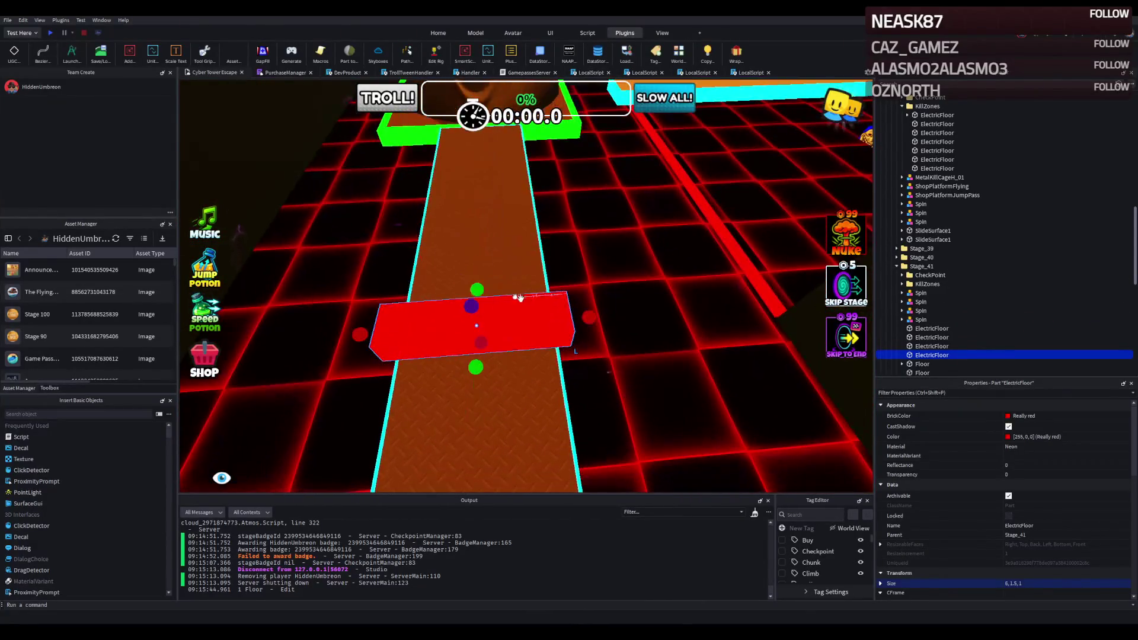
# Step: Select and focus on the newest kill strip to narrow it to 5, 1.5, 1
pyautogui.moveTo(575, 319); pyautogui.dragTo(577, 286)
pyautogui.click(577, 319)
pyautogui.press('f')
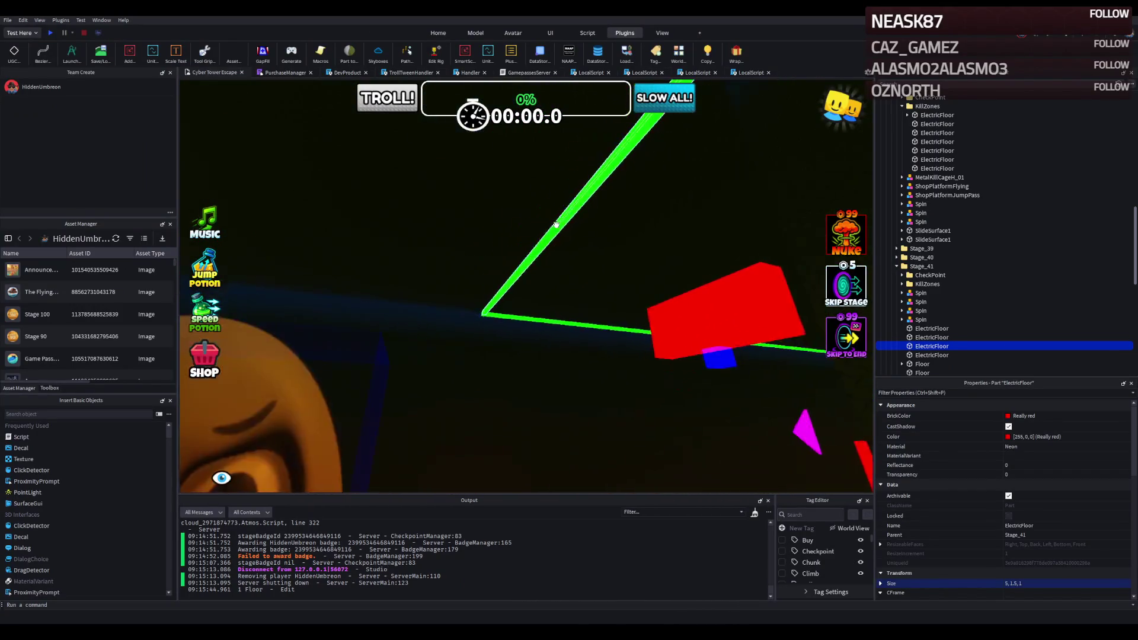
# Step: Move the green edge wall into place with the Move handles
pyautogui.click(555, 225)
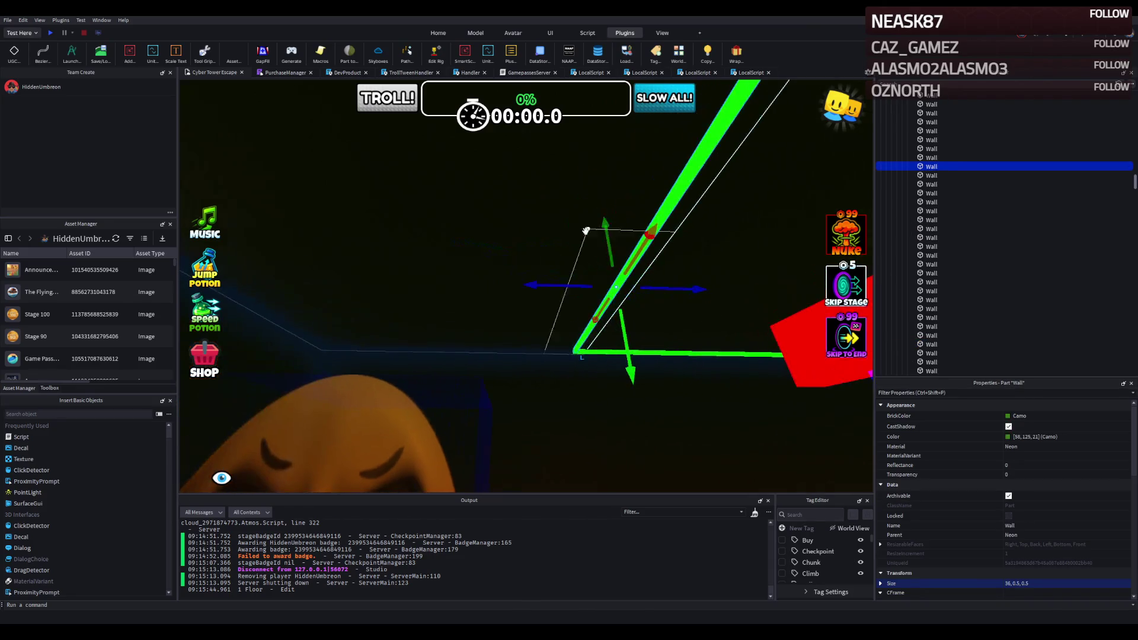
pyautogui.moveTo(565, 281)
pyautogui.mouseDown()
pyautogui.moveTo(518, 250)
pyautogui.moveTo(457, 249)
pyautogui.moveTo(807, 320)
pyautogui.moveTo(386, 183)
pyautogui.moveTo(765, 309)
pyautogui.moveTo(747, 276)
pyautogui.moveTo(417, 241)
pyautogui.mouseUp()
pyautogui.scroll(-5, 418, 239)
# Step: Lengthen a thin green neon wall to about 160 studs
pyautogui.click(417, 240)
pyautogui.scroll(10, 418, 240)
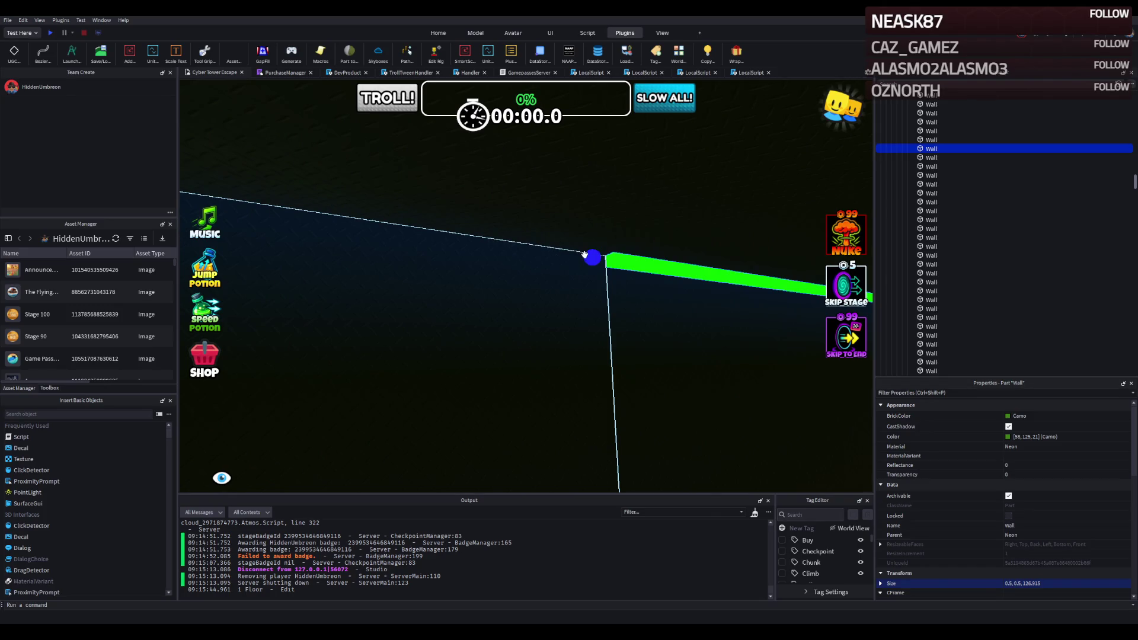
pyautogui.moveTo(584, 255)
pyautogui.mouseDown()
pyautogui.moveTo(498, 231)
pyautogui.moveTo(411, 231)
pyautogui.mouseUp()
pyautogui.scroll(-5, 380, 231)
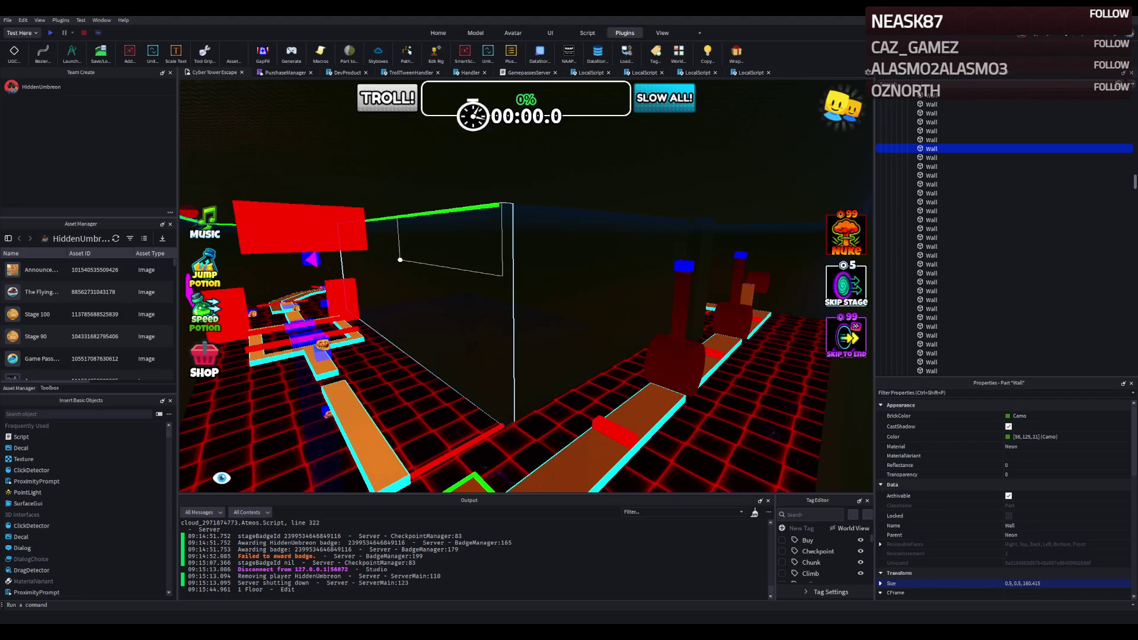
# Step: Select the next thin edge wall and lengthen it slightly
pyautogui.press('f')
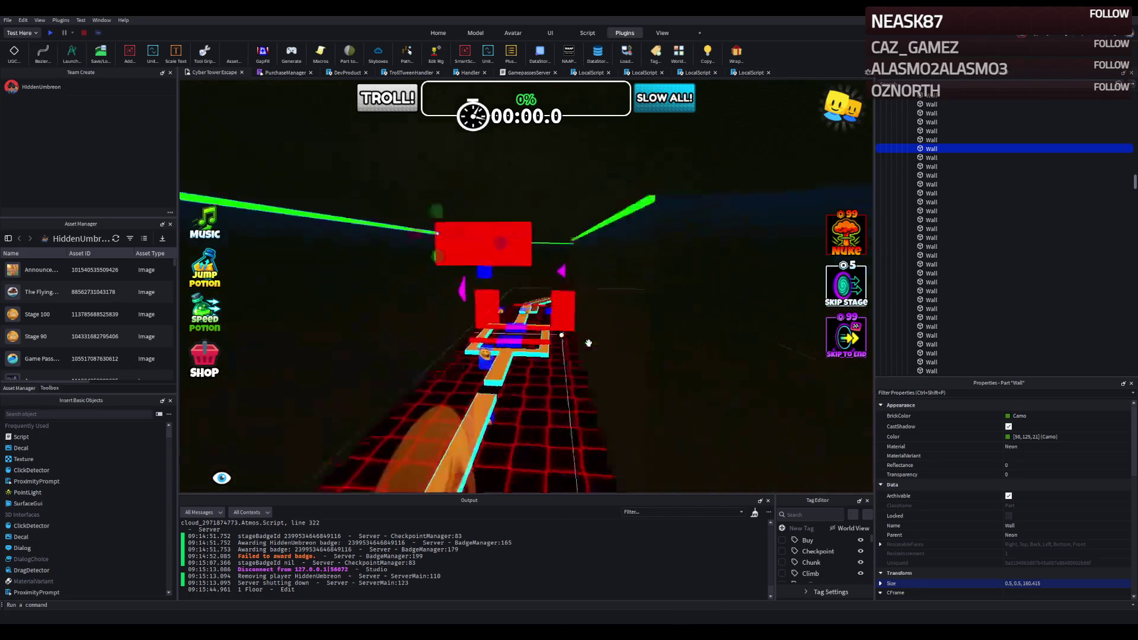
pyautogui.scroll(10, 587, 343)
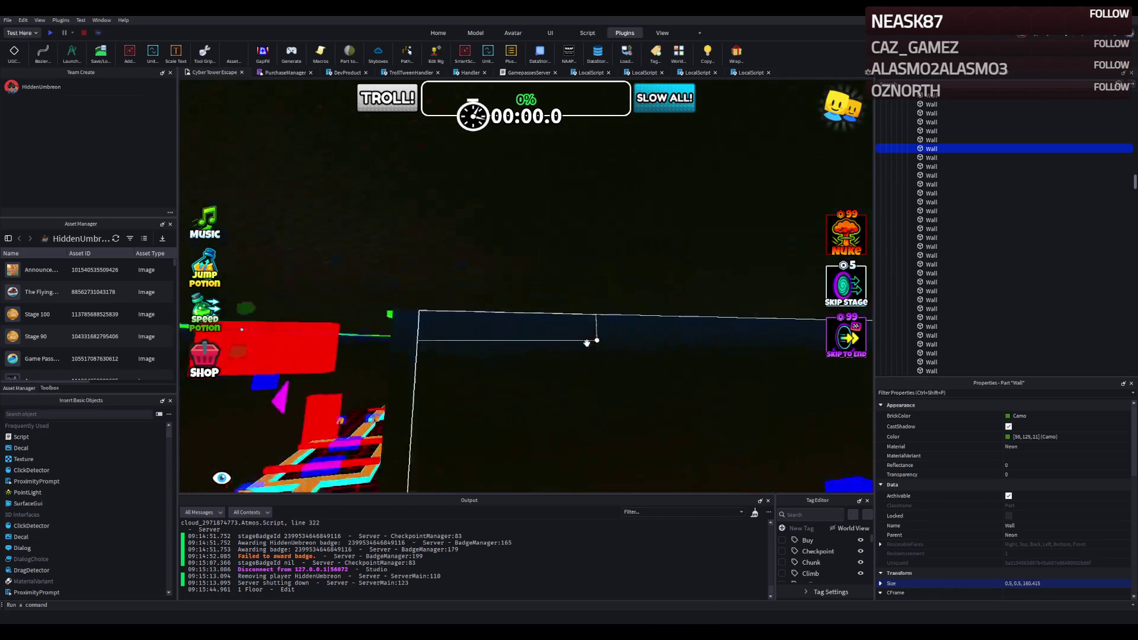
pyautogui.press('f')
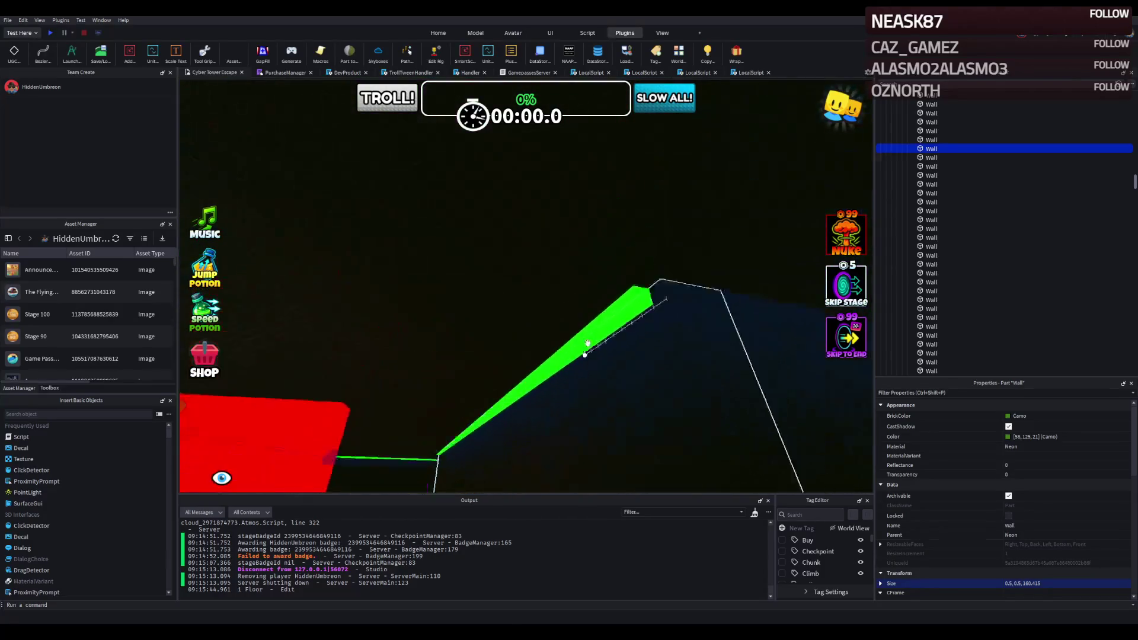
pyautogui.press('f')
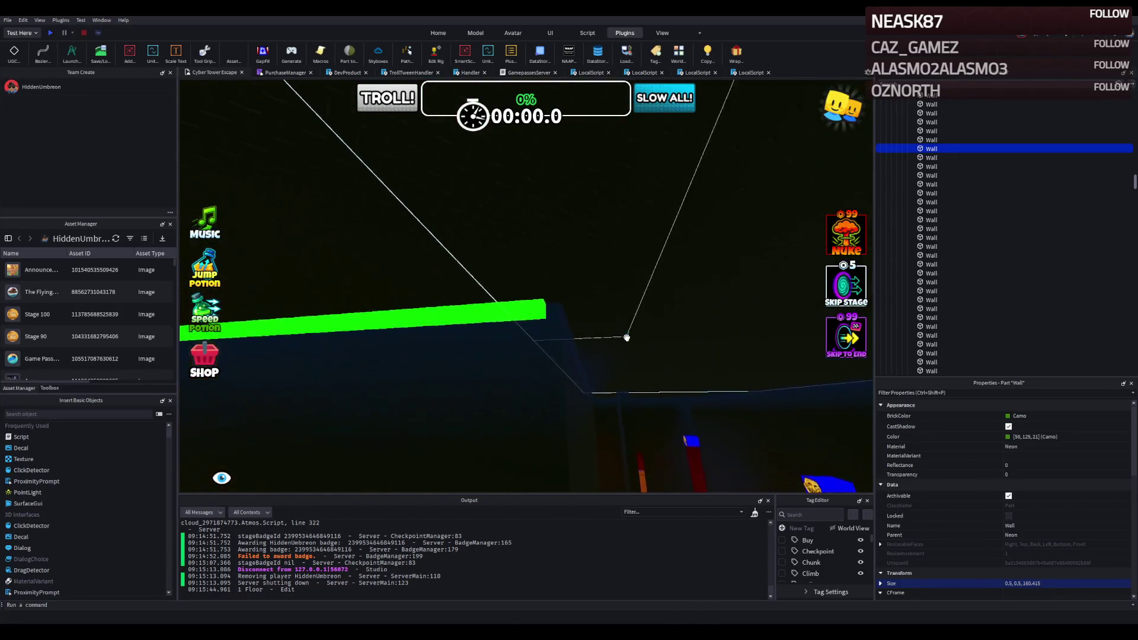
pyautogui.click(572, 310)
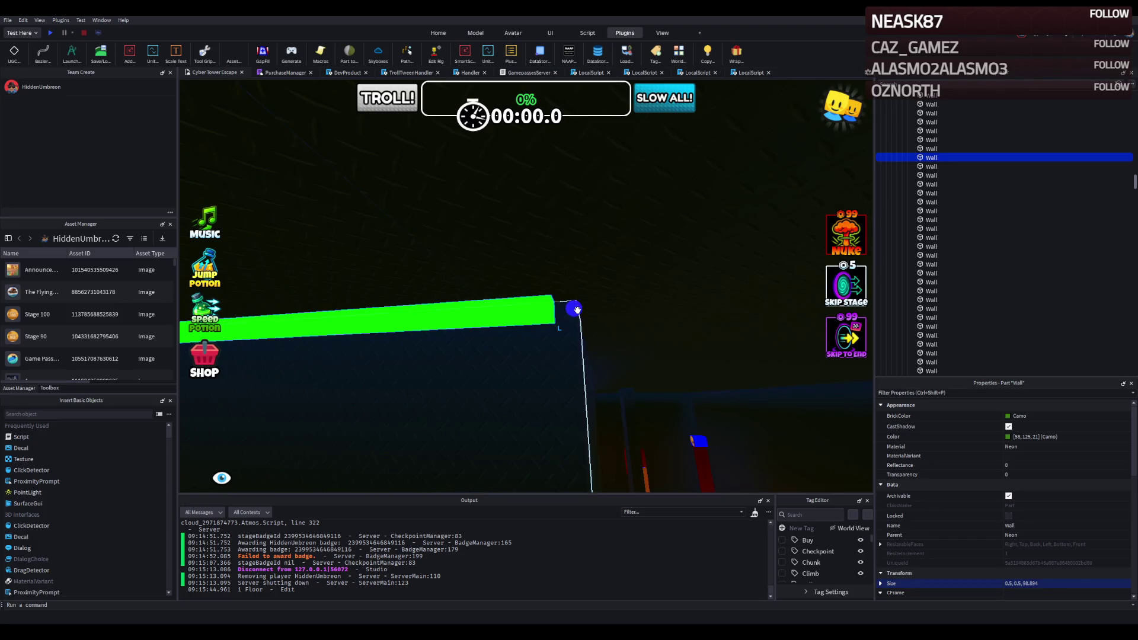
pyautogui.press('f')
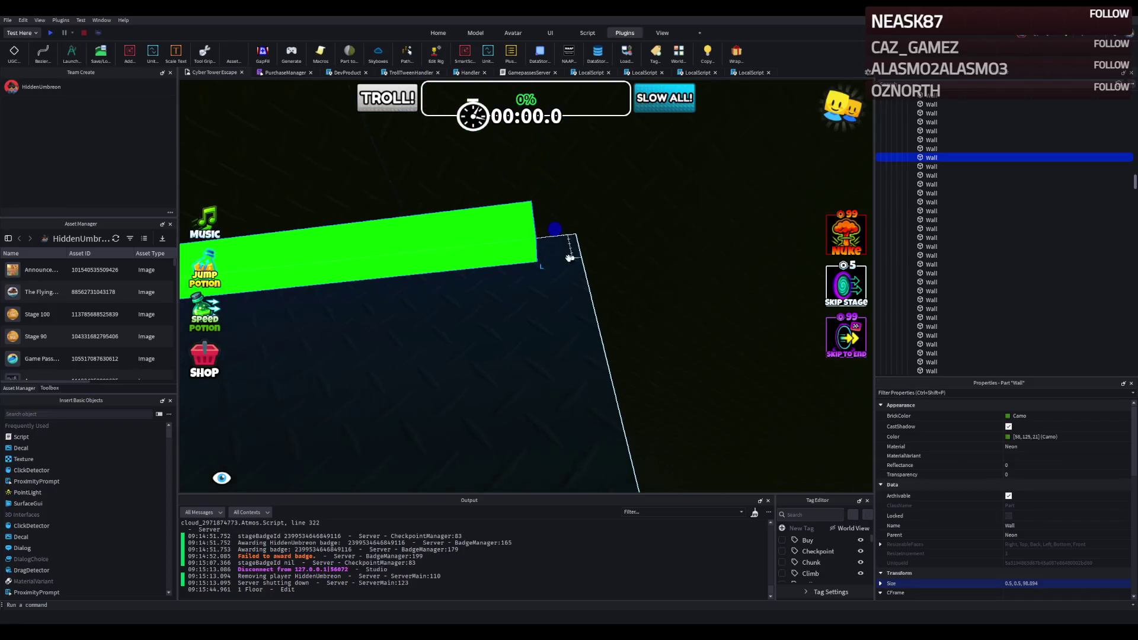
pyautogui.moveTo(553, 229); pyautogui.dragTo(598, 225)
# Step: Shorten the adjoining wall to about 61.6 studs and reposition it beside the green wall
pyautogui.click(584, 231)
pyautogui.press('f')
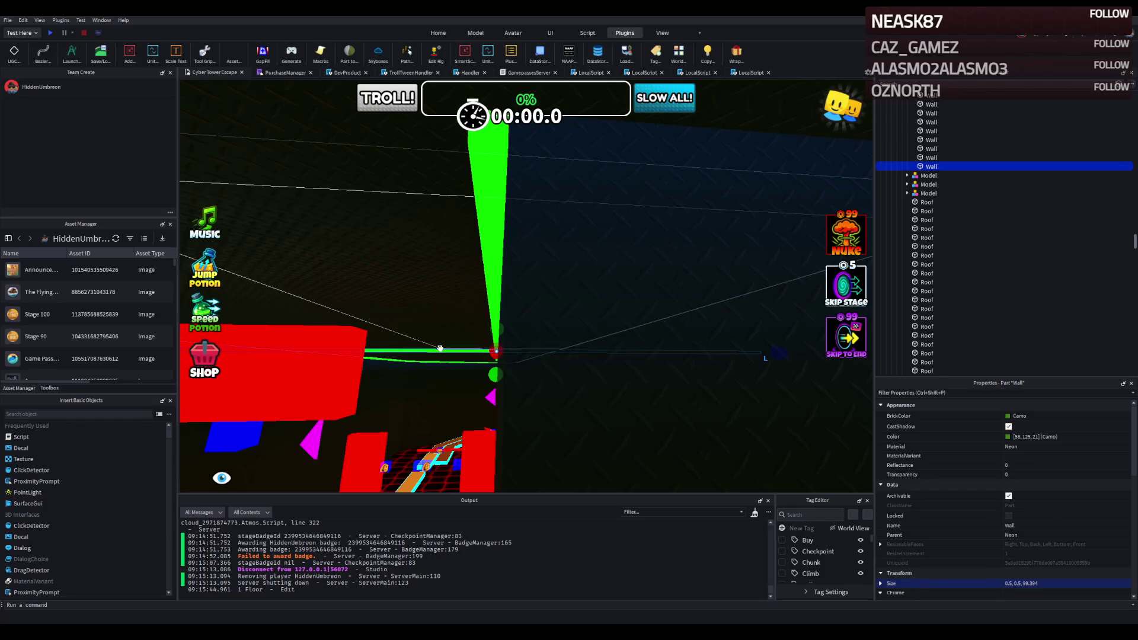
pyautogui.press('f')
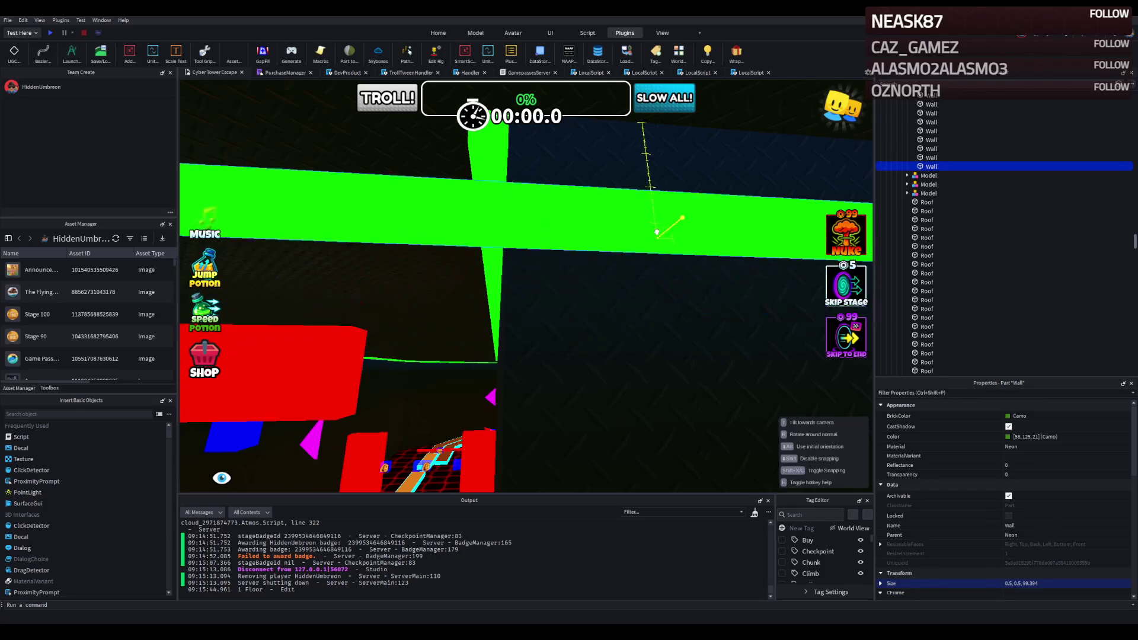
pyautogui.scroll(5, 550, 274)
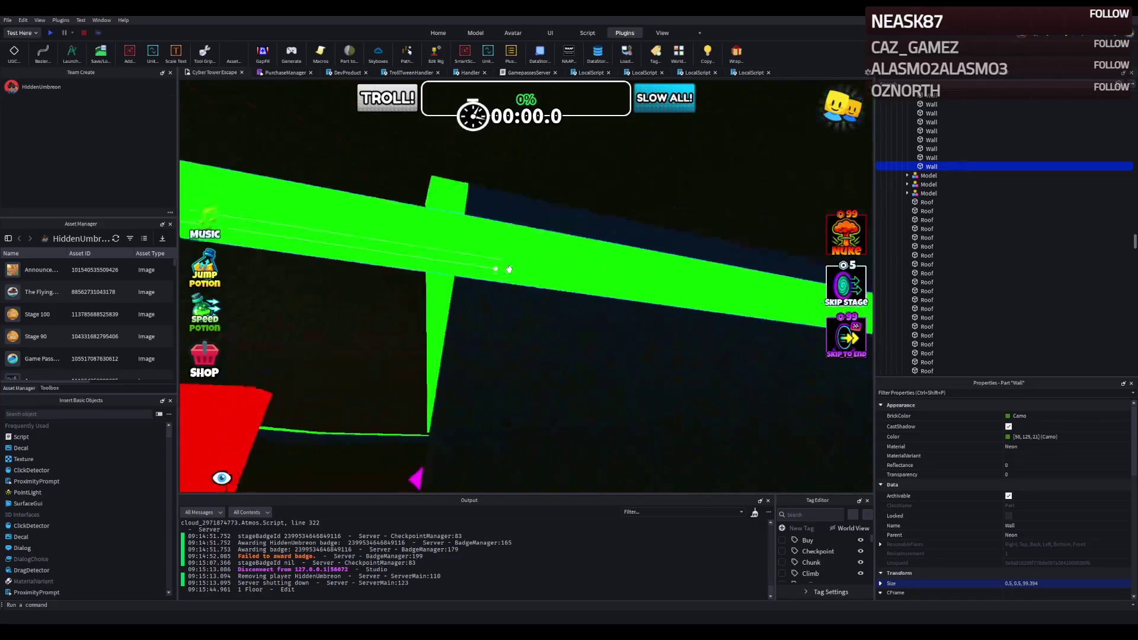
pyautogui.scroll(-5, 442, 200)
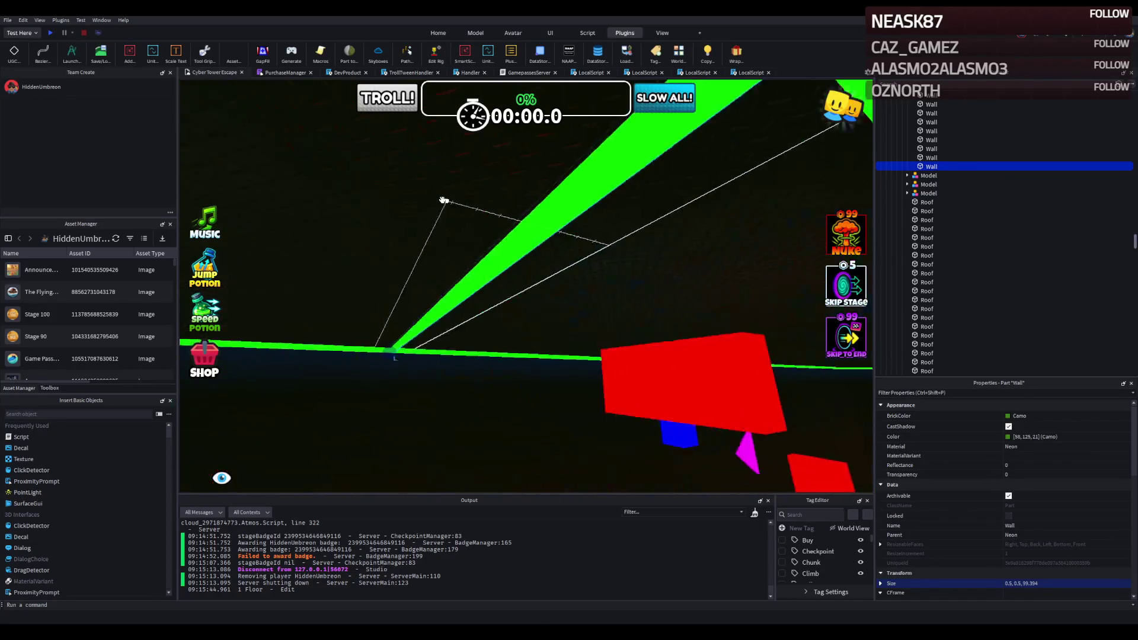
pyautogui.hotkey('ctrl', '3')
pyautogui.moveTo(402, 292); pyautogui.dragTo(773, 188)
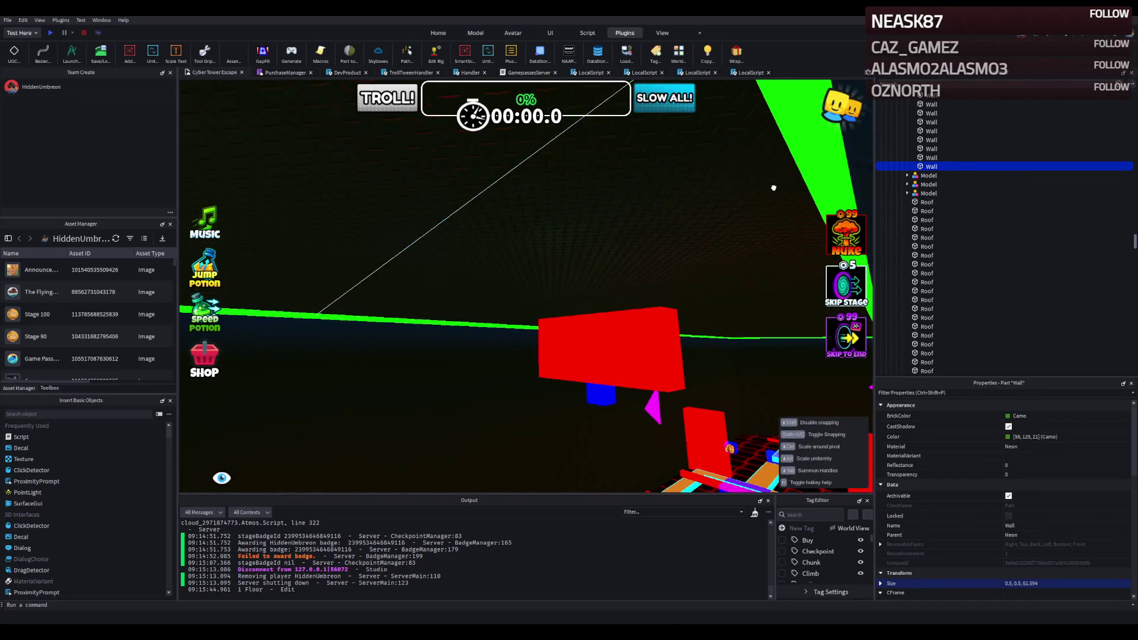
pyautogui.press('s')
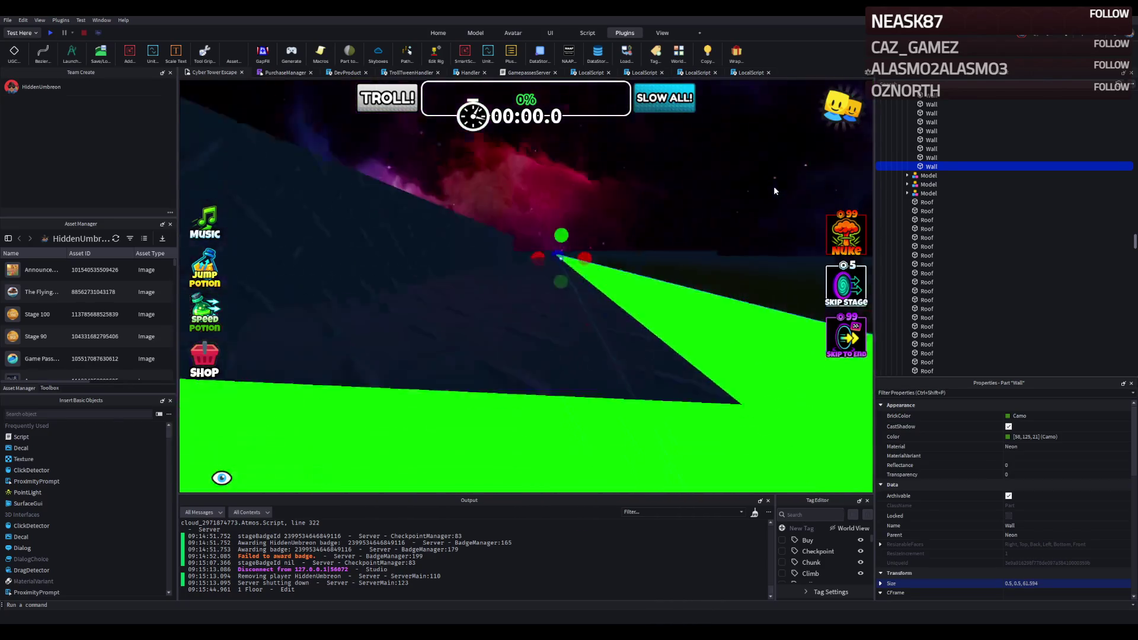
pyautogui.press('q')
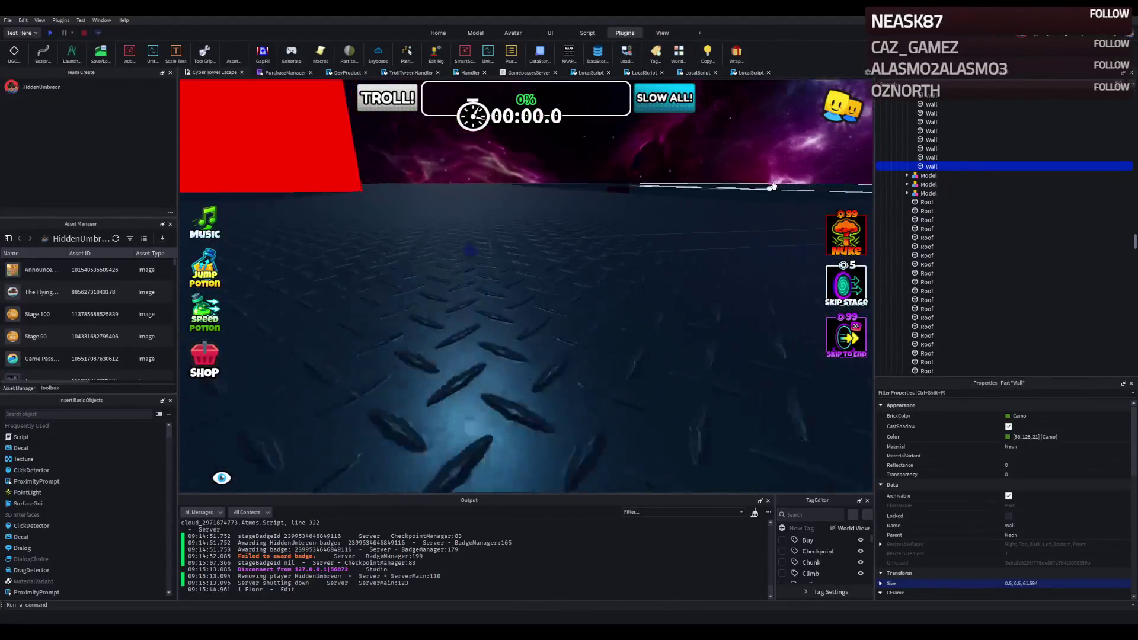
pyautogui.press('e')
pyautogui.moveTo(623, 203)
pyautogui.mouseDown()
pyautogui.moveTo(508, 328)
pyautogui.moveTo(513, 340)
pyautogui.mouseUp()
pyautogui.press('s')
# Step: Lengthen a wall to about 71.5 studs, shift it 19 studs sideways, and delete the misplaced wall
pyautogui.press('e')
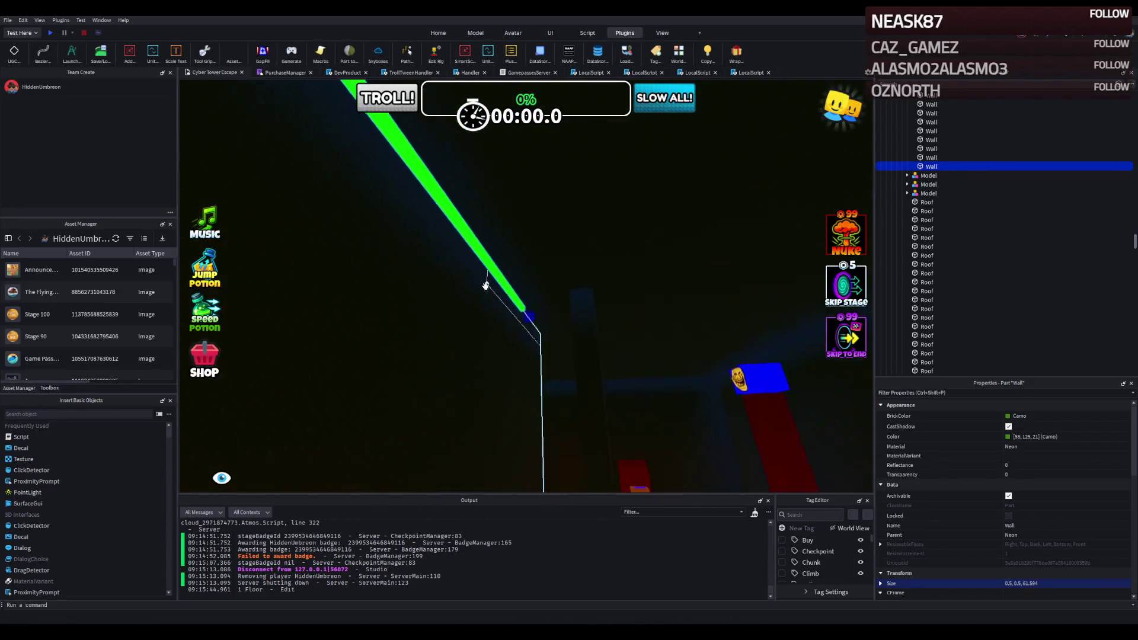
pyautogui.press('e')
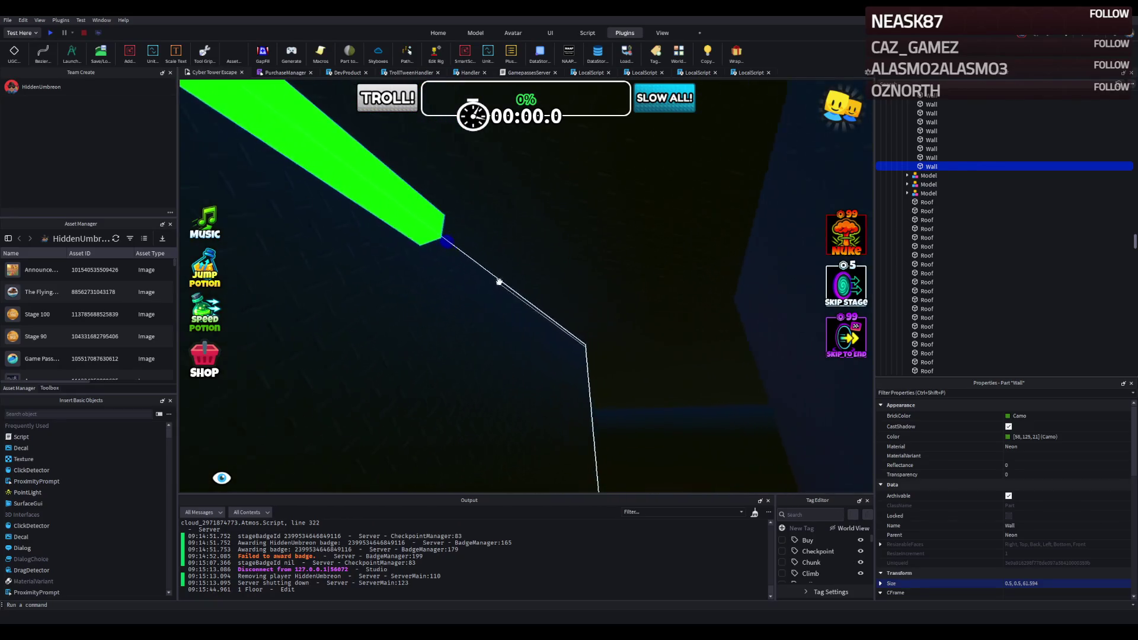
pyautogui.moveTo(504, 265); pyautogui.dragTo(618, 238)
pyautogui.press('w')
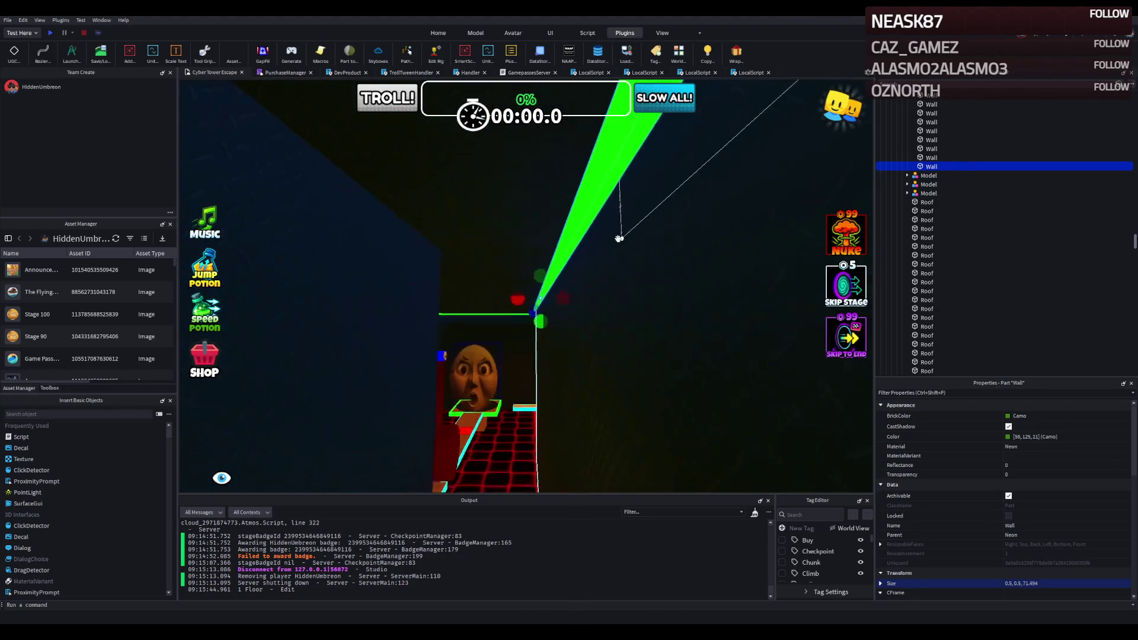
pyautogui.moveTo(696, 266); pyautogui.dragTo(594, 265)
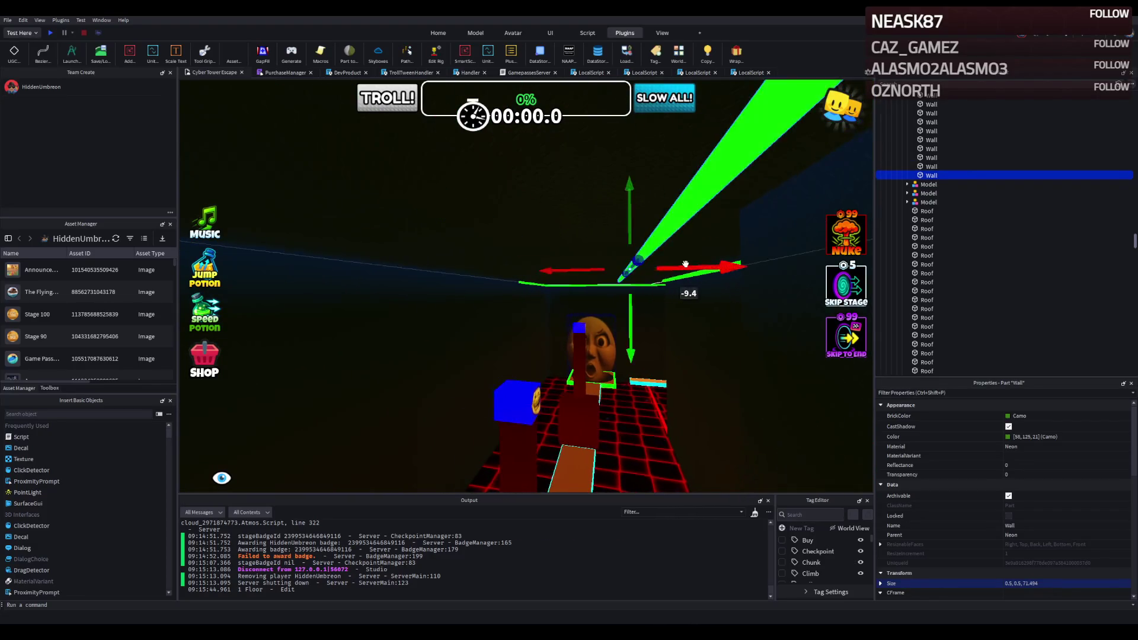
pyautogui.press('Delete')
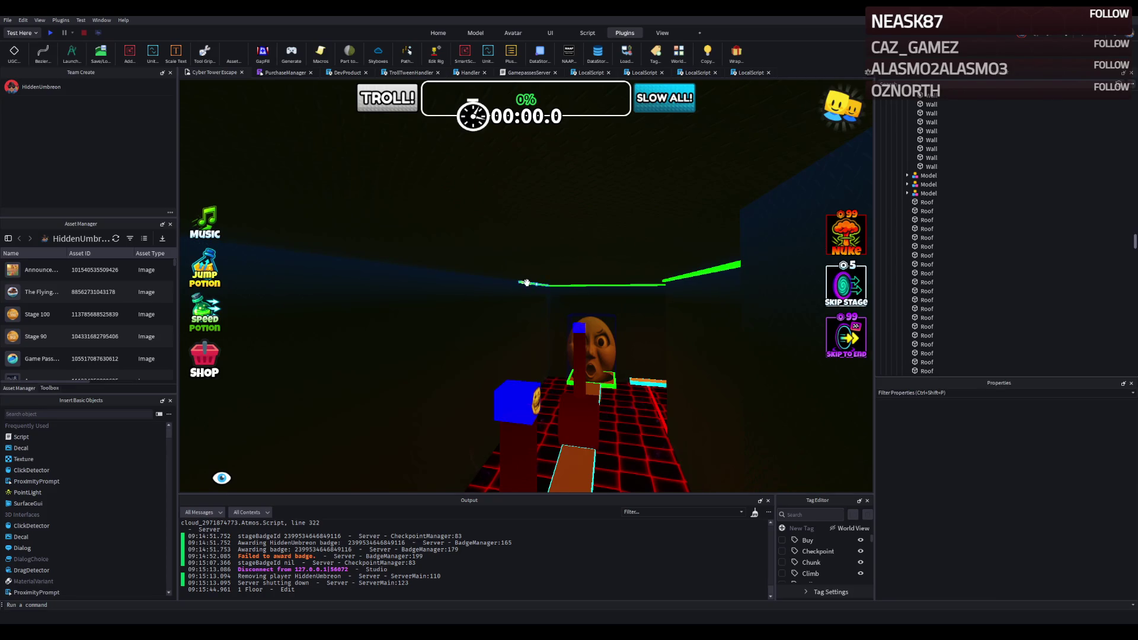
# Step: Resize an edge wall with the Scale tool to about 90.8 studs
pyautogui.click(526, 283)
pyautogui.press('r')
pyautogui.moveTo(514, 277); pyautogui.dragTo(502, 283)
# Step: Shorten another Walls41+ boundary wall's length from 152 to 72.8 studs
pyautogui.press('w')
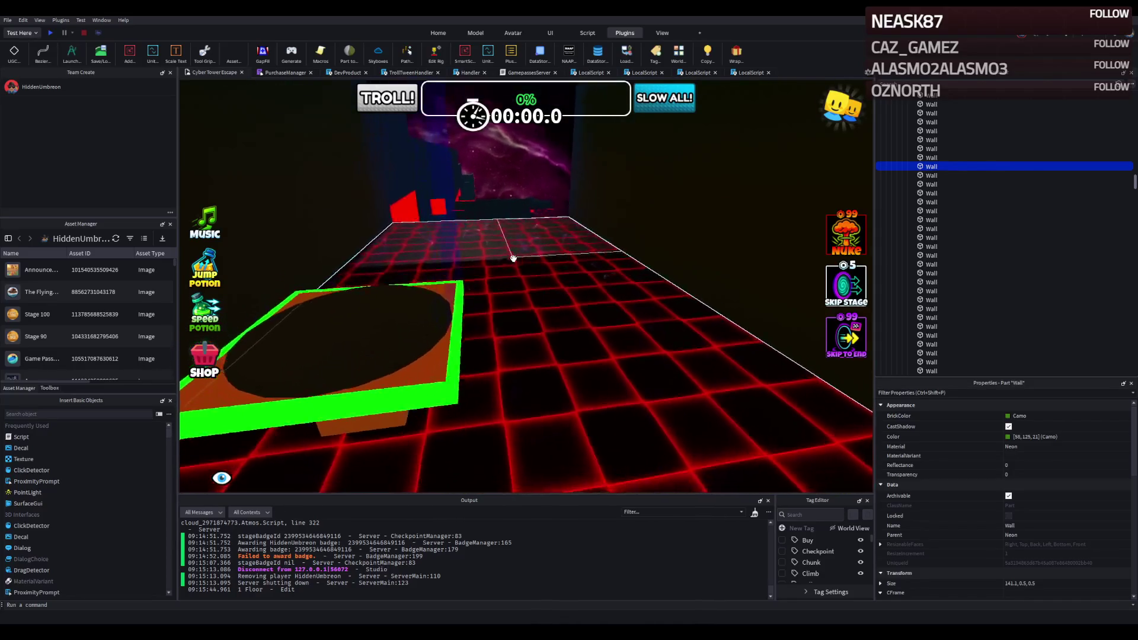
pyautogui.press('w')
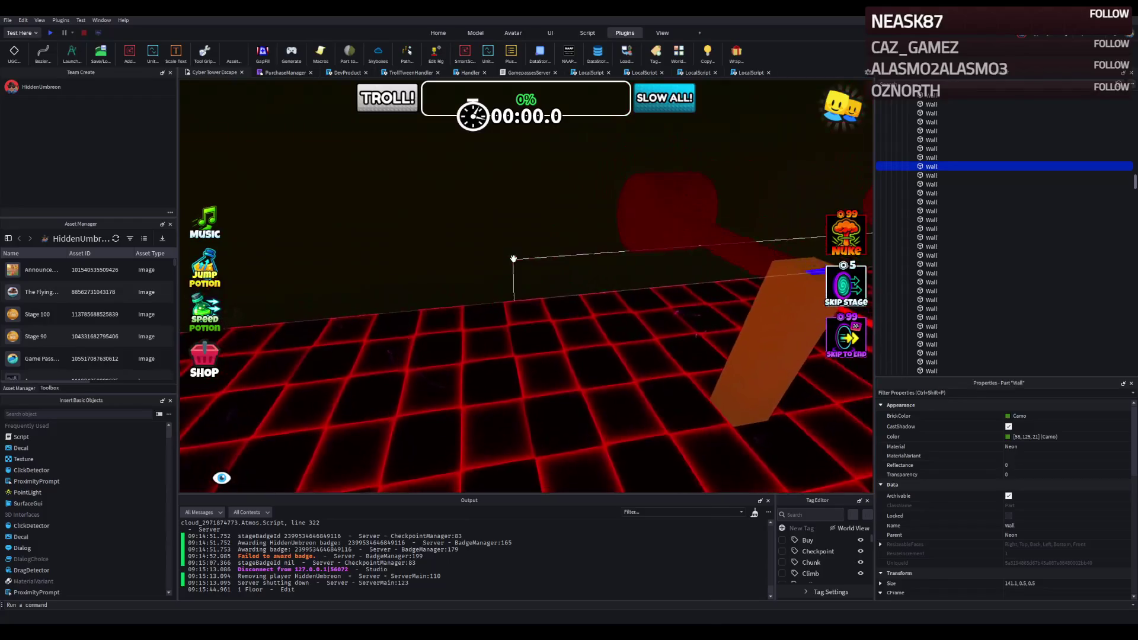
pyautogui.press('w')
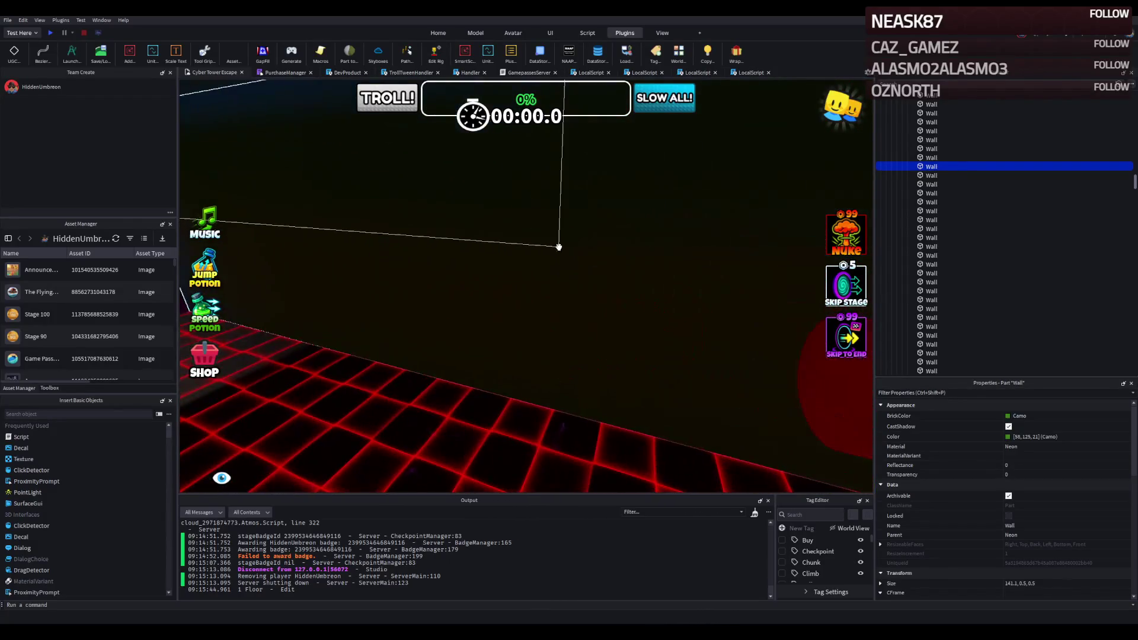
pyautogui.click(595, 231)
pyautogui.moveTo(597, 233)
pyautogui.mouseDown()
pyautogui.moveTo(556, 239)
pyautogui.moveTo(486, 178)
pyautogui.moveTo(674, 244)
pyautogui.mouseUp()
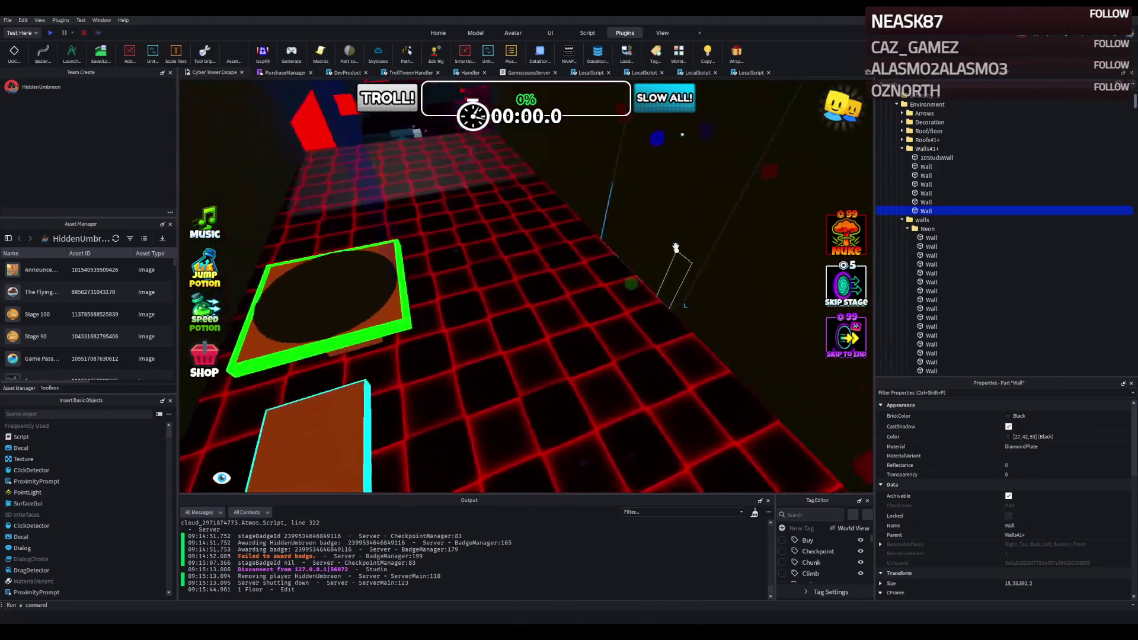
# Step: Resize the selected black boundary wall
pyautogui.moveTo(615, 203)
pyautogui.mouseDown()
pyautogui.moveTo(442, 237)
pyautogui.moveTo(427, 268)
pyautogui.mouseUp()
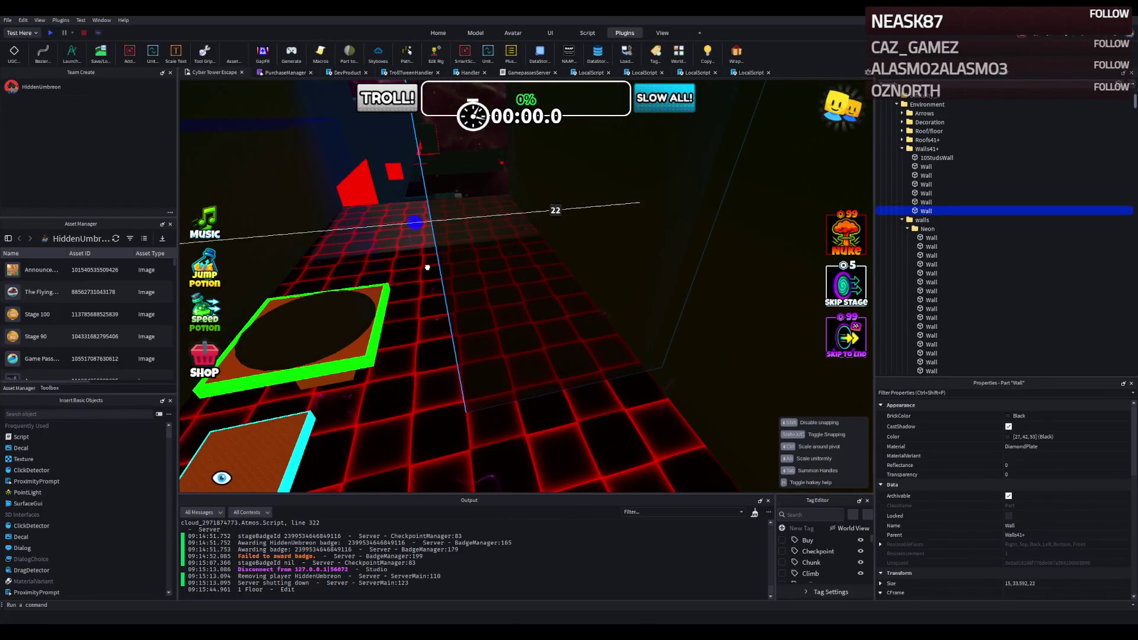
pyautogui.press('w')
pyautogui.press('s')
pyautogui.press('a')
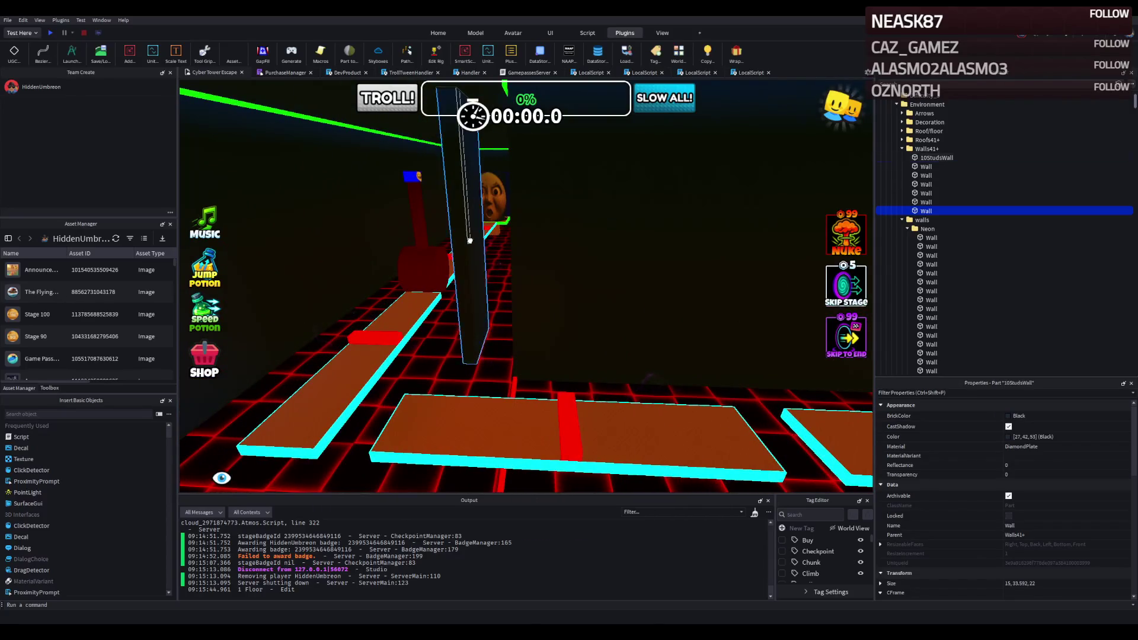
# Step: Slide the 10StudsWall sideways along its X axis to a new spot
pyautogui.click(501, 284)
pyautogui.moveTo(501, 284); pyautogui.dragTo(503, 284)
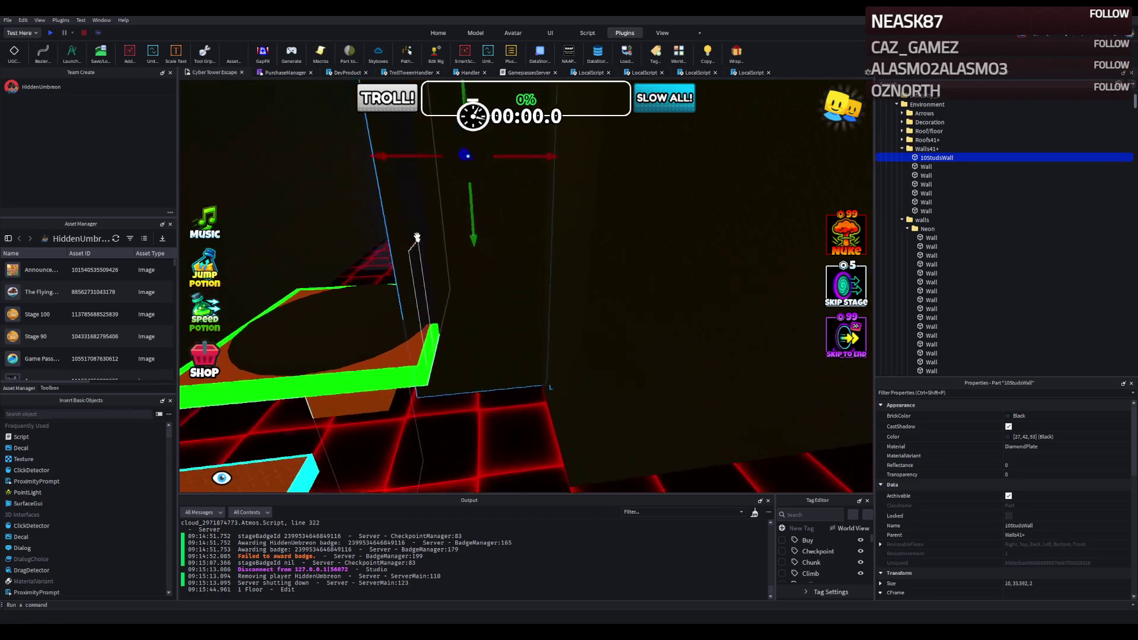
pyautogui.moveTo(421, 166); pyautogui.dragTo(444, 168)
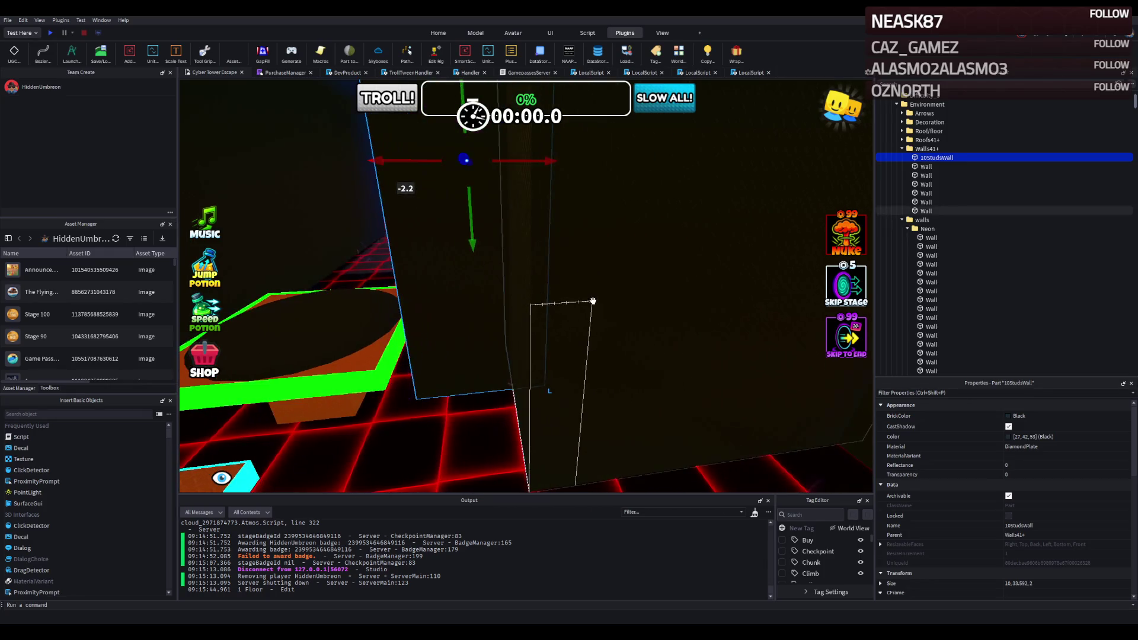
# Step: Shorten another black boundary wall to about 19.9 studs
pyautogui.click(559, 293)
pyautogui.moveTo(421, 166); pyautogui.dragTo(464, 164)
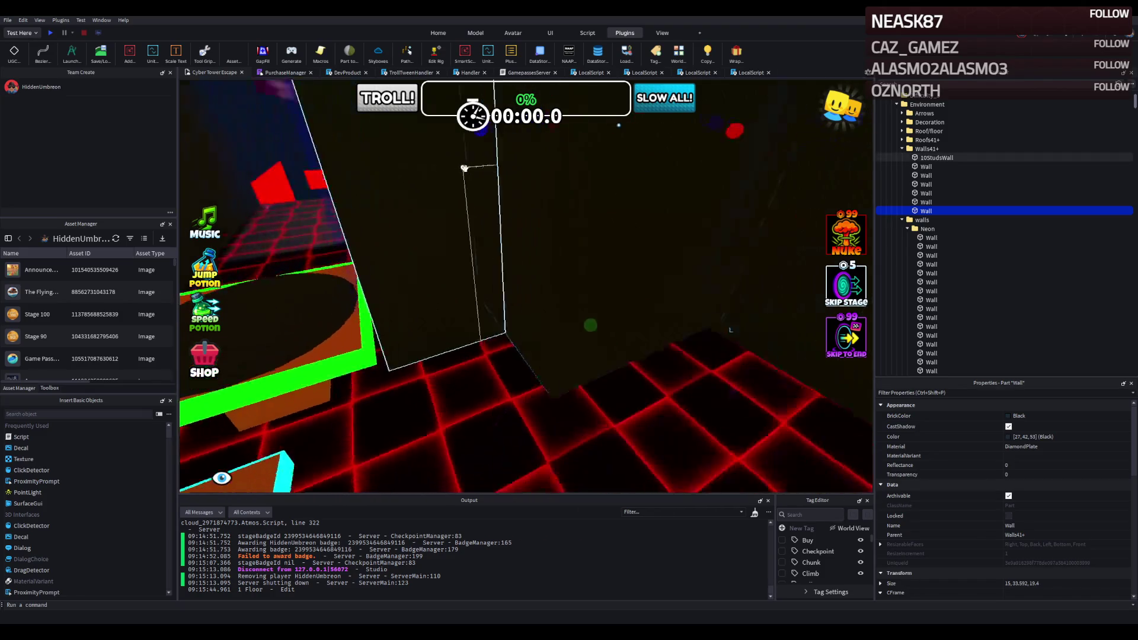
pyautogui.click(627, 248)
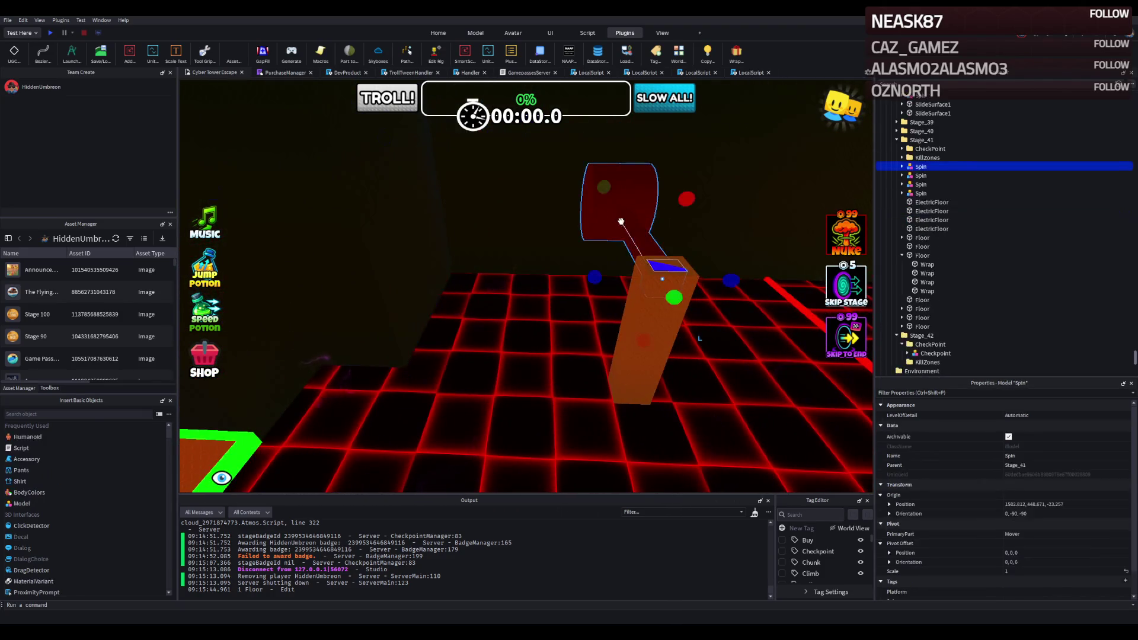
pyautogui.moveTo(655, 316)
pyautogui.mouseDown()
pyautogui.moveTo(720, 326)
pyautogui.moveTo(717, 308)
pyautogui.mouseUp()
pyautogui.press('d')
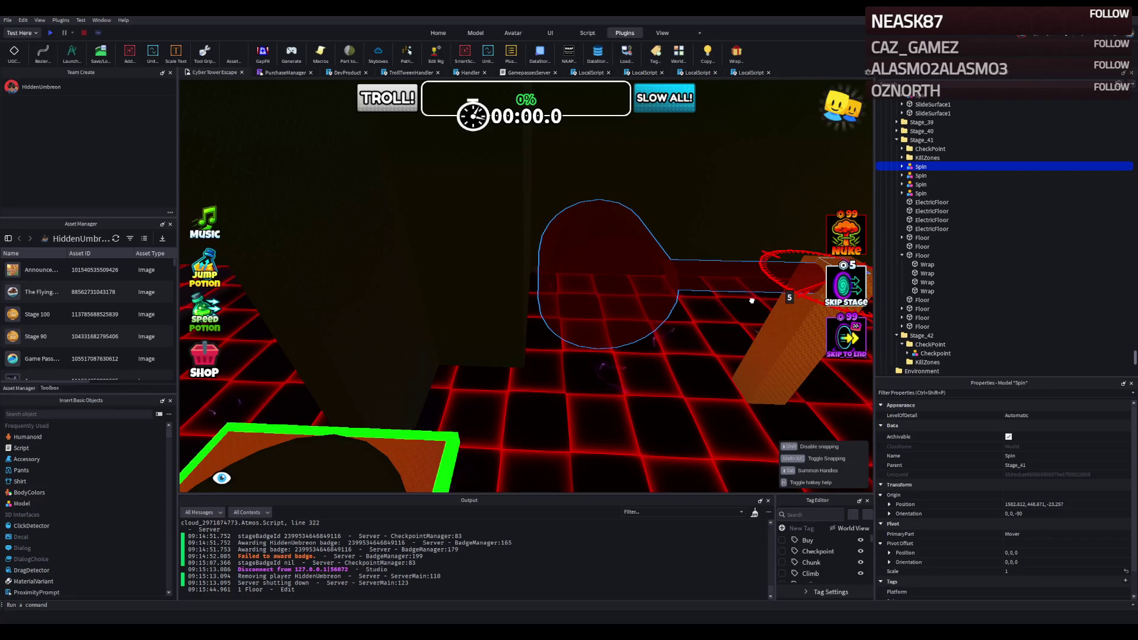
pyautogui.hotkey('ctrl', 'r')
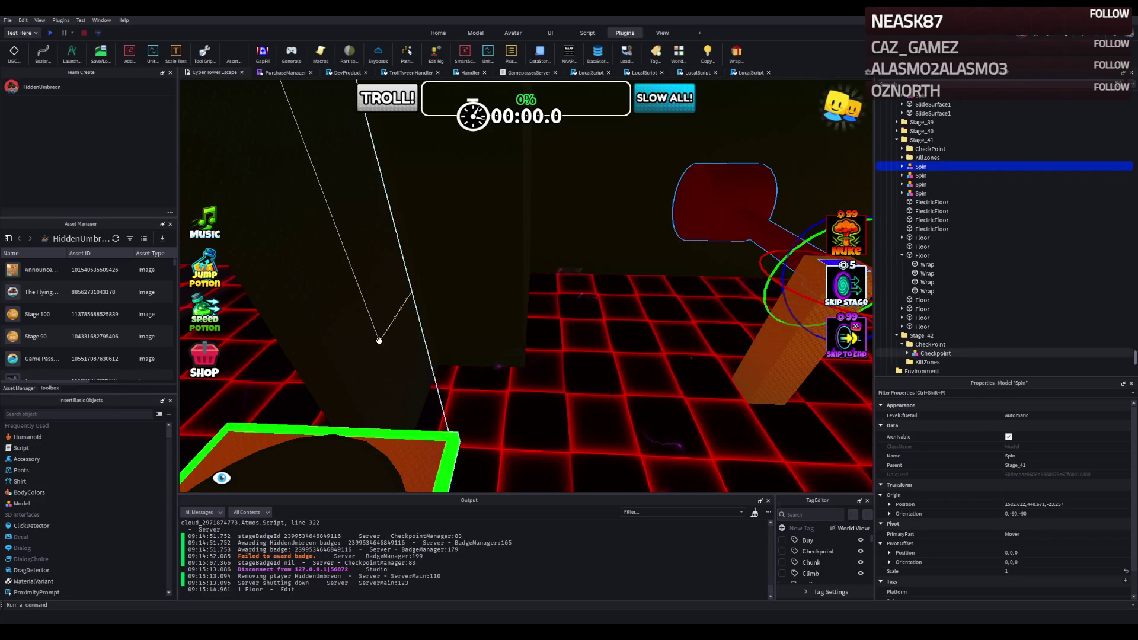
pyautogui.click(379, 341)
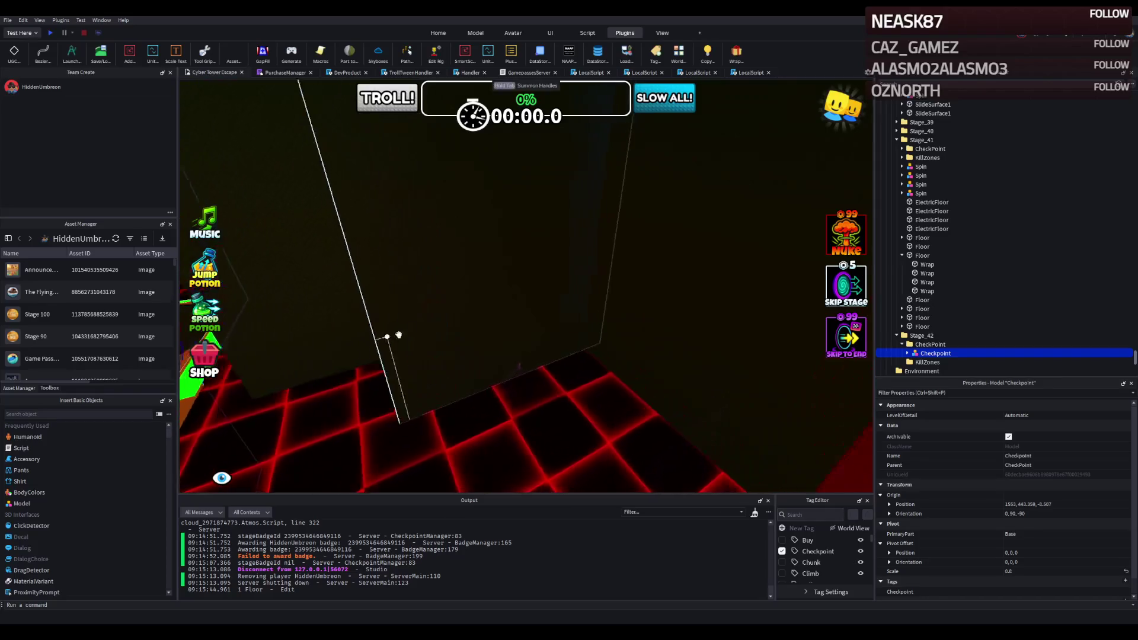
pyautogui.click(460, 322)
pyautogui.press('e')
# Step: Shorten the boundary wall's Size Z to 17.4 studs
pyautogui.moveTo(552, 266); pyautogui.dragTo(535, 269)
pyautogui.press('s')
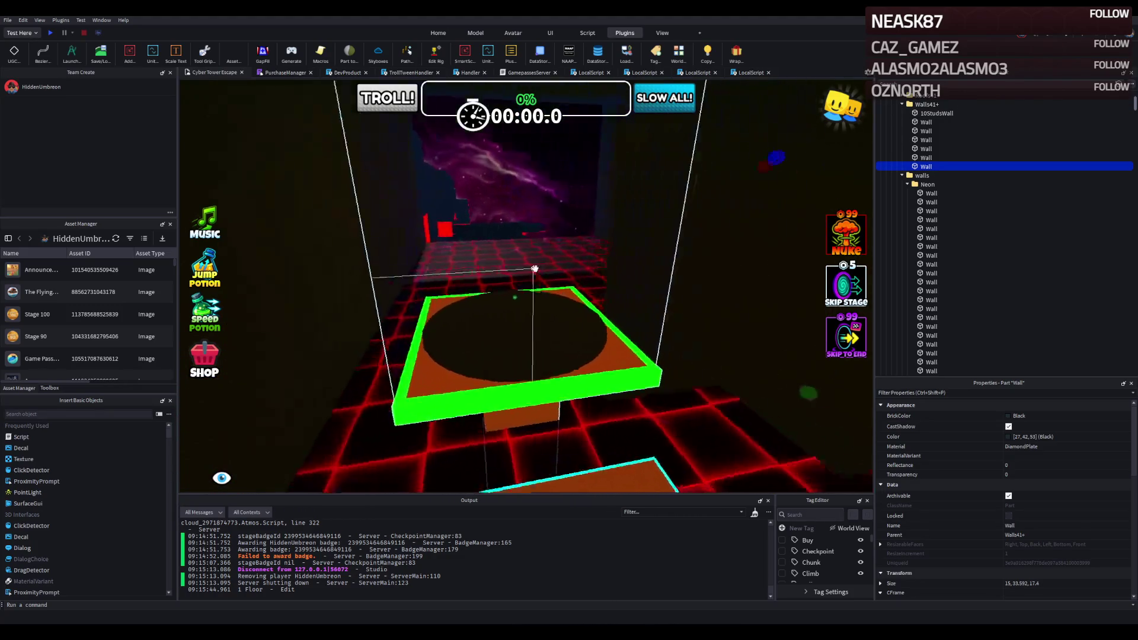
pyautogui.press('a')
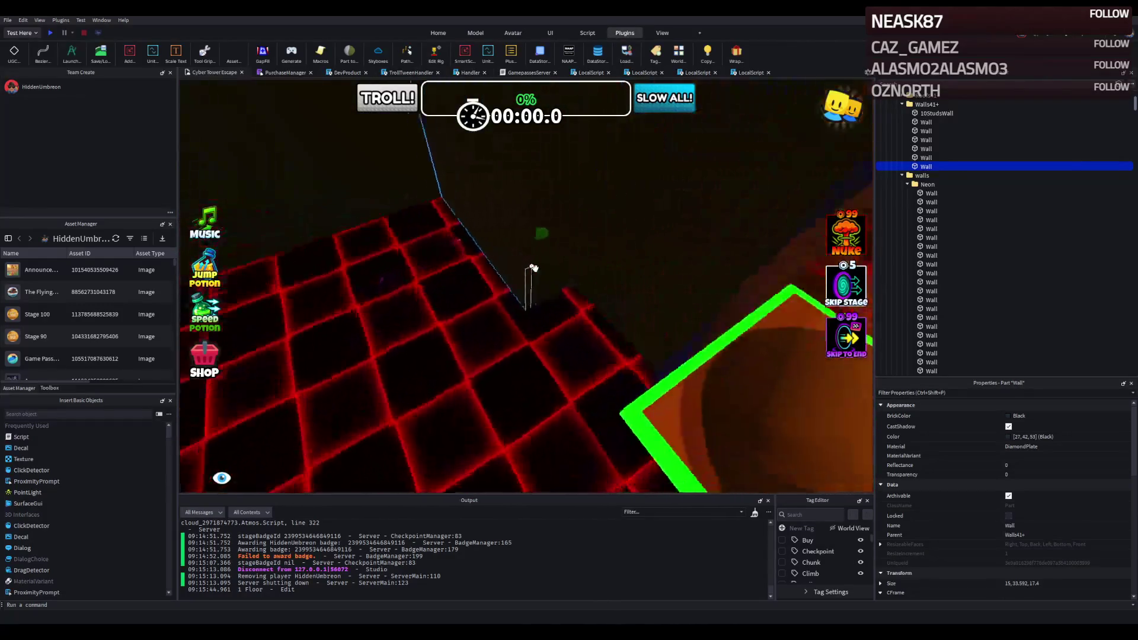
# Step: Move the 10StudsWall along the floor edge, then check it against the platforms down the track
pyautogui.moveTo(629, 274)
pyautogui.mouseDown()
pyautogui.moveTo(643, 265)
pyautogui.moveTo(533, 300)
pyautogui.moveTo(524, 317)
pyautogui.mouseUp()
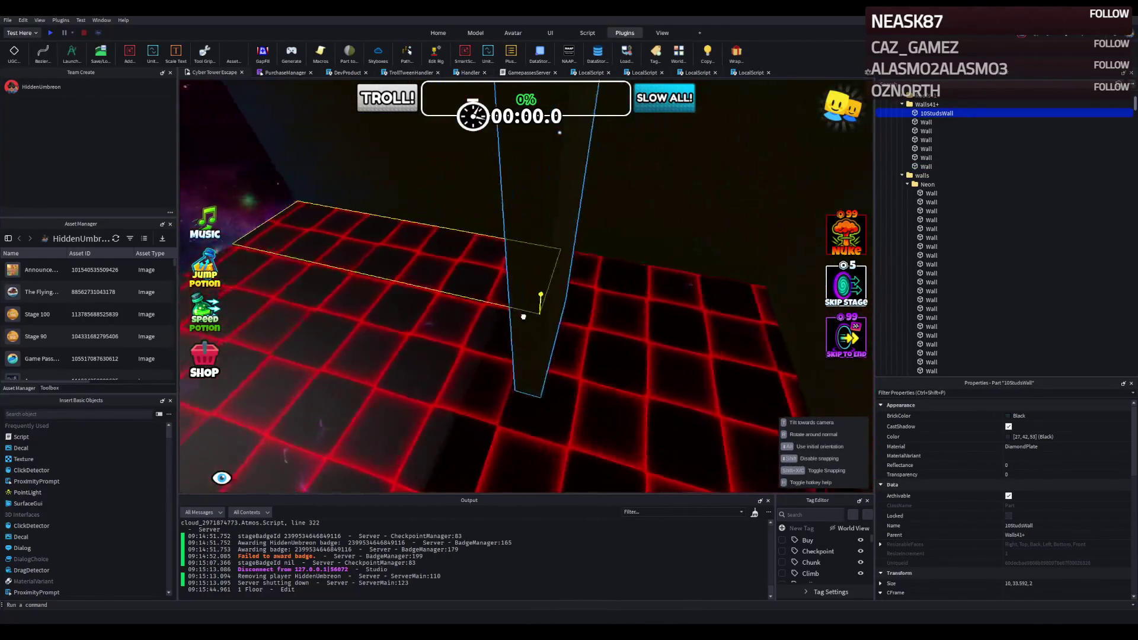
pyautogui.press('d')
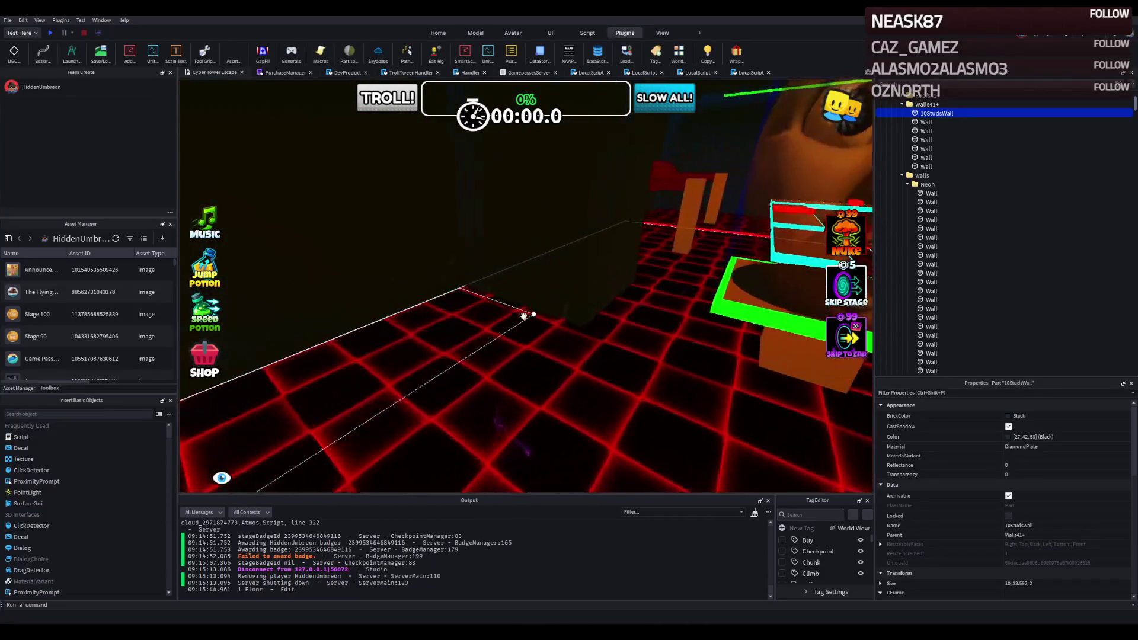
pyautogui.press('w')
pyautogui.press('w')
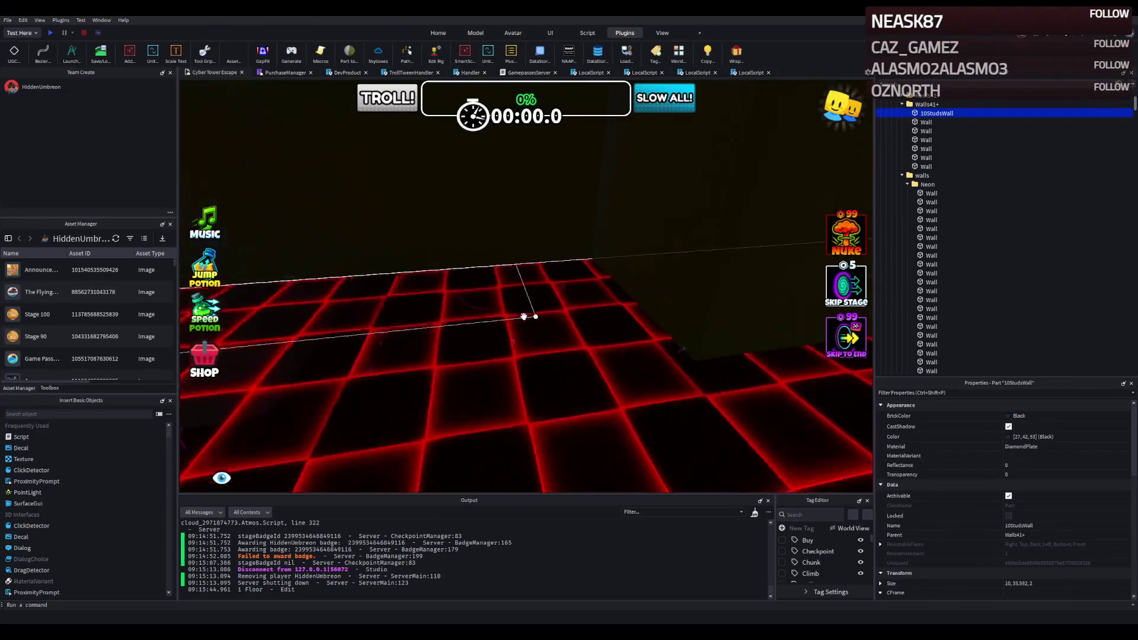
pyautogui.press('s')
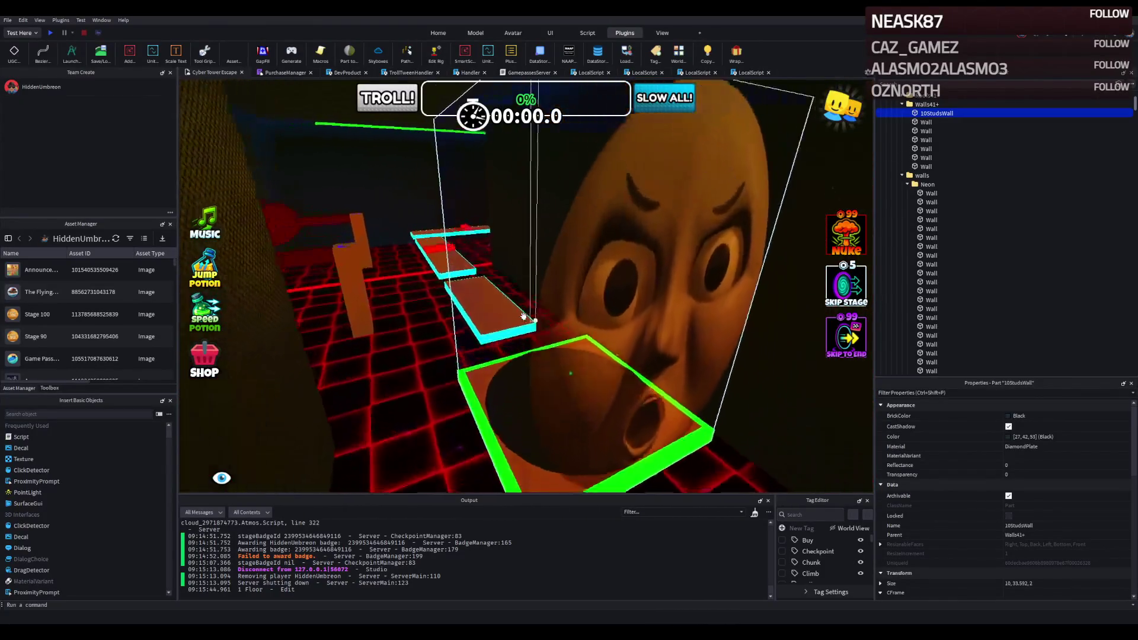
pyautogui.press('w')
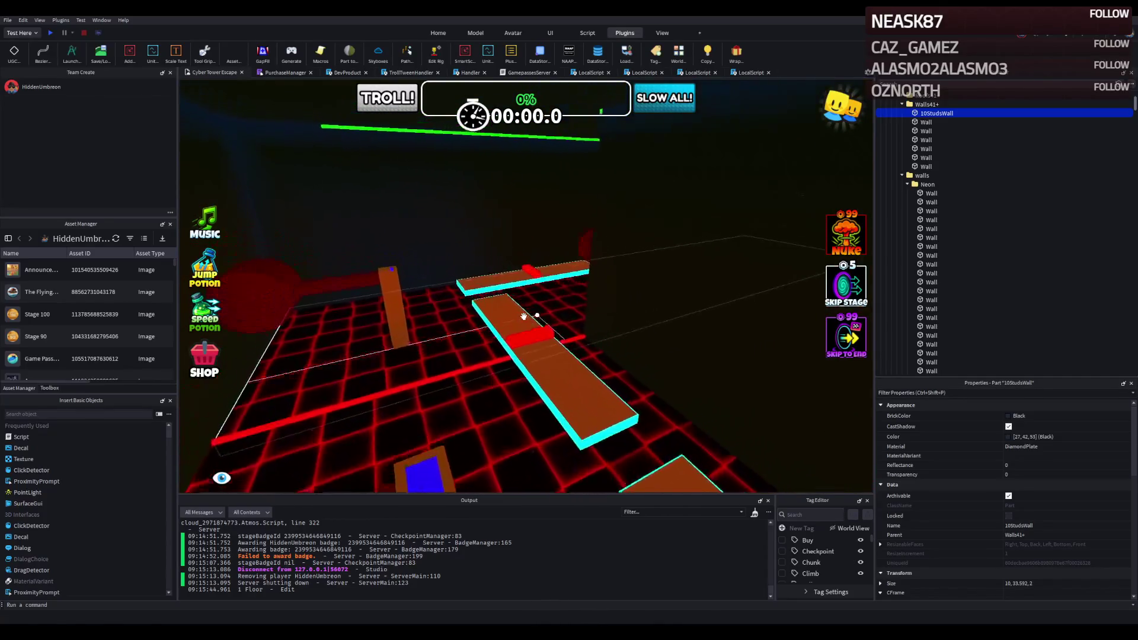
pyautogui.press('a')
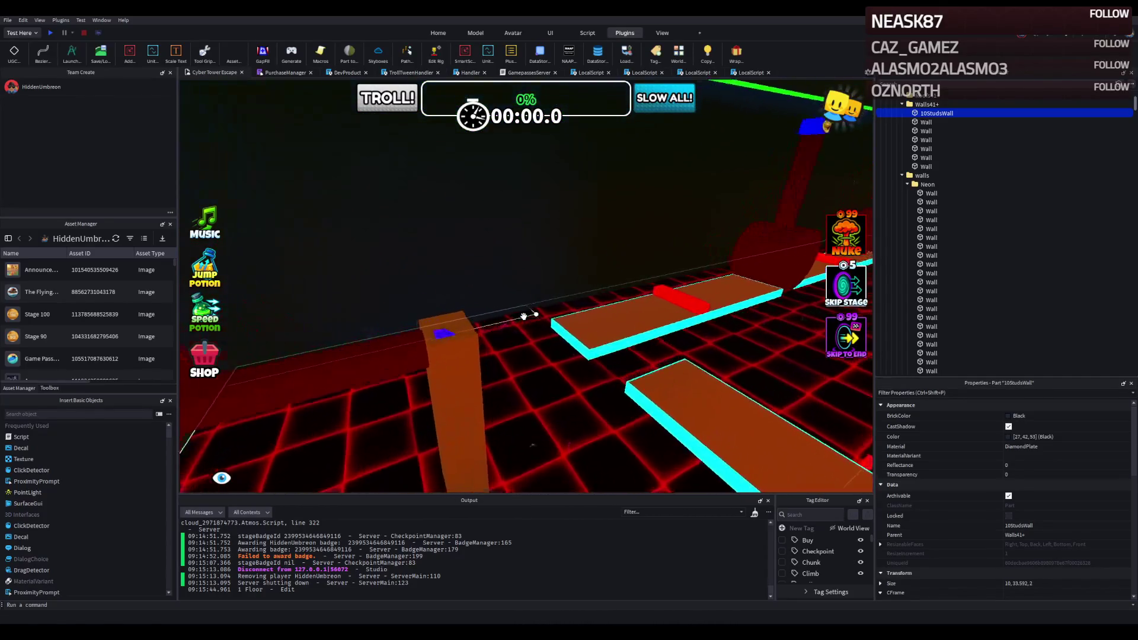
pyautogui.press('Right')
pyautogui.press('w')
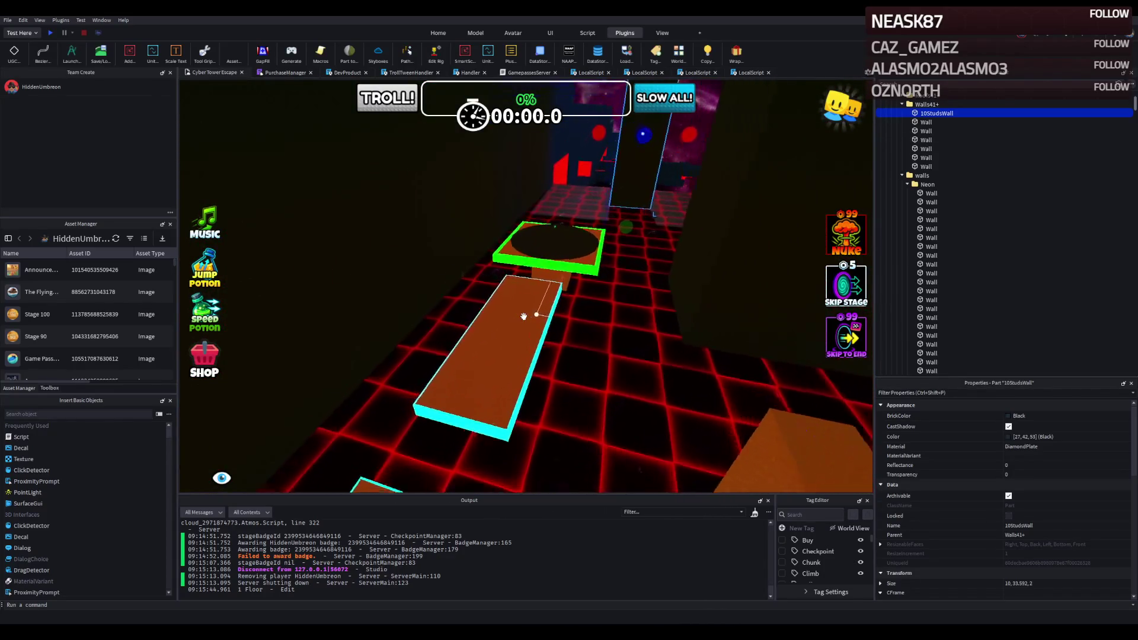
pyautogui.press('w')
pyautogui.press('Left')
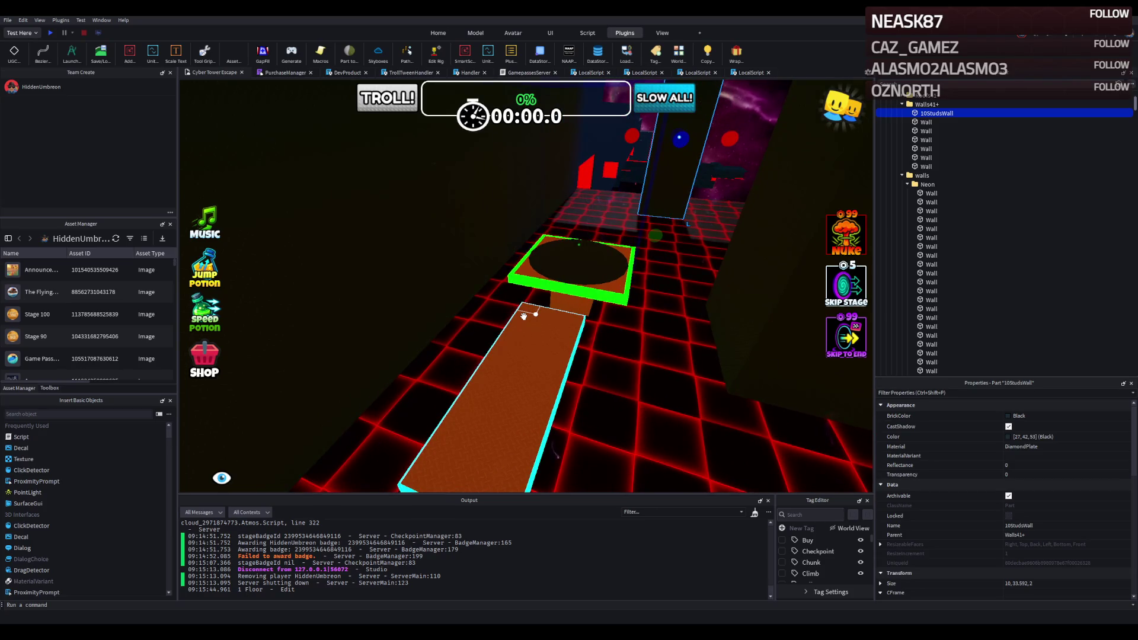
pyautogui.press('w')
pyautogui.press('Left')
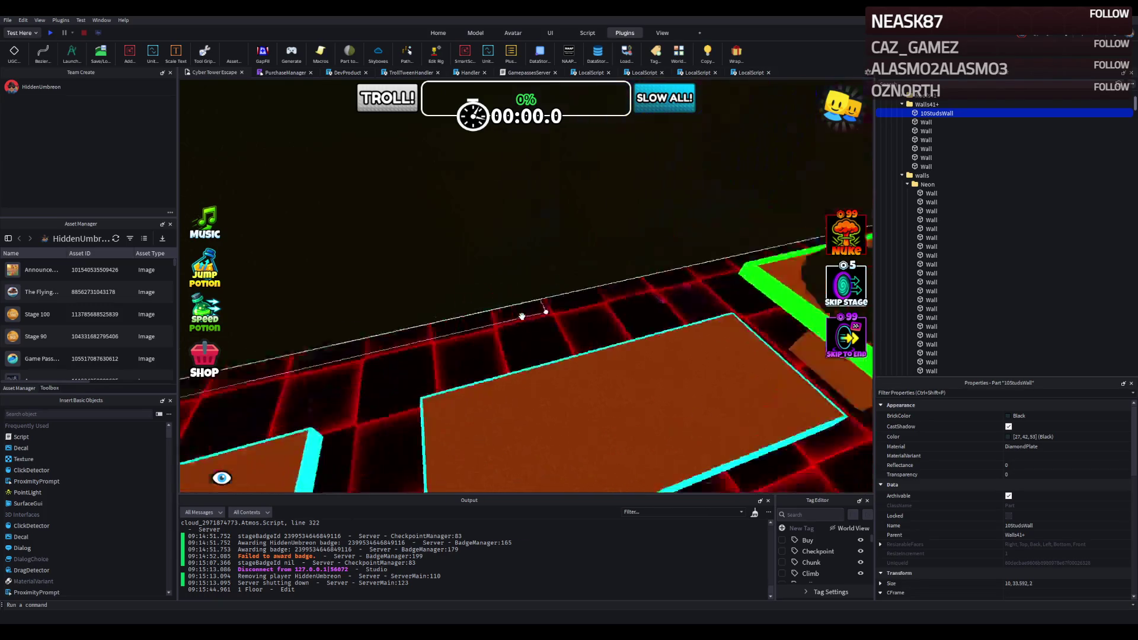
pyautogui.press('Left')
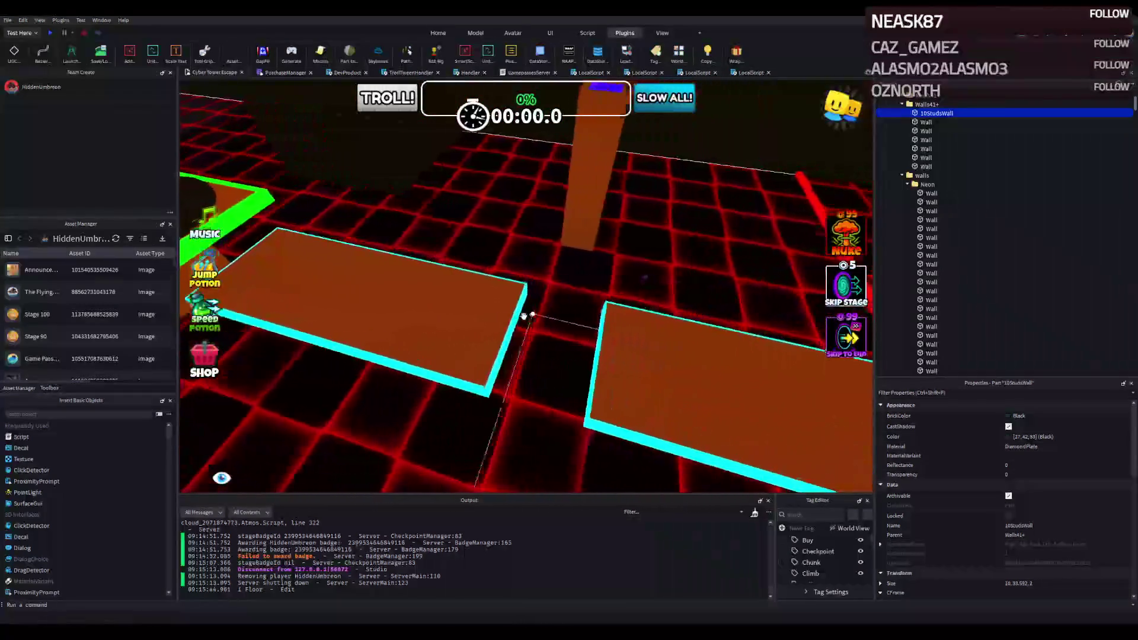
pyautogui.press('e')
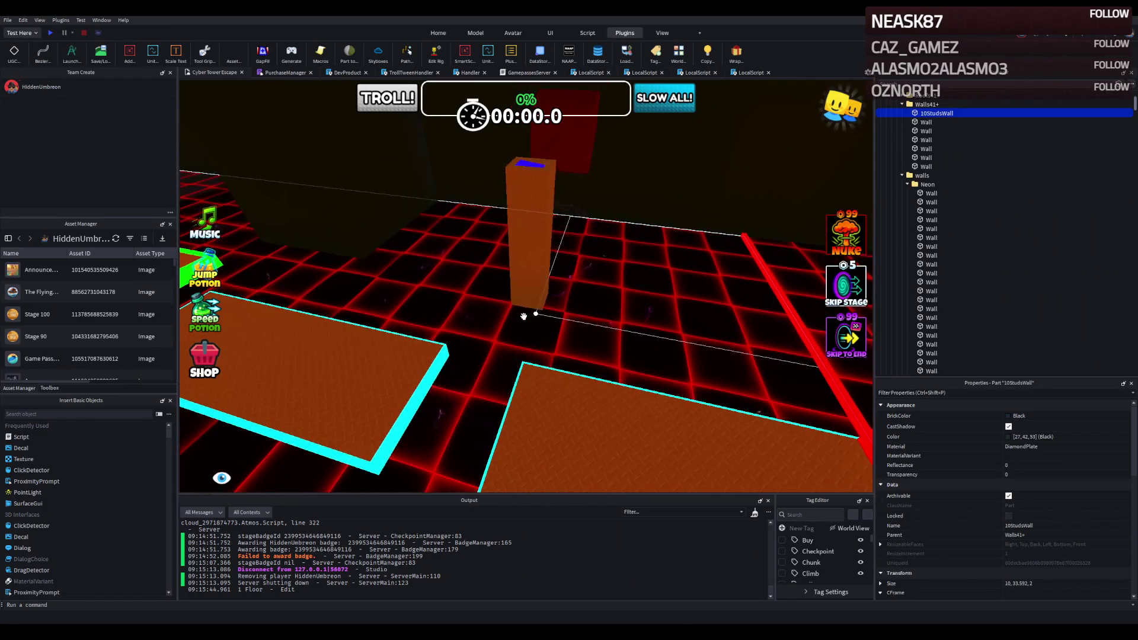
pyautogui.press('Left')
pyautogui.press('Left')
pyautogui.press('Left')
pyautogui.press('w')
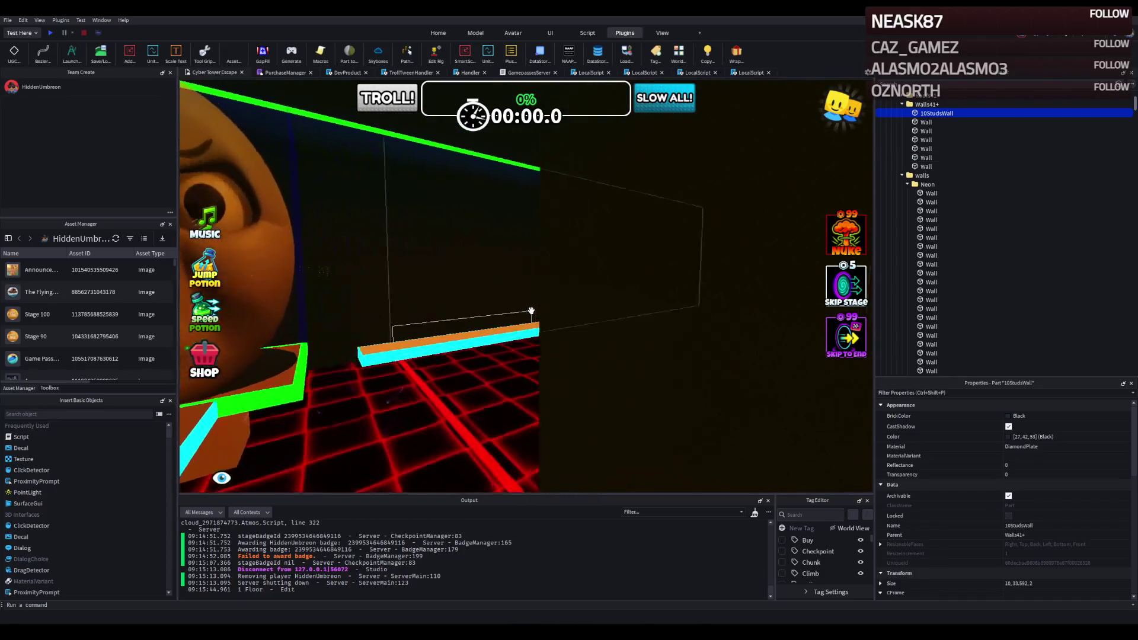
pyautogui.press('s')
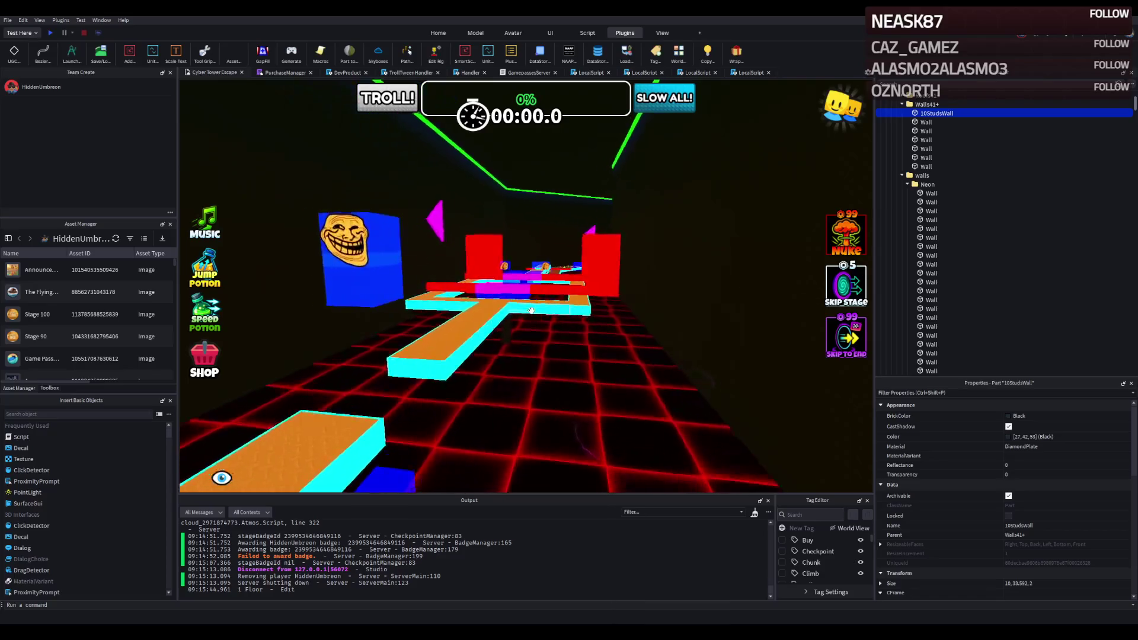
pyautogui.press('s')
pyautogui.press('w')
pyautogui.press('w')
pyautogui.press('d')
pyautogui.press('w')
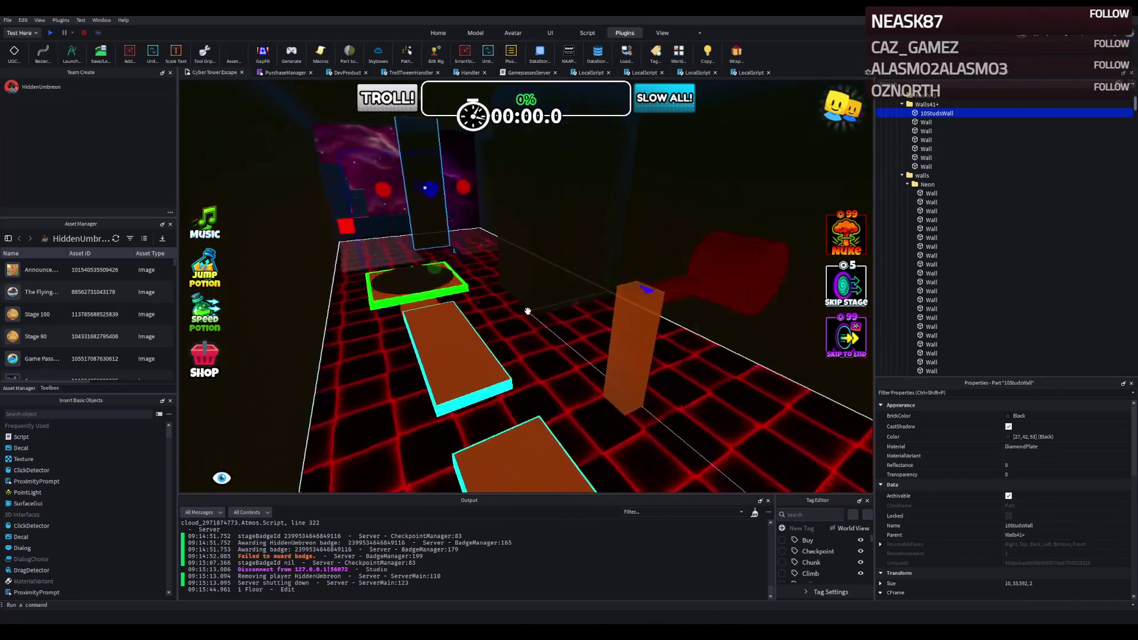
pyautogui.press('w')
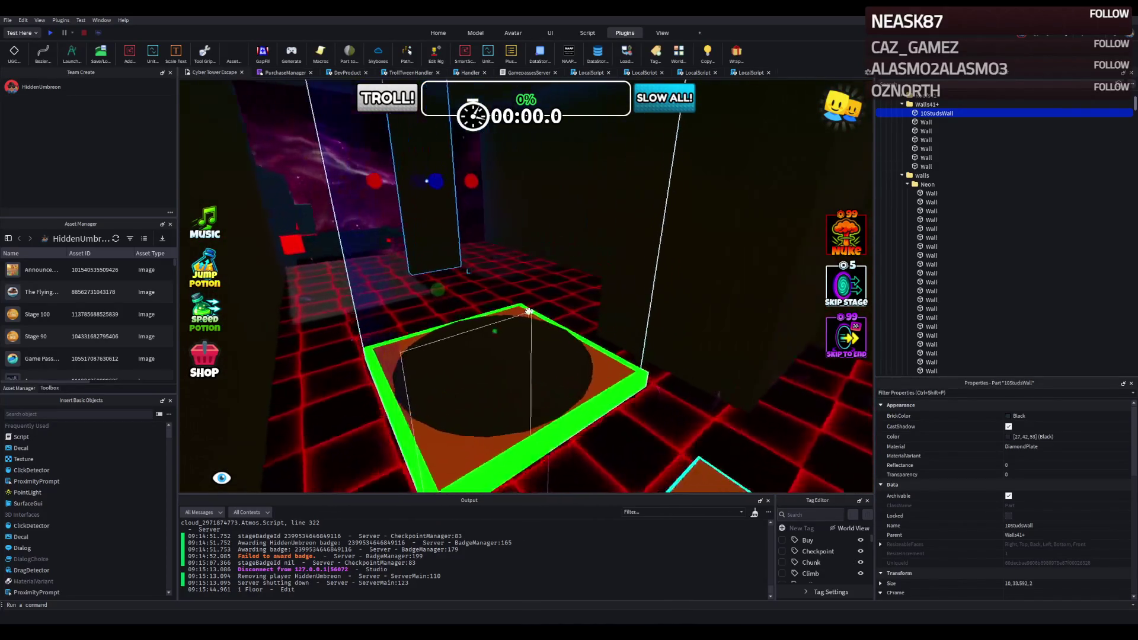
pyautogui.press('w')
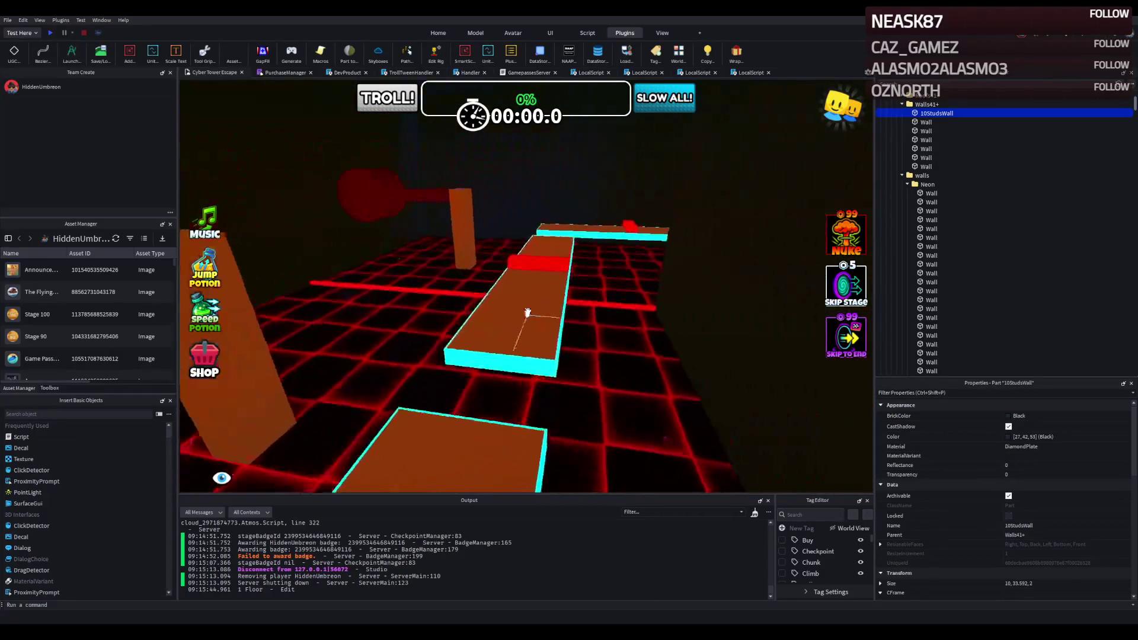
pyautogui.press('w')
pyautogui.press('w')
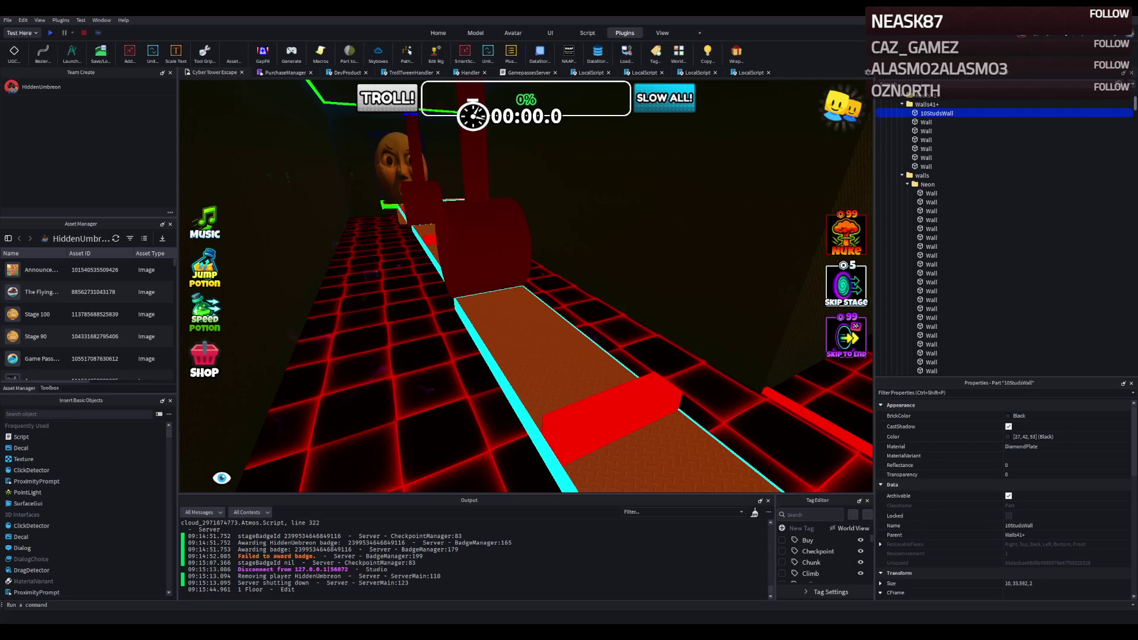
pyautogui.scroll(-5, 285, 236)
pyautogui.scroll(8, 285, 236)
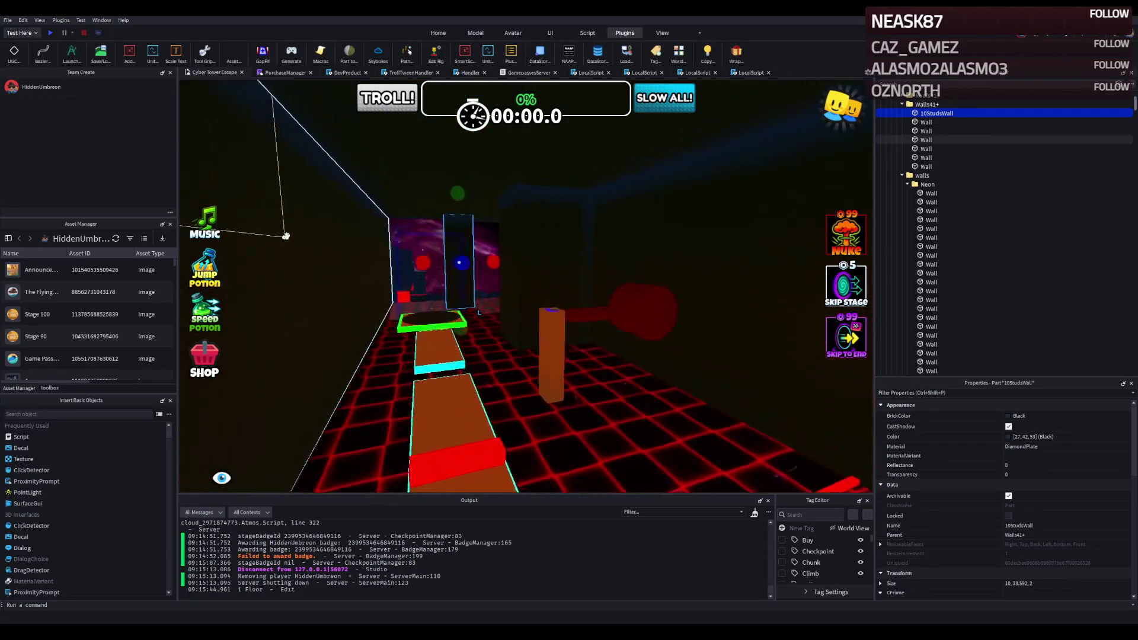
pyautogui.scroll(6, 287, 236)
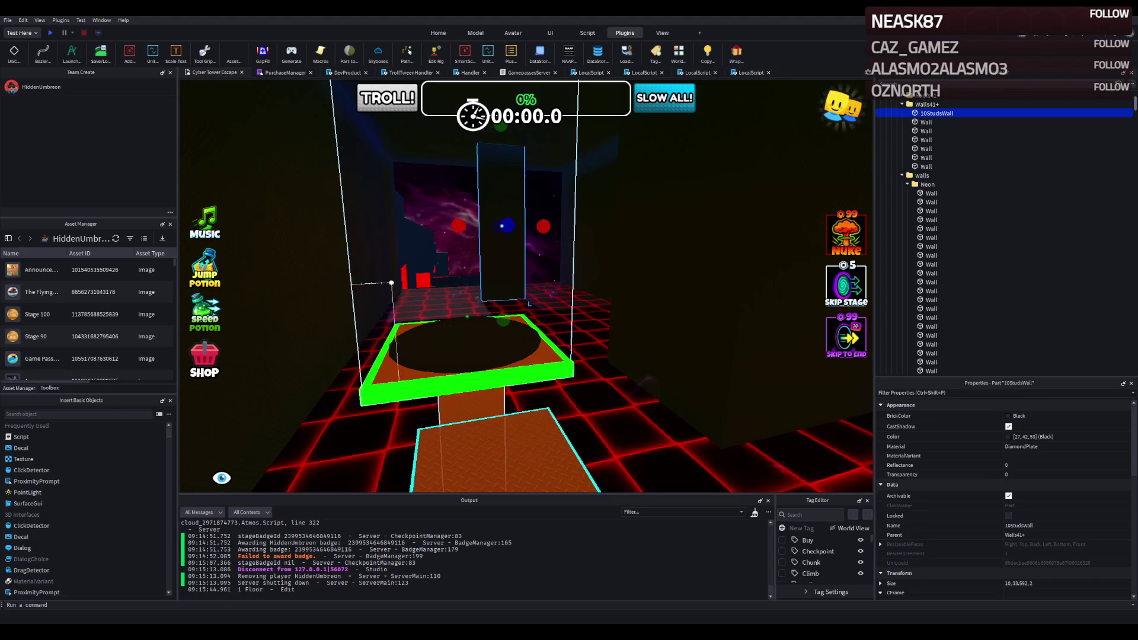
# Step: Stretch the green neon wall strip to about 154 studs long
pyautogui.press('w')
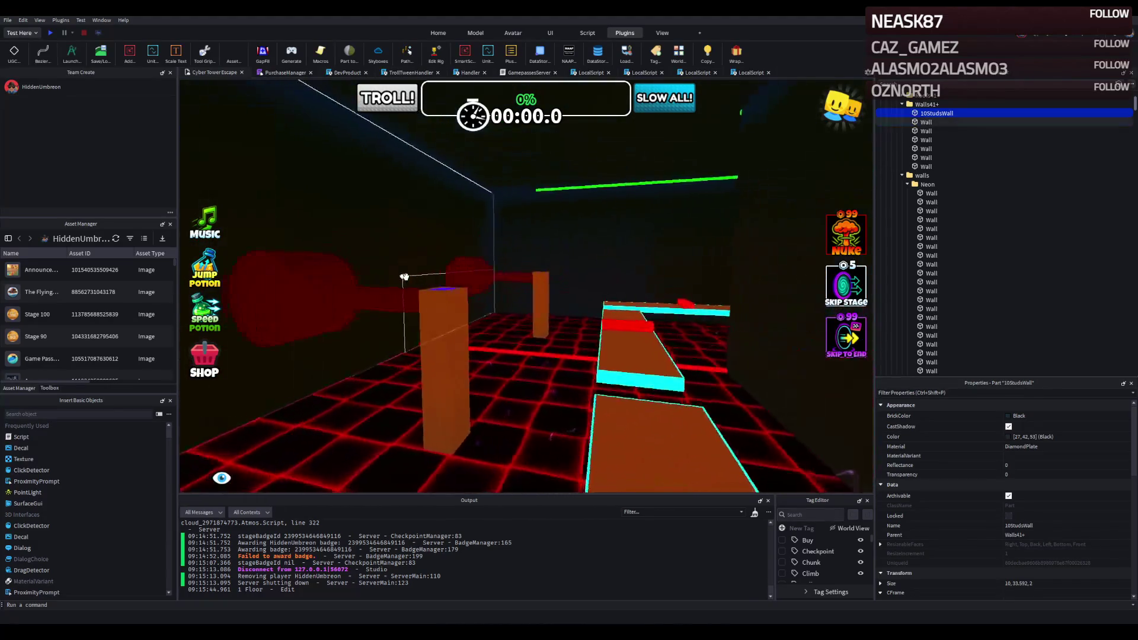
pyautogui.press('w')
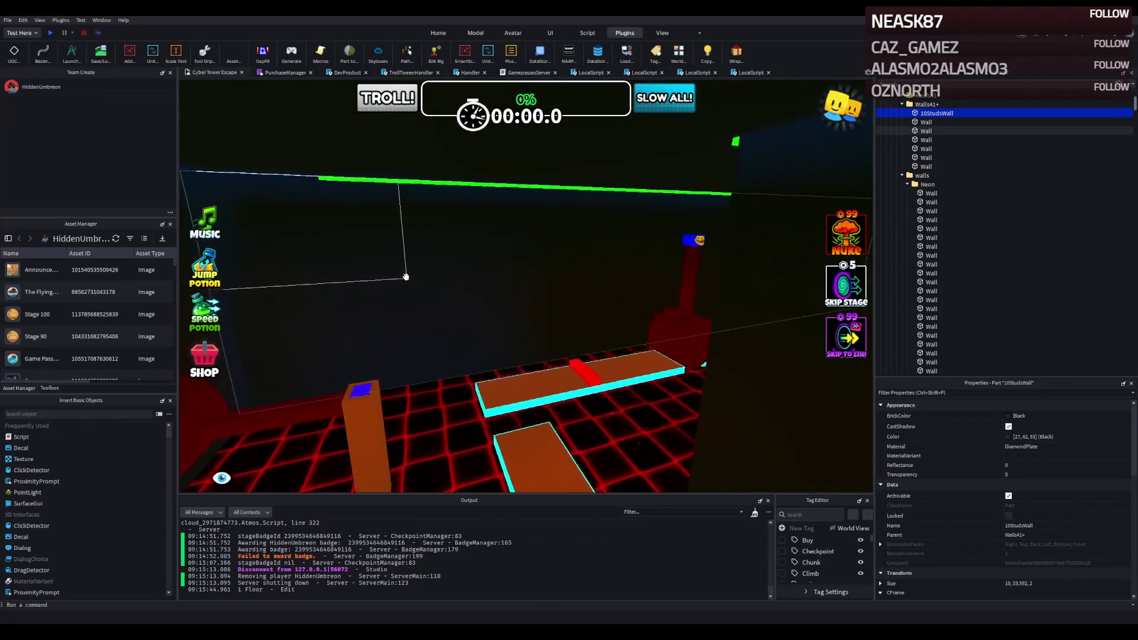
pyautogui.press('w')
pyautogui.press('w')
pyautogui.click(625, 237)
pyautogui.moveTo(625, 238); pyautogui.dragTo(411, 274)
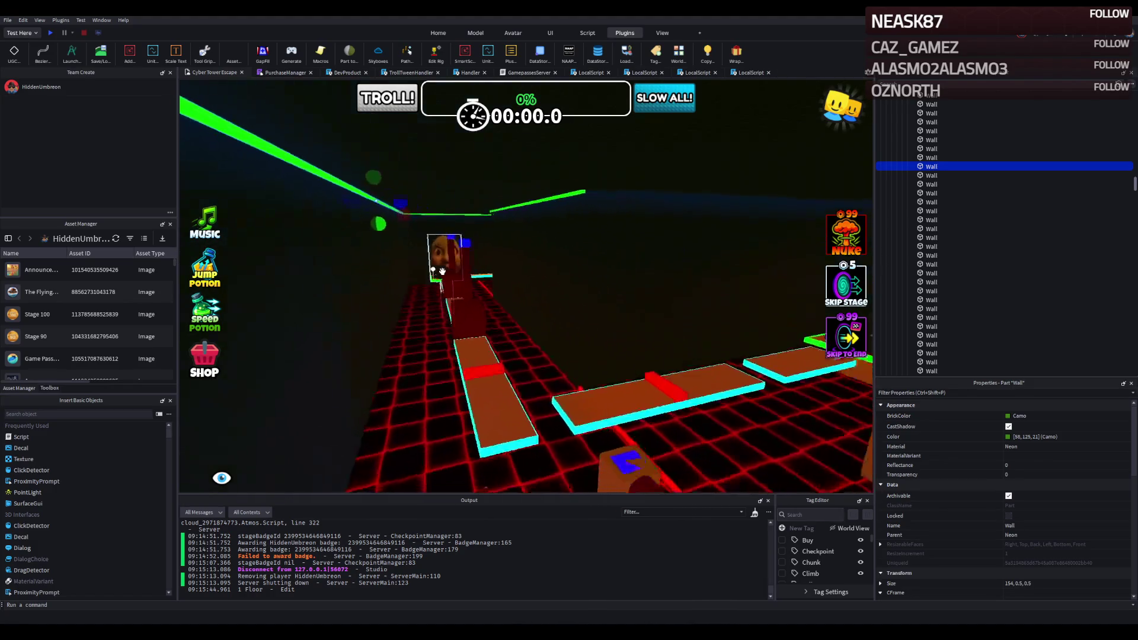
pyautogui.scroll(3, 442, 271)
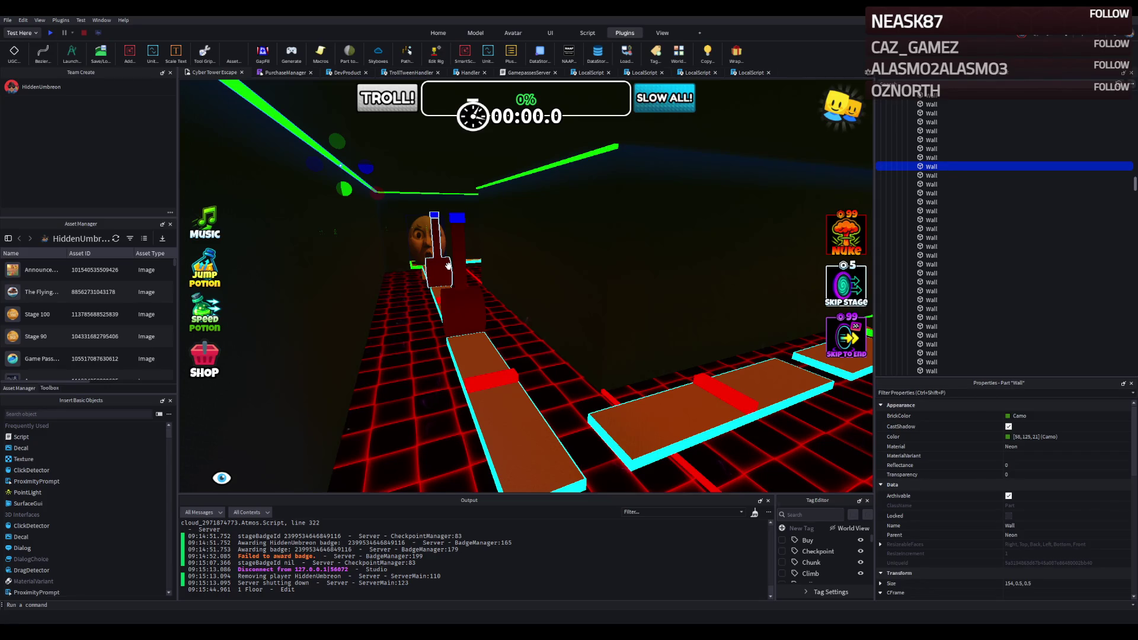
pyautogui.press('Right')
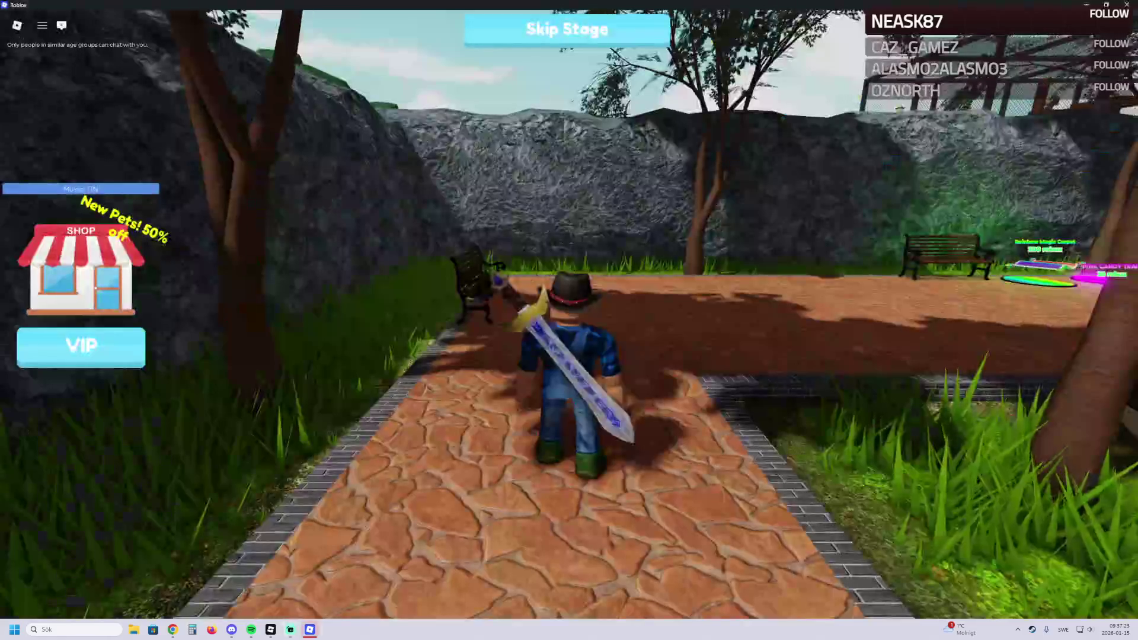
# Step: Run the character up the path and through the House of Primates entrance hall
pyautogui.press('w')
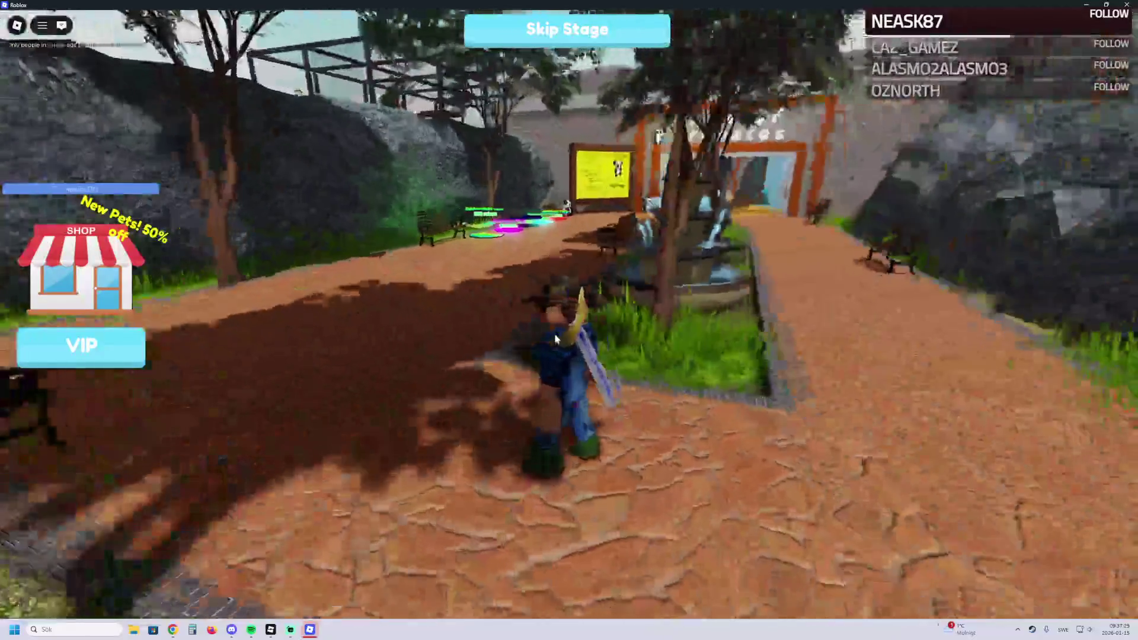
pyautogui.press('w')
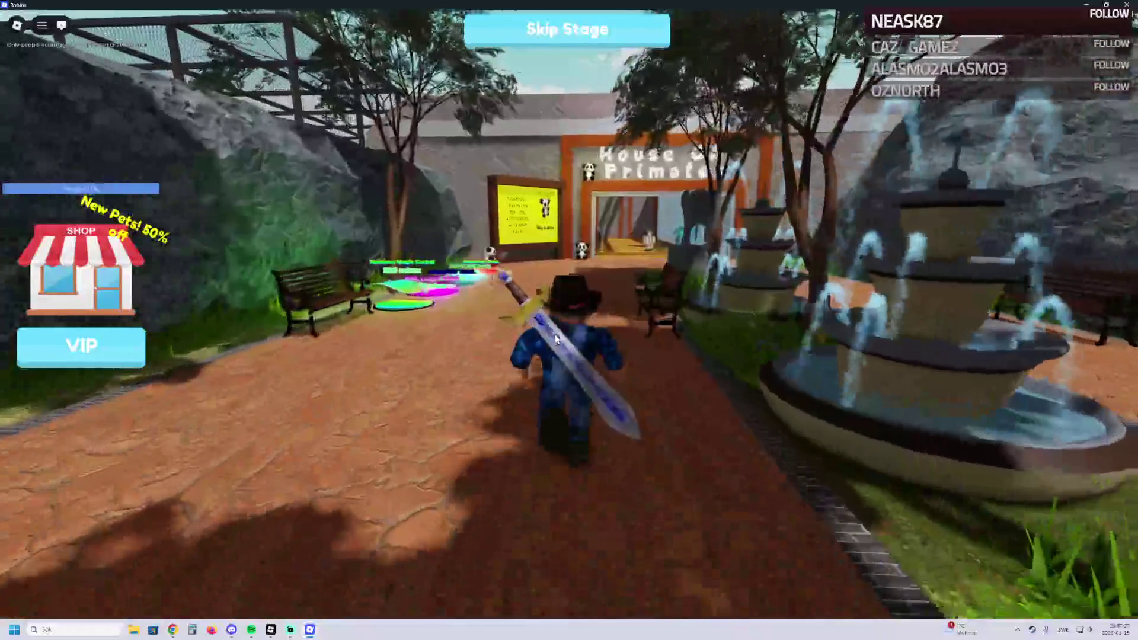
pyautogui.press('w')
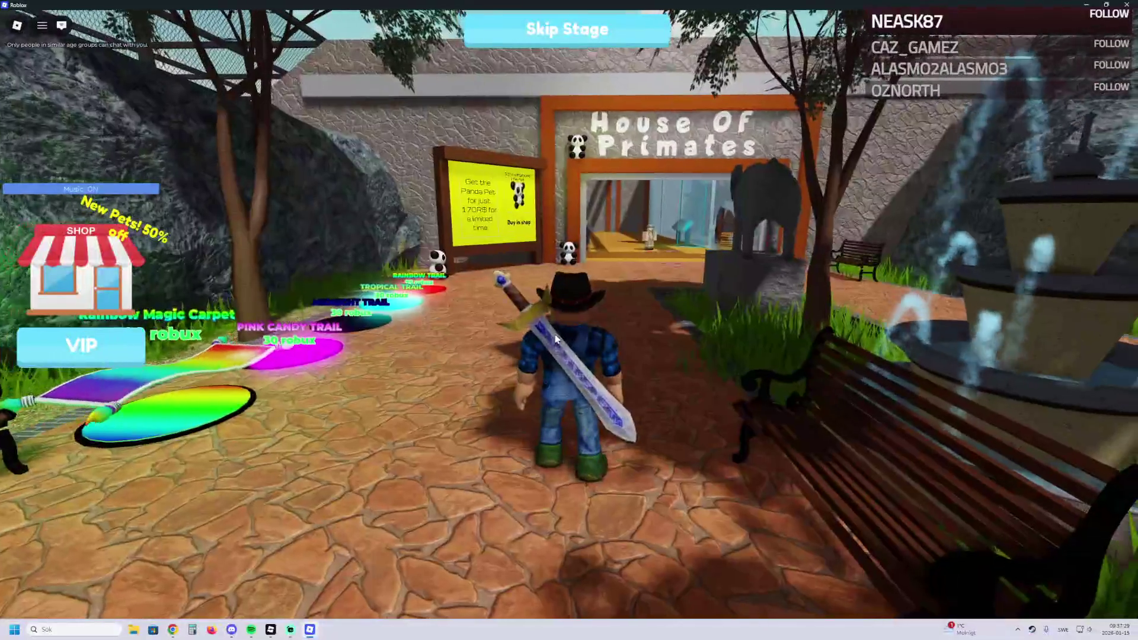
pyautogui.press('d')
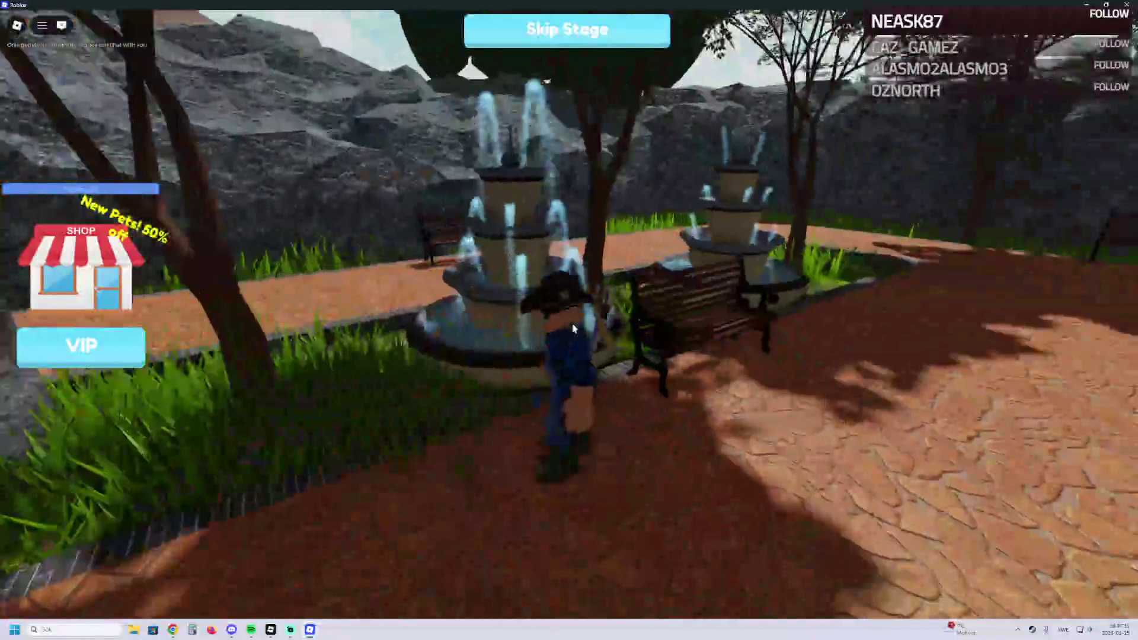
pyautogui.press('a')
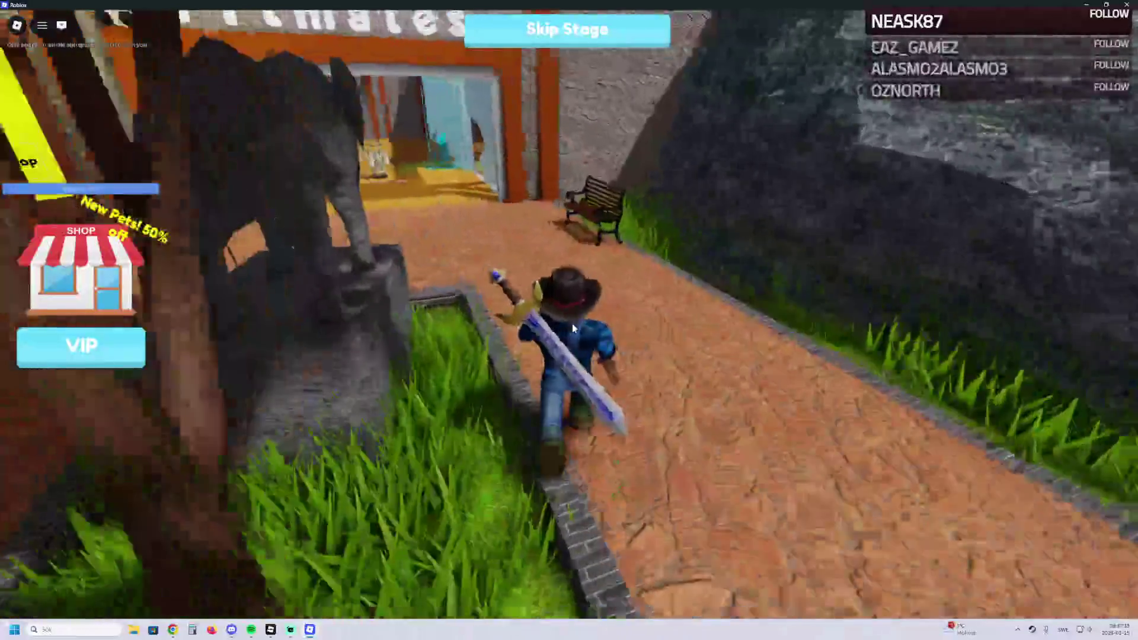
pyautogui.press('w')
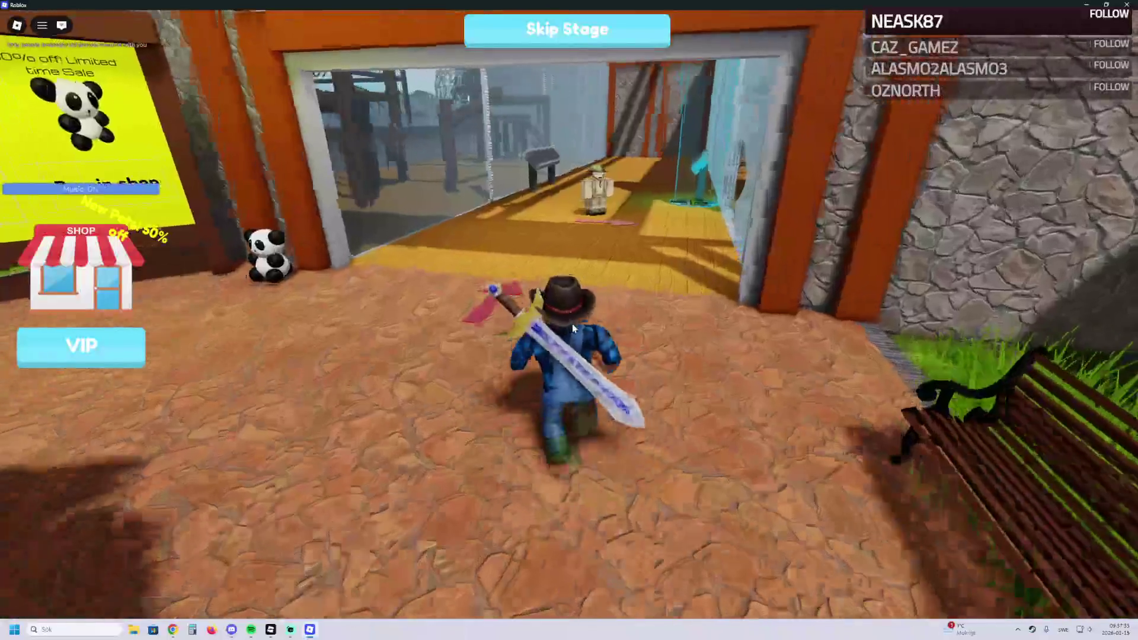
pyautogui.press('w')
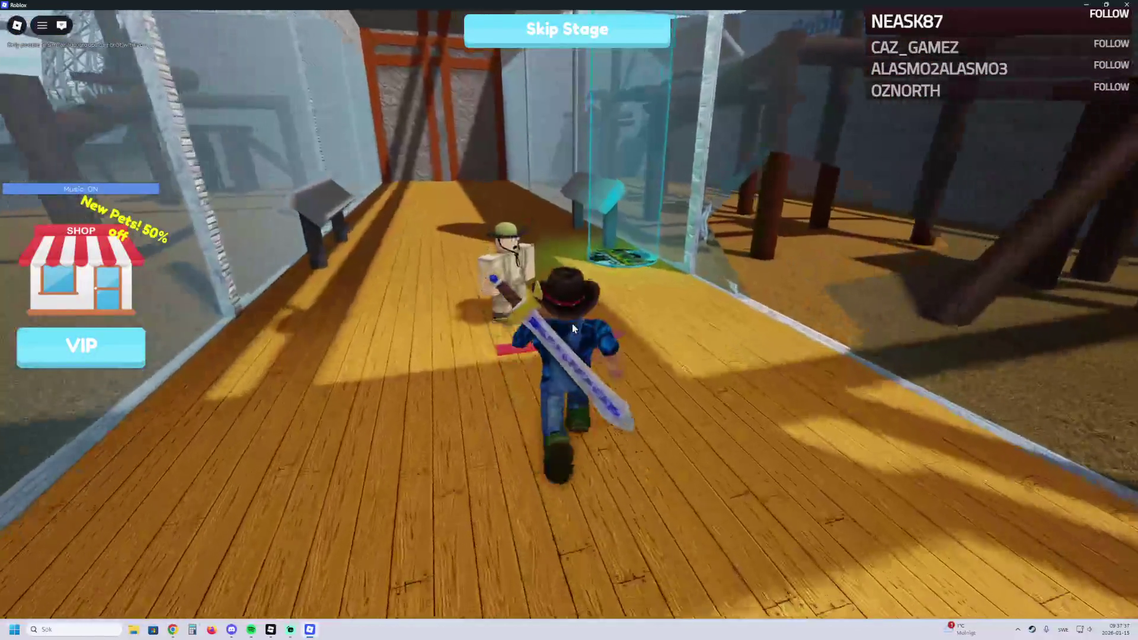
# Step: Jump across the wooden platforms in the pen and over the wall to finish stage 1
pyautogui.press('a')
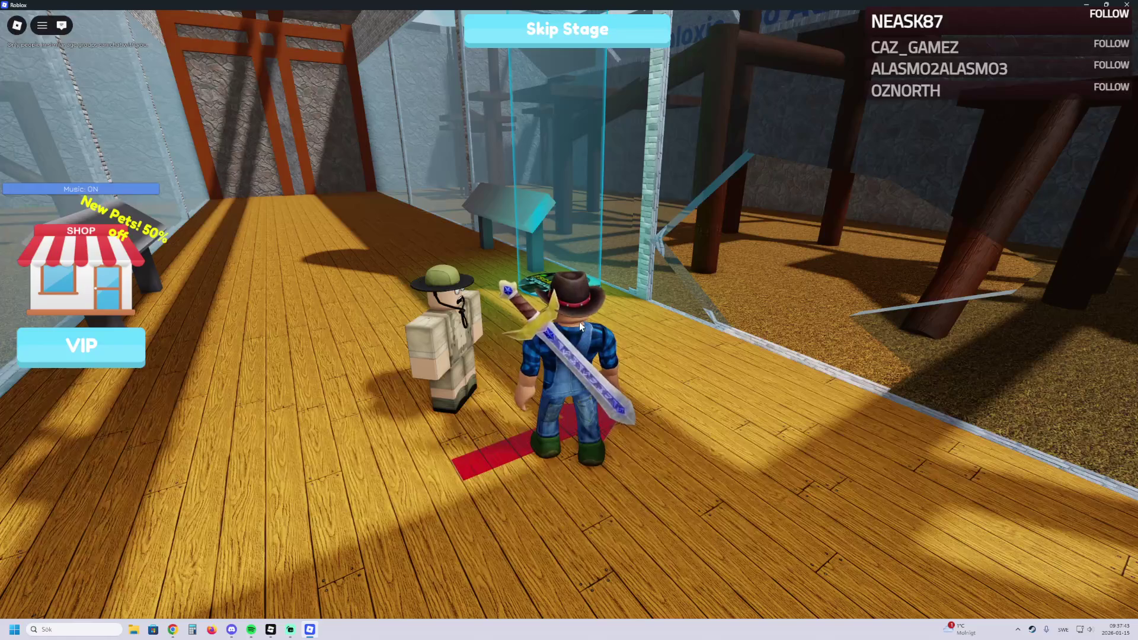
pyautogui.press('a')
pyautogui.press('w')
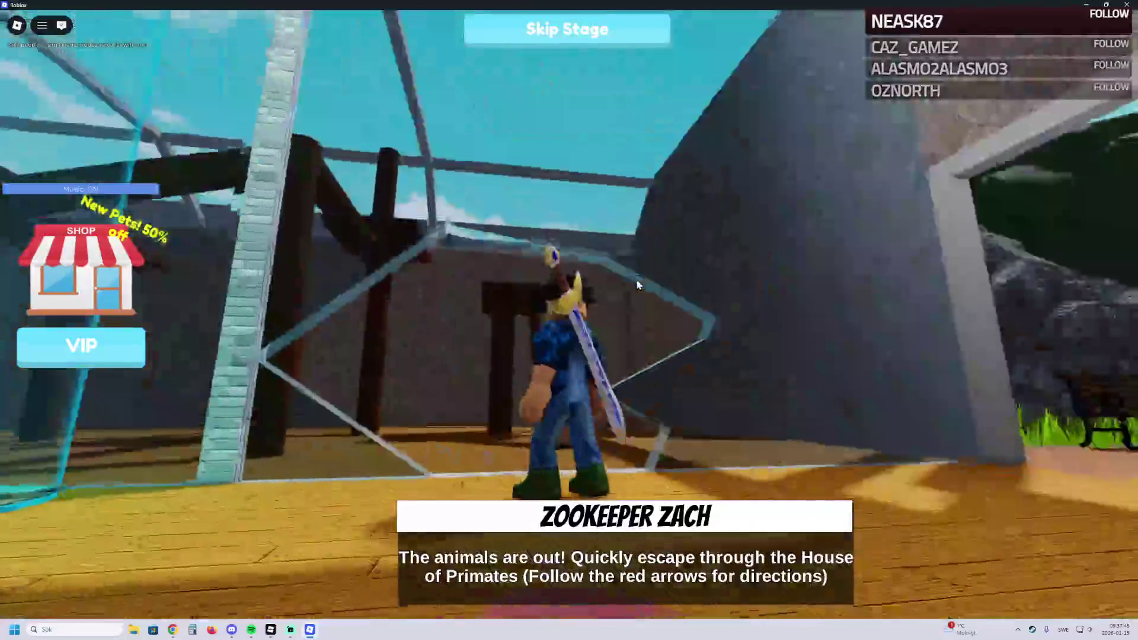
pyautogui.press('w')
pyautogui.press('space')
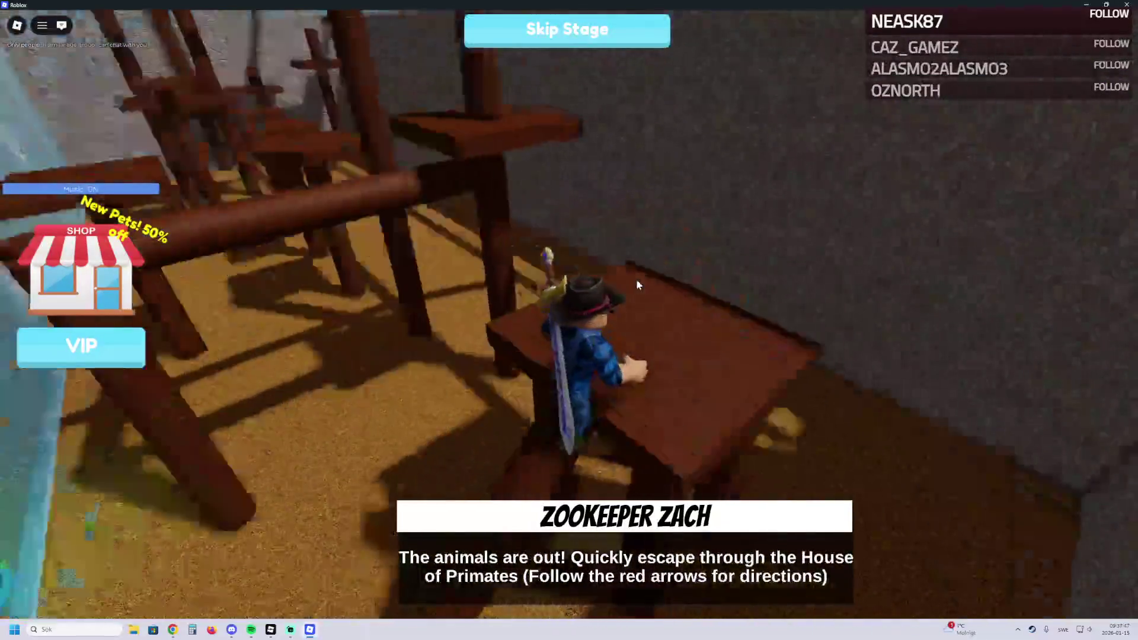
pyautogui.press('w')
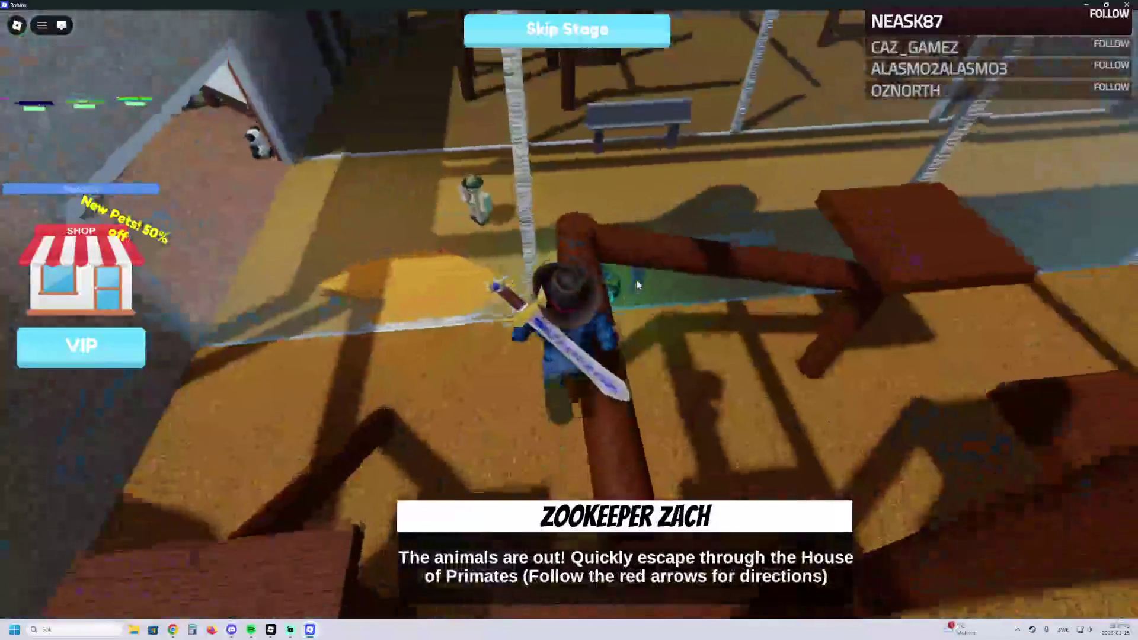
pyautogui.press('w')
pyautogui.press('space')
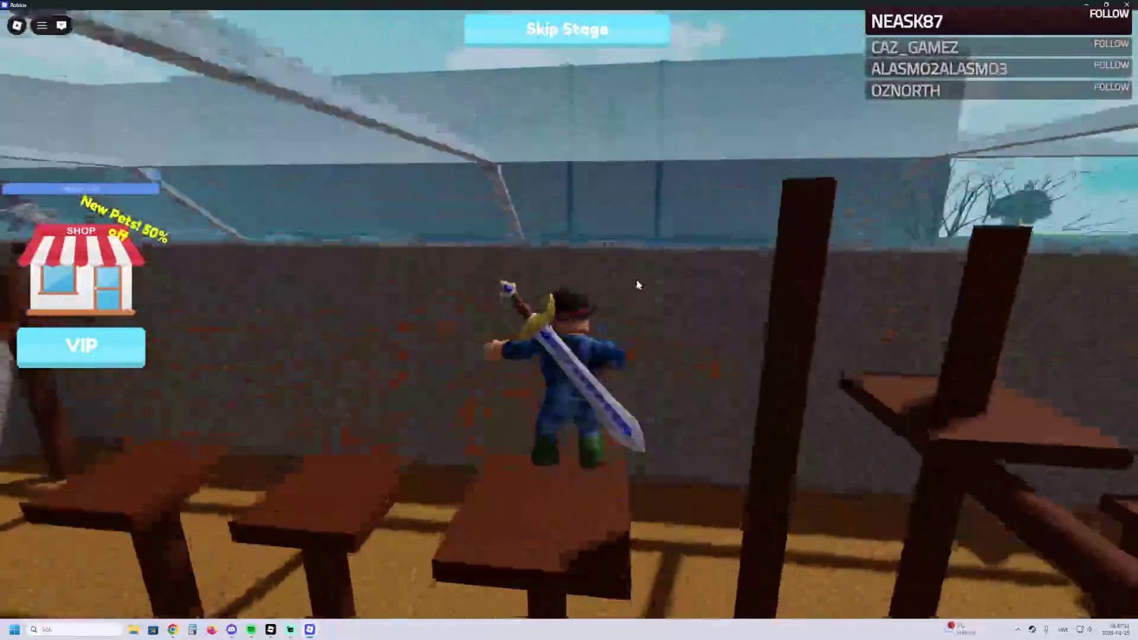
pyautogui.press('w')
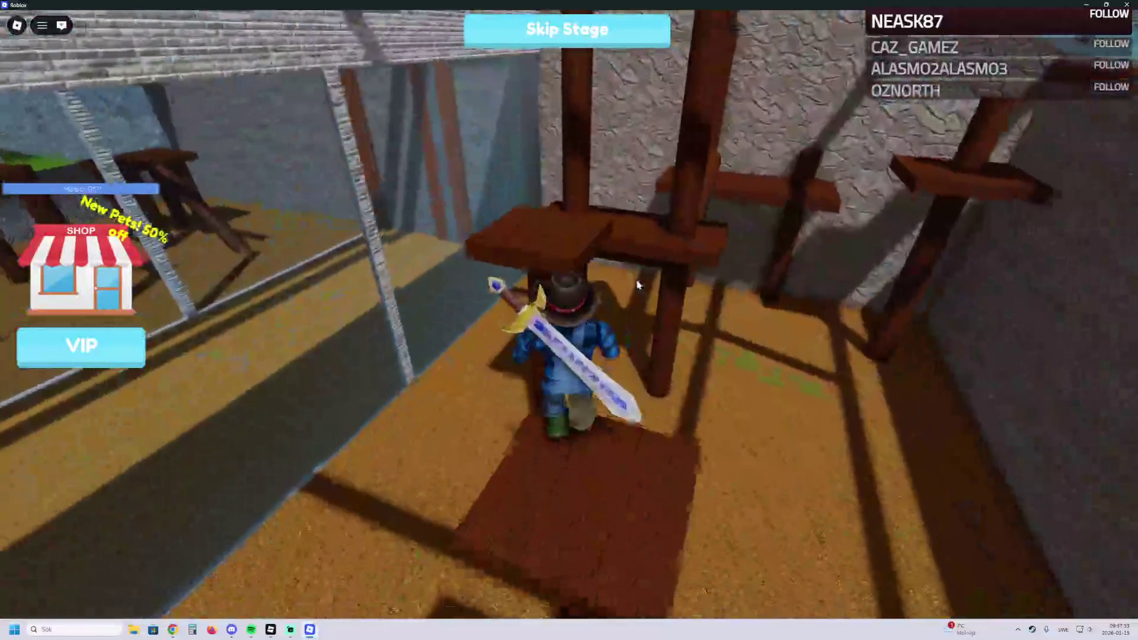
pyautogui.press('space')
pyautogui.press('w')
pyautogui.press('space')
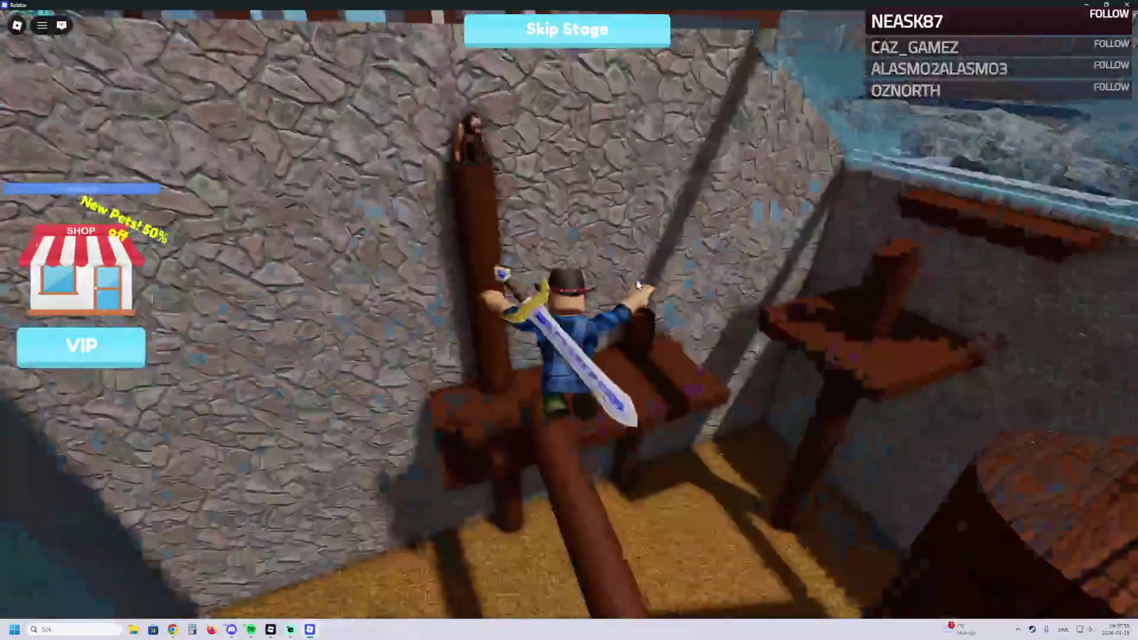
pyautogui.press('w')
pyautogui.press('space')
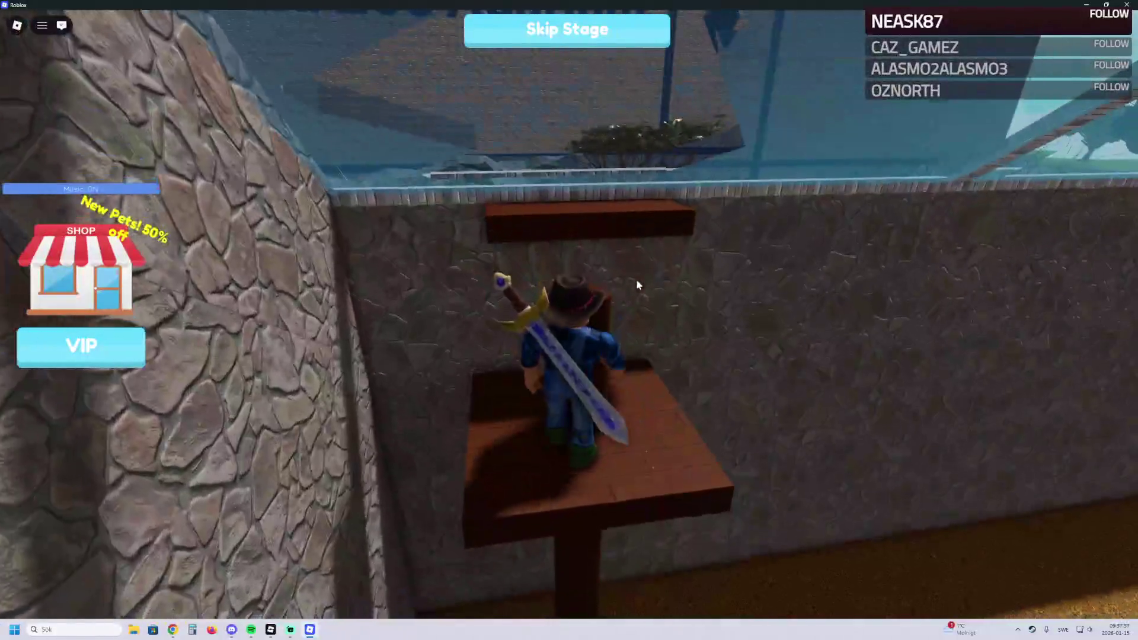
# Step: Follow the red-arrow path down the stone stairs to the panda sign
pyautogui.press('w')
pyautogui.press('space')
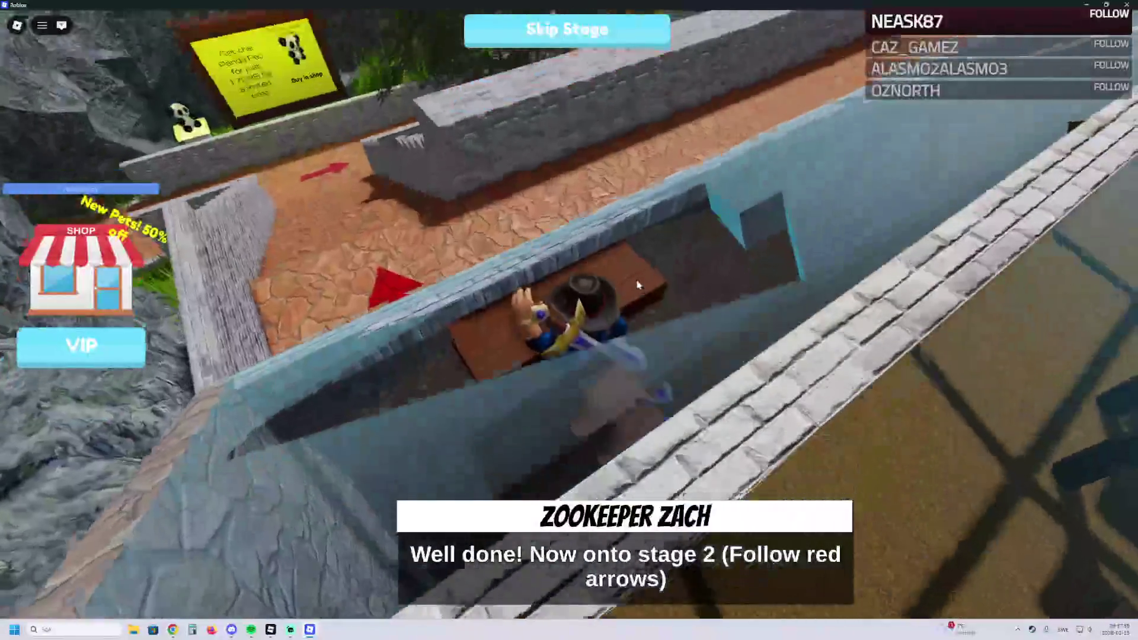
pyautogui.press('w')
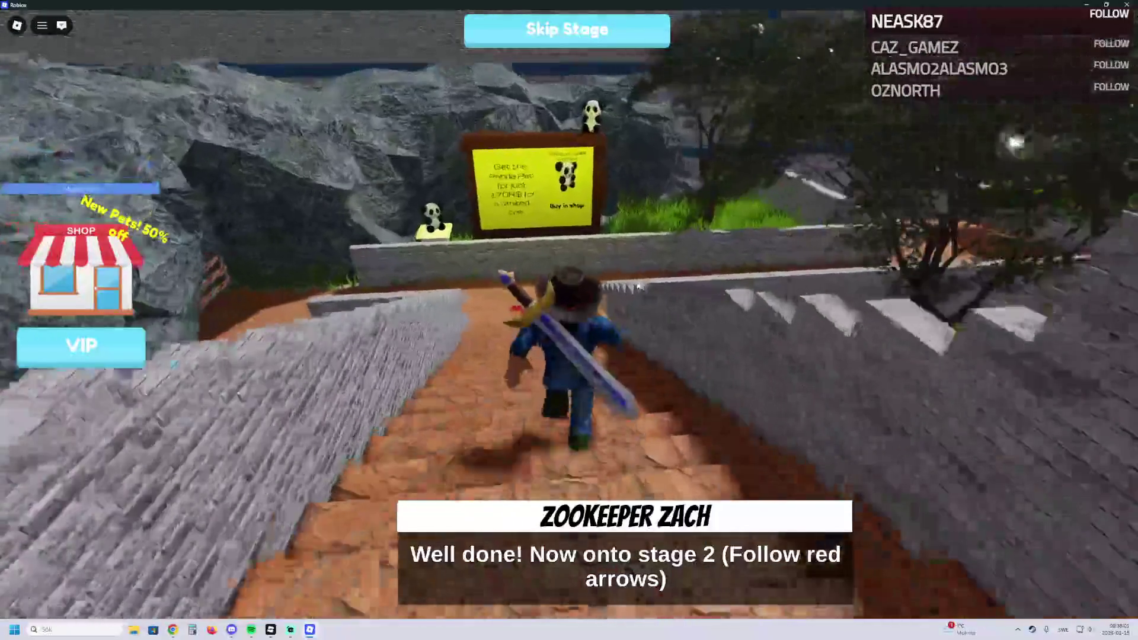
pyautogui.press('w')
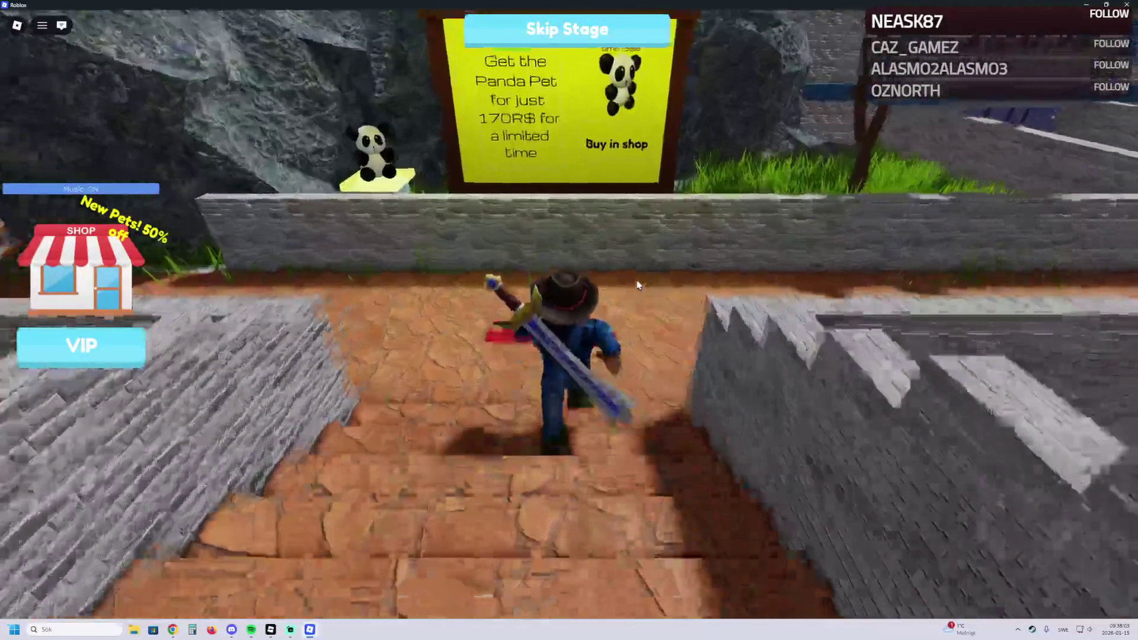
pyautogui.press('w')
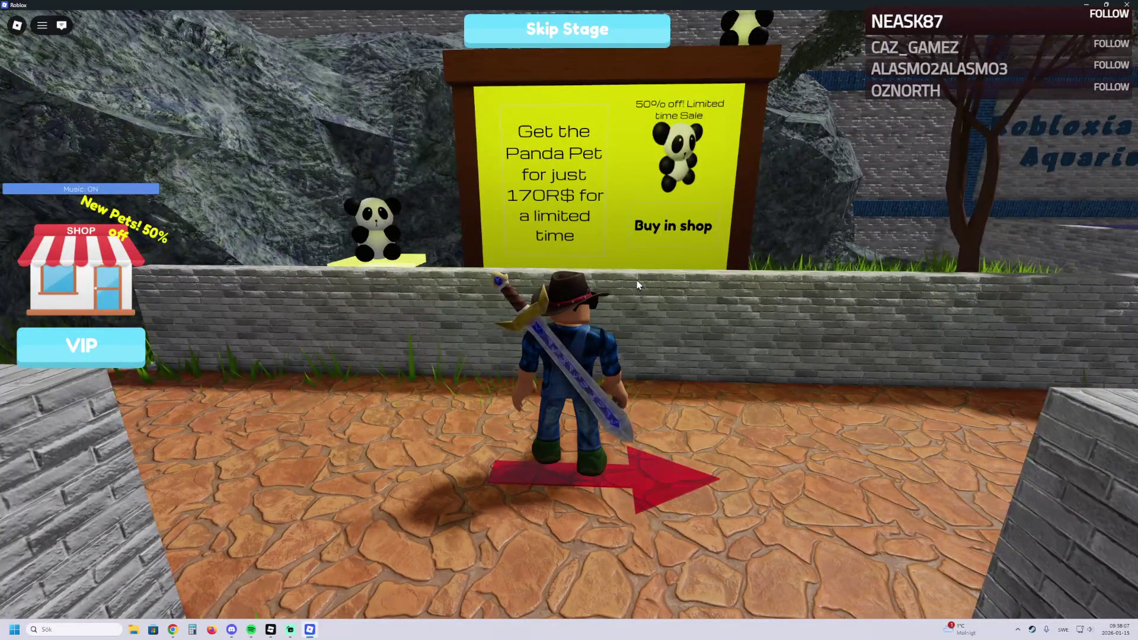
pyautogui.press('w')
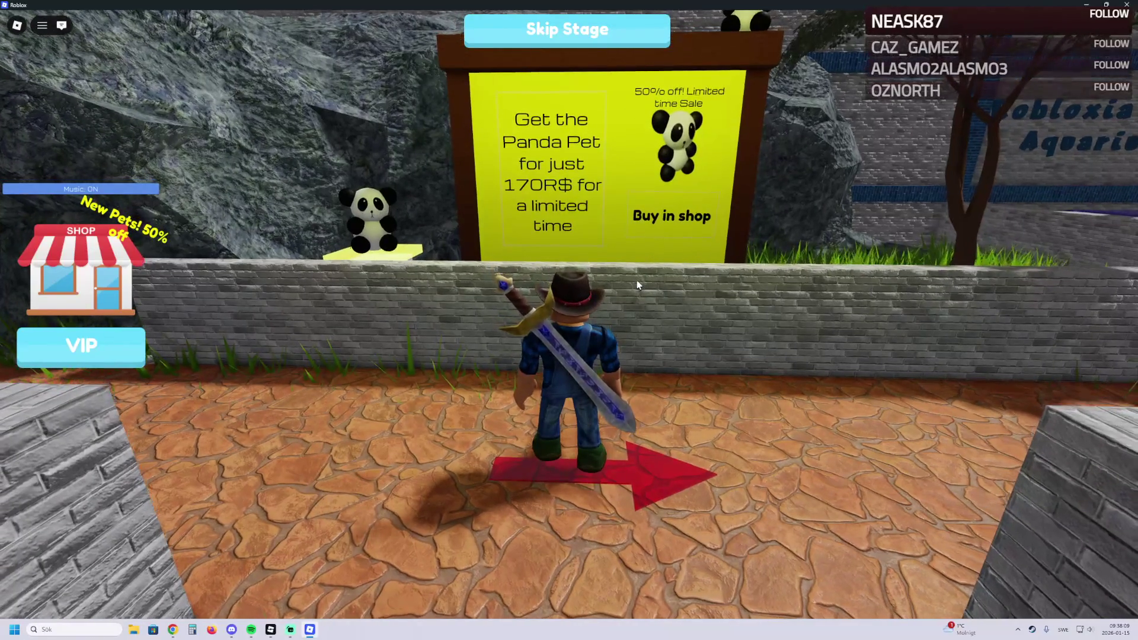
pyautogui.press('d')
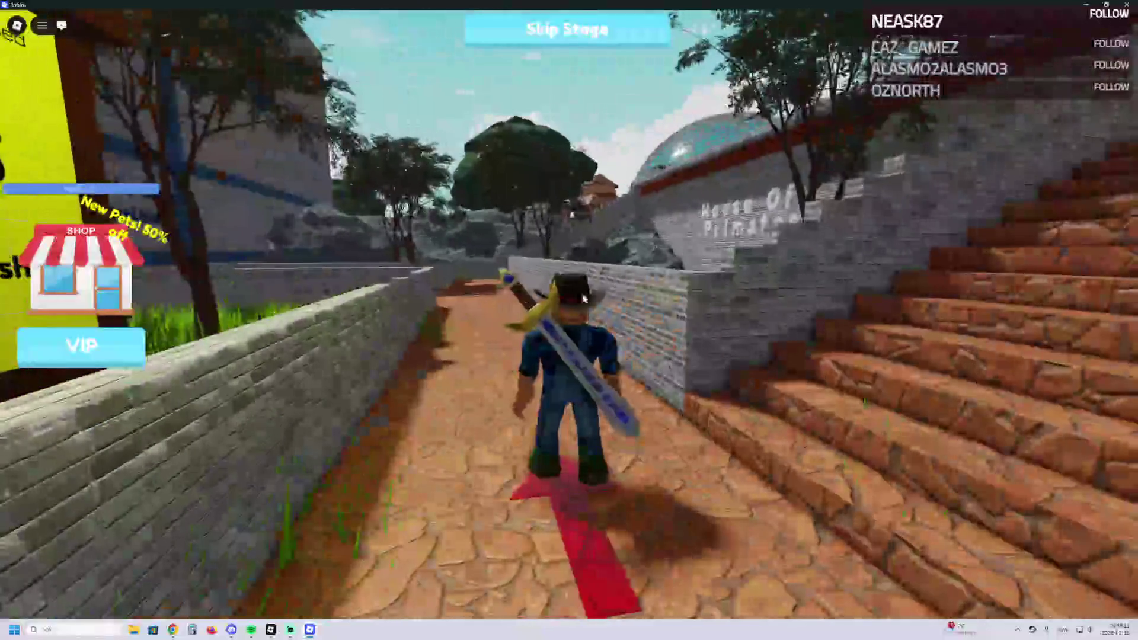
# Step: Bring up the Panda Pet purchase prompt in the shop, then dismiss it and close the shop
pyautogui.click(118, 282)
pyautogui.scroll(-3, 593, 314)
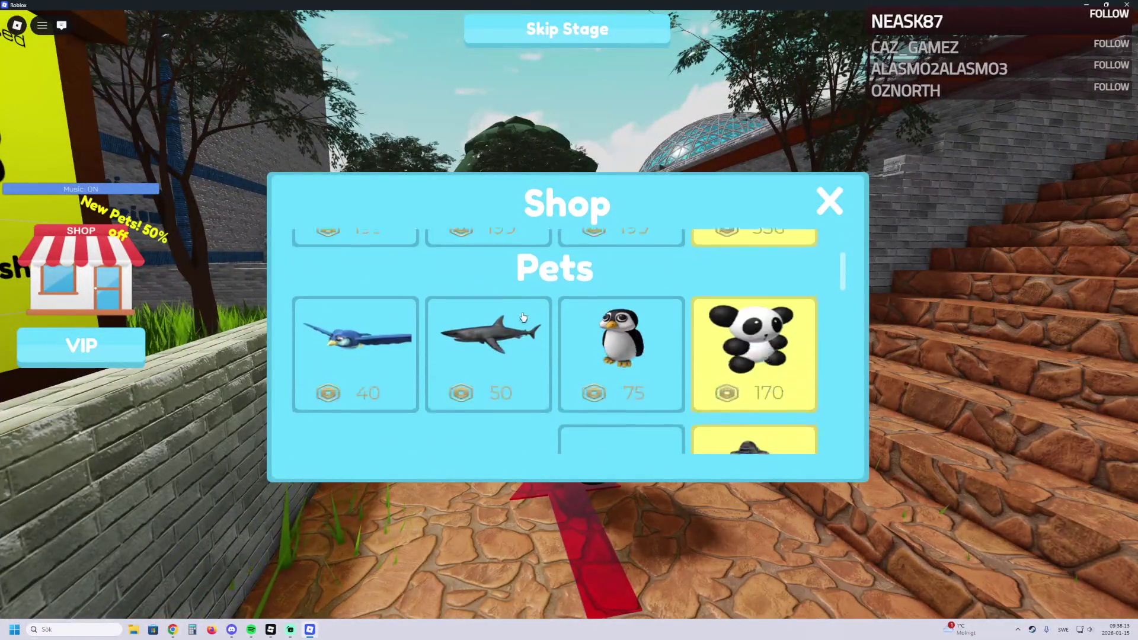
pyautogui.click(736, 341)
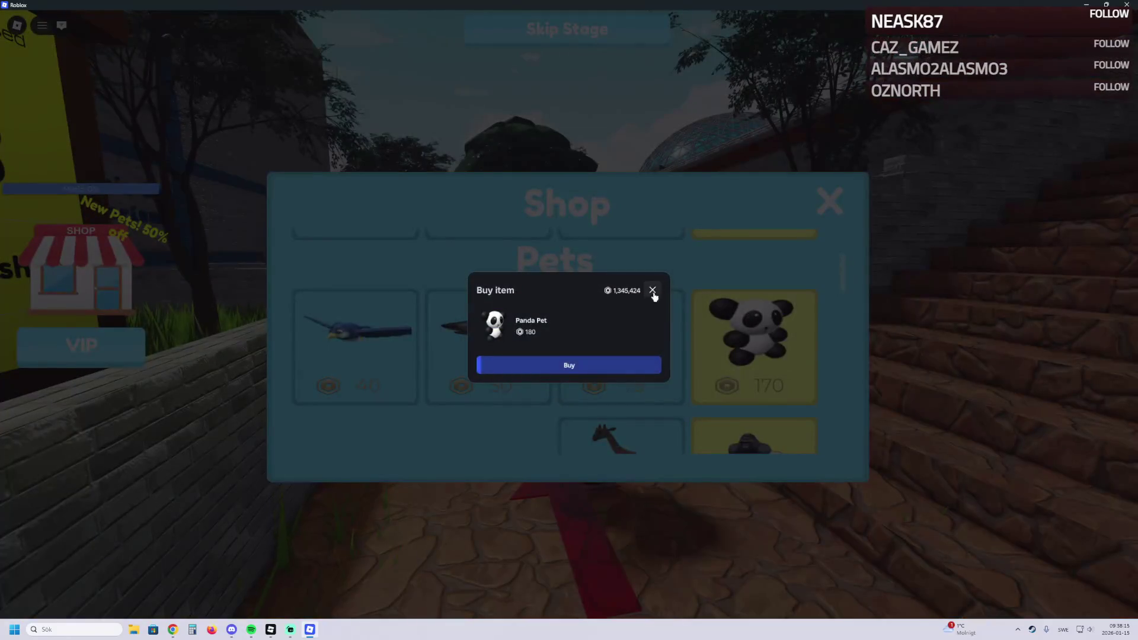
pyautogui.click(652, 291)
pyautogui.click(830, 202)
# Step: Run through the Zoo Aquarium tunnel and up the glowing blue steps
pyautogui.press('w')
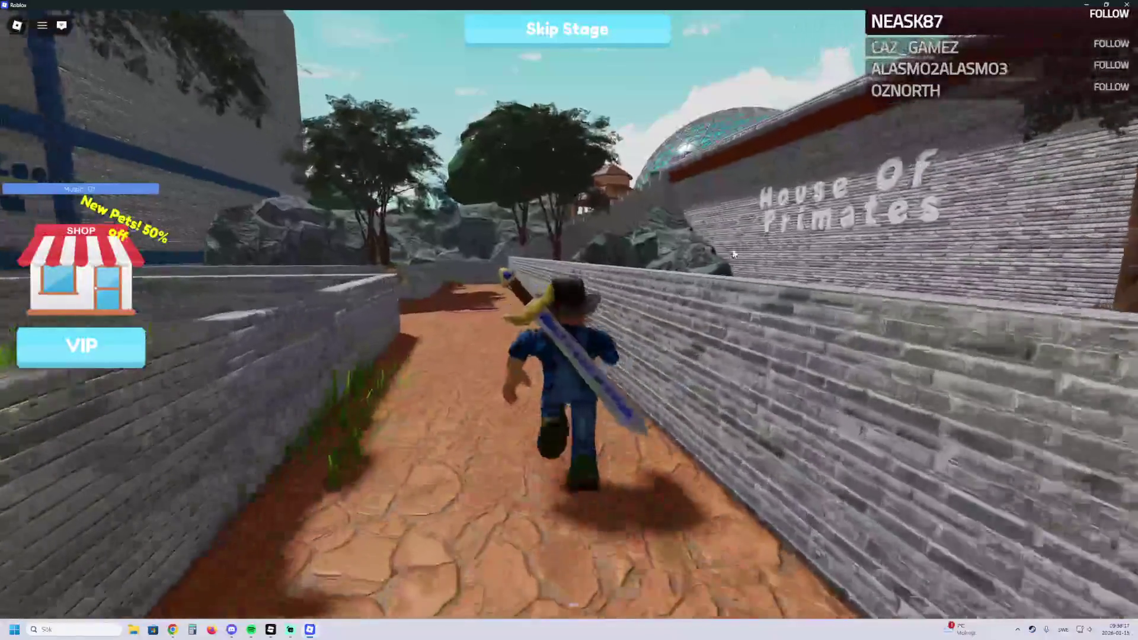
pyautogui.press('w')
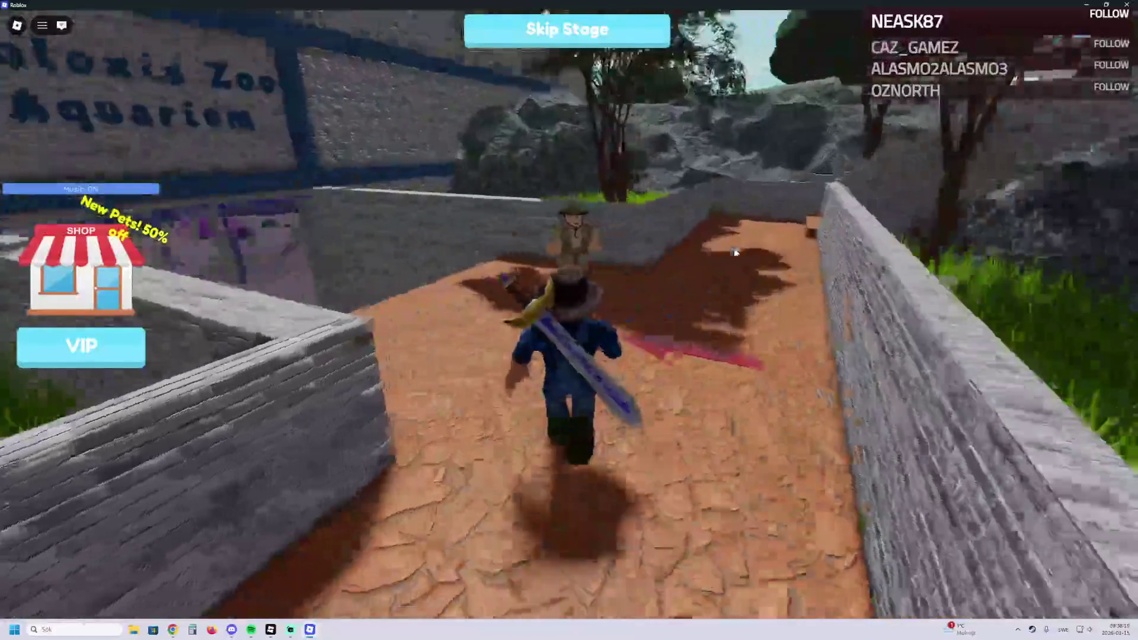
pyautogui.press('w')
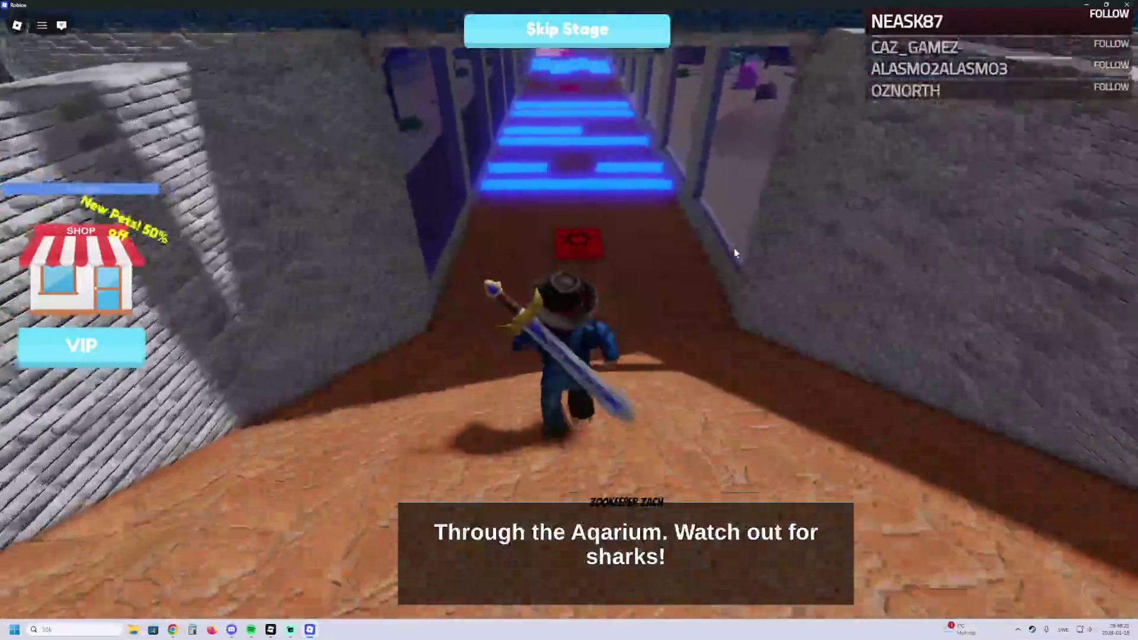
pyautogui.press('w')
pyautogui.press('w')
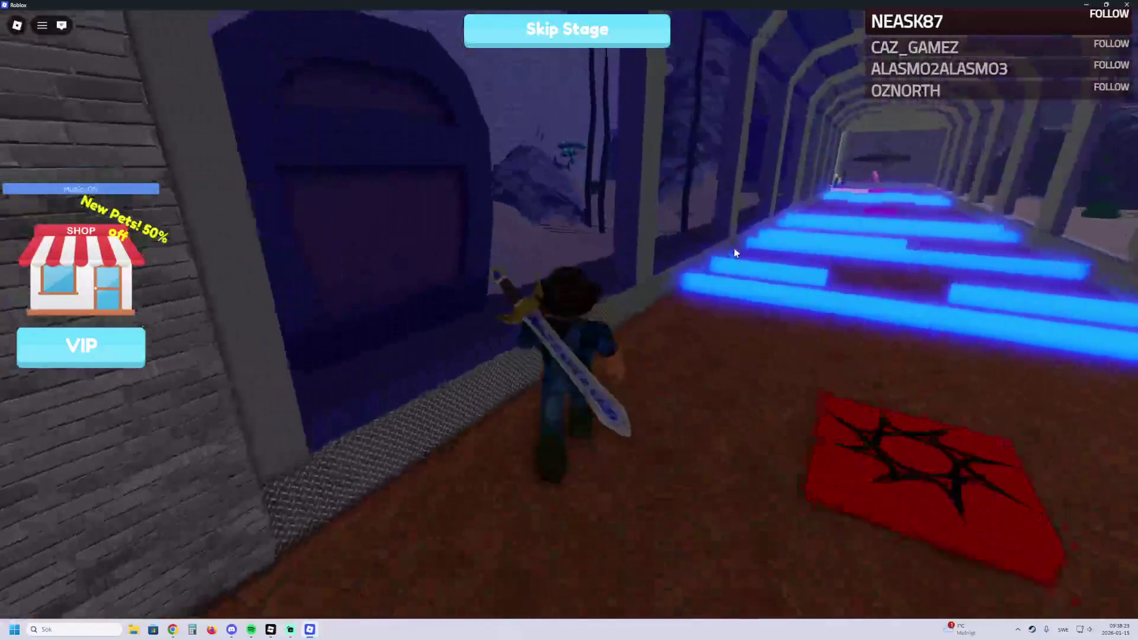
pyautogui.press('w')
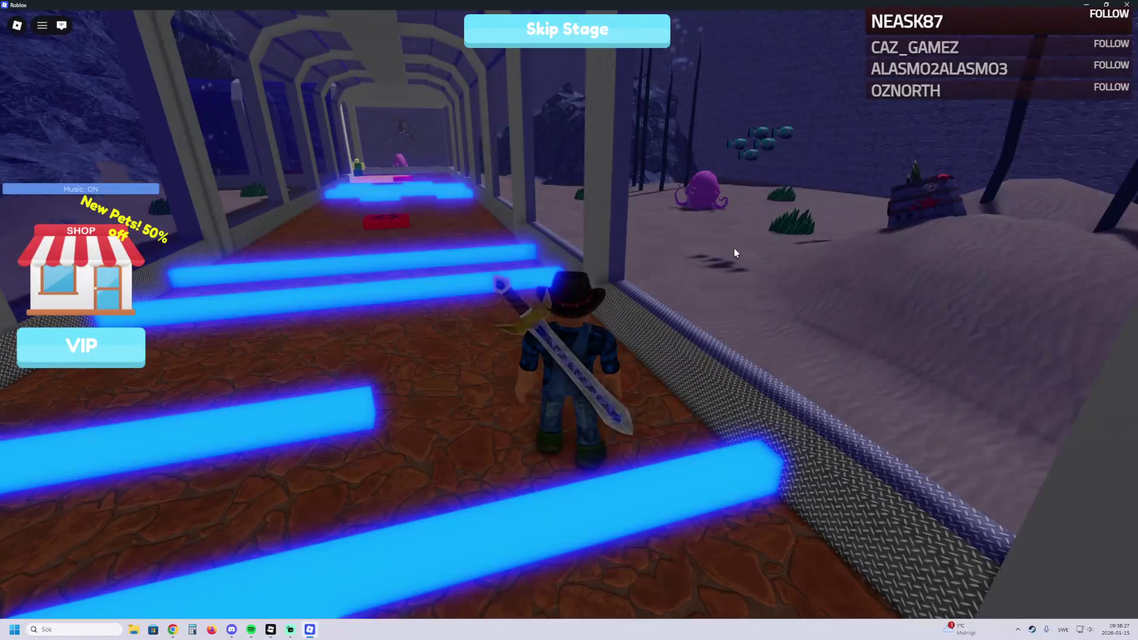
pyautogui.press('w')
pyautogui.press('w')
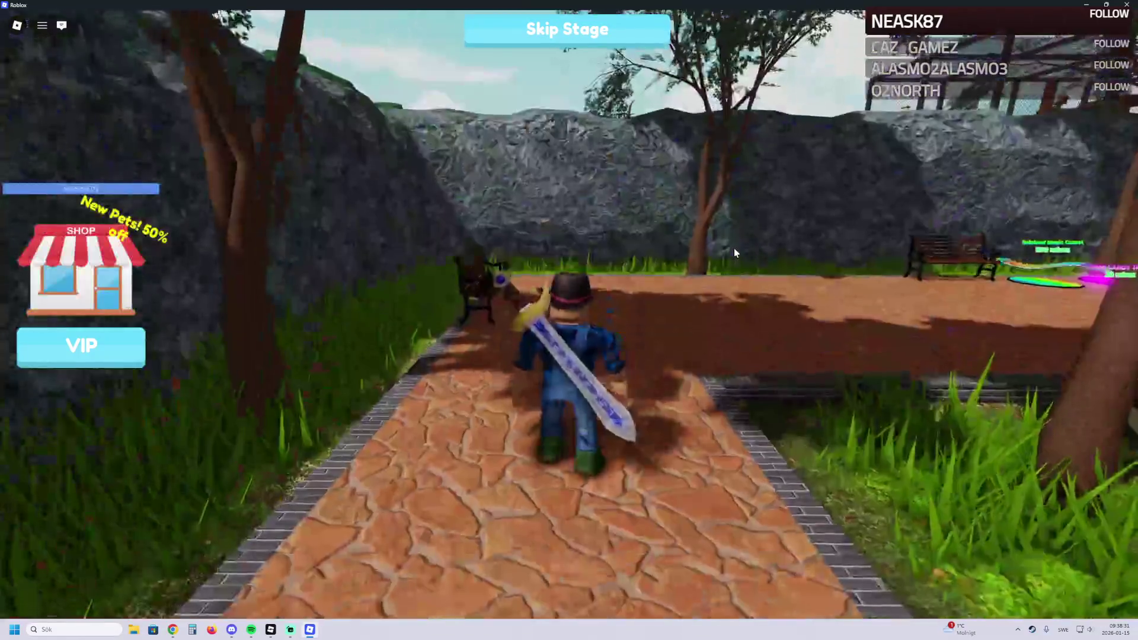
pyautogui.press('w')
# Step: Sprint to the House of Primates entrance and bring up the Skip Stage purchase prompt
pyautogui.press('w')
pyautogui.press('shift')
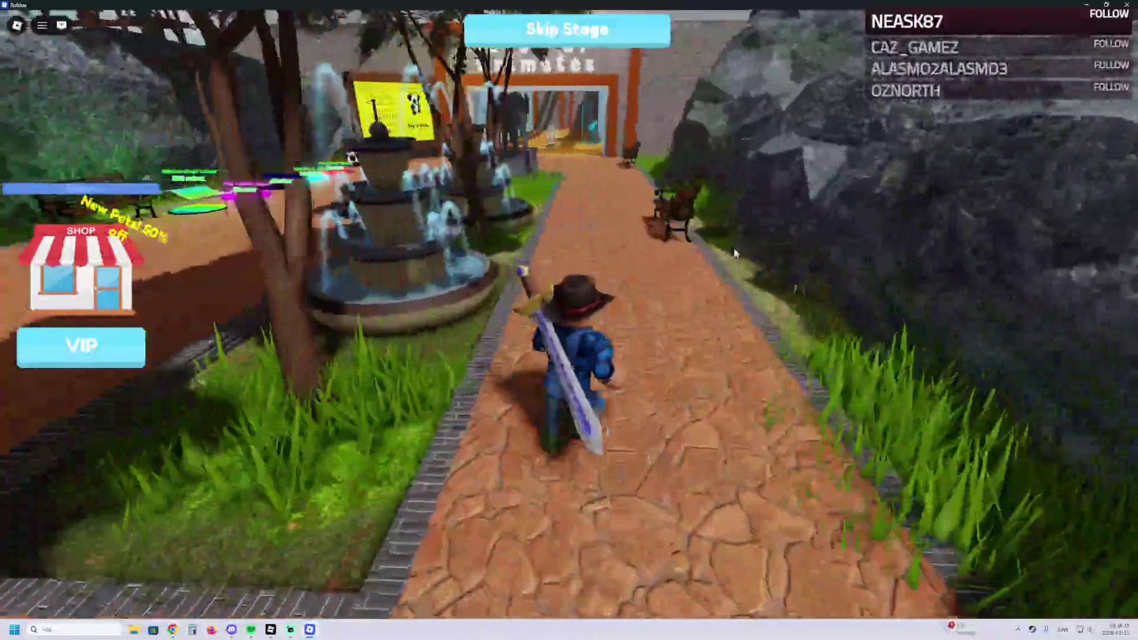
pyautogui.press('w')
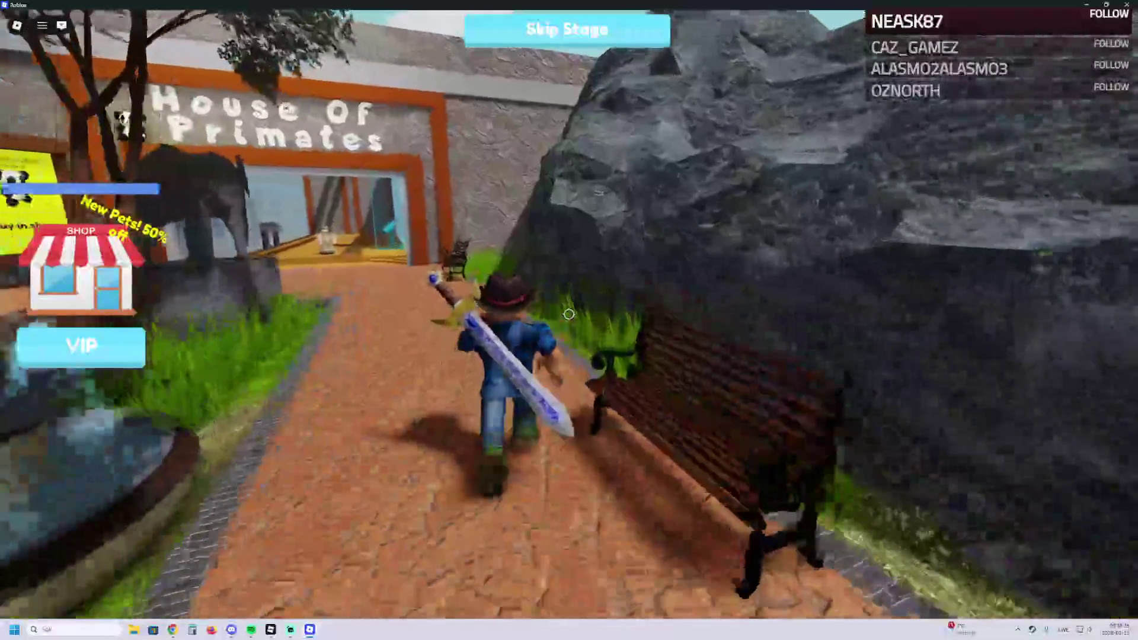
pyautogui.press('w')
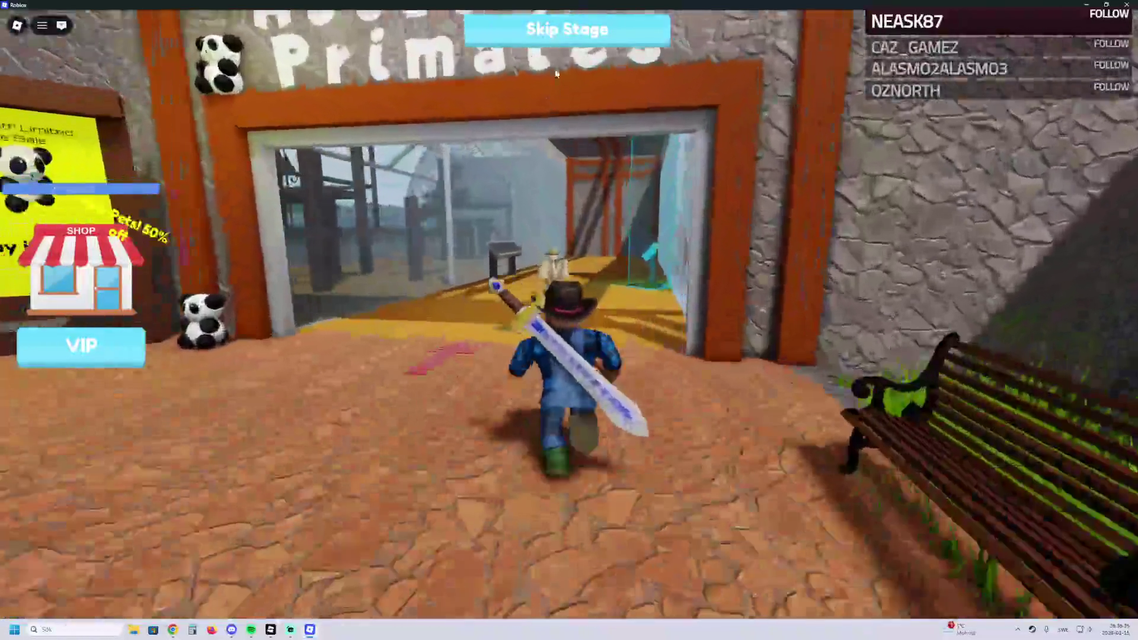
pyautogui.press('shift')
pyautogui.click(561, 41)
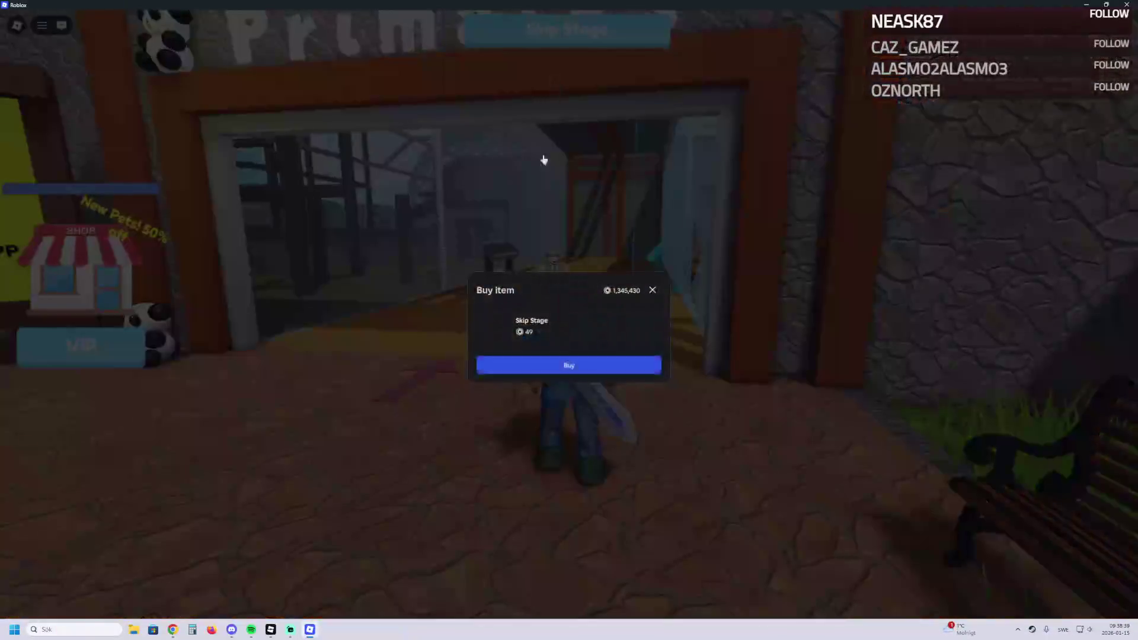
# Step: Decline the Skip Stage prompt and hop across the wooden platforms and tables to the stone ledge
pyautogui.click(651, 290)
pyautogui.press('w')
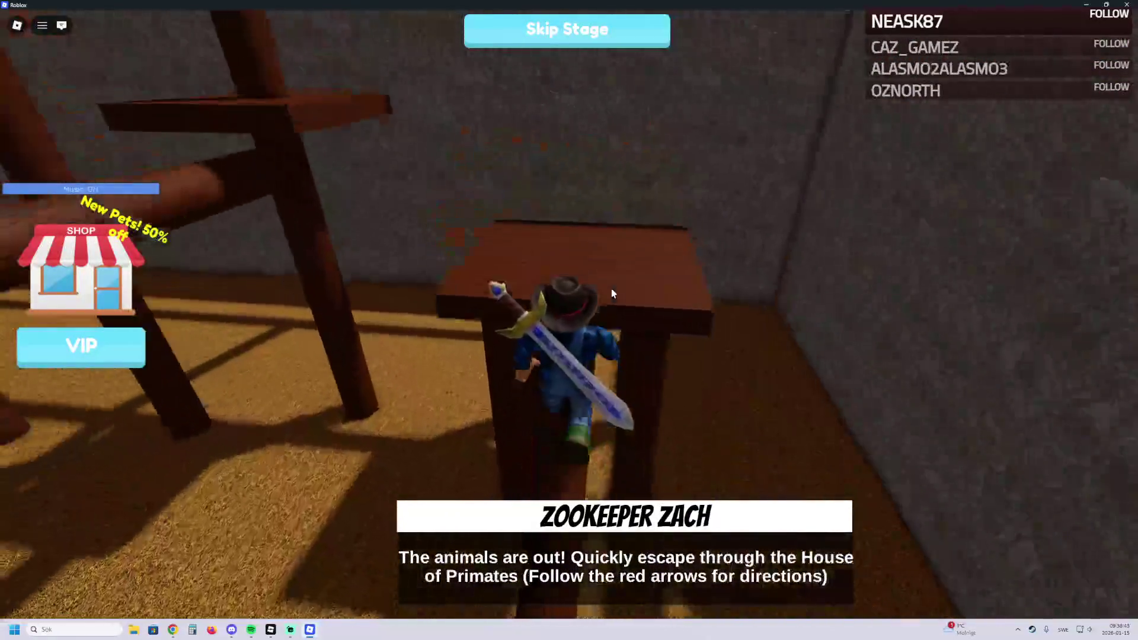
pyautogui.press('w')
pyautogui.press('space')
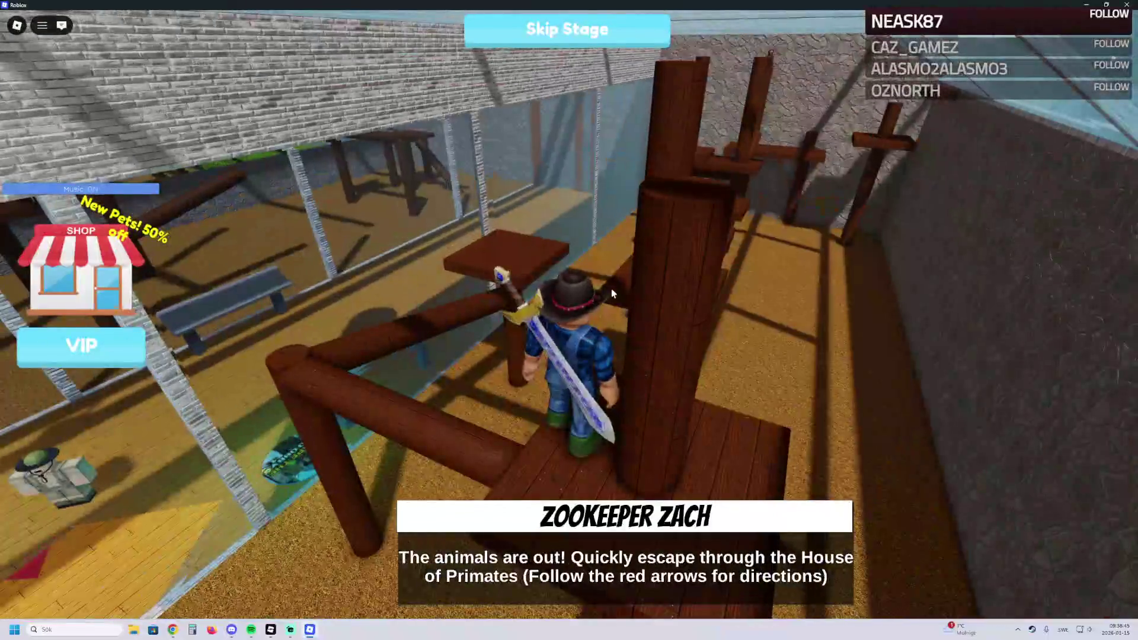
pyautogui.press('w')
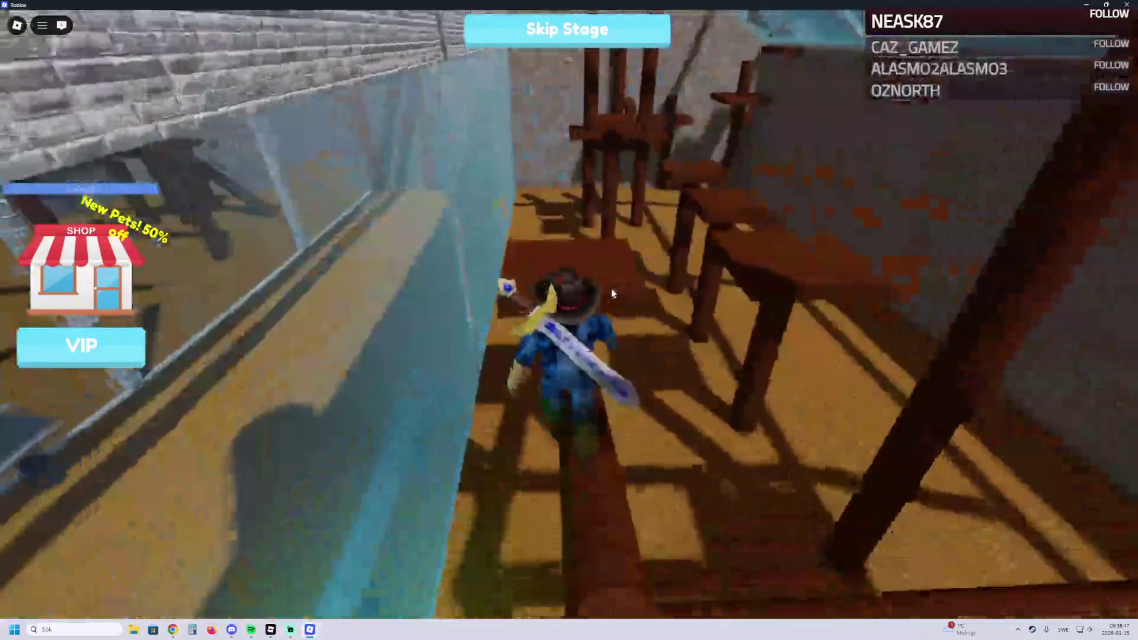
pyautogui.press('w')
pyautogui.press('space')
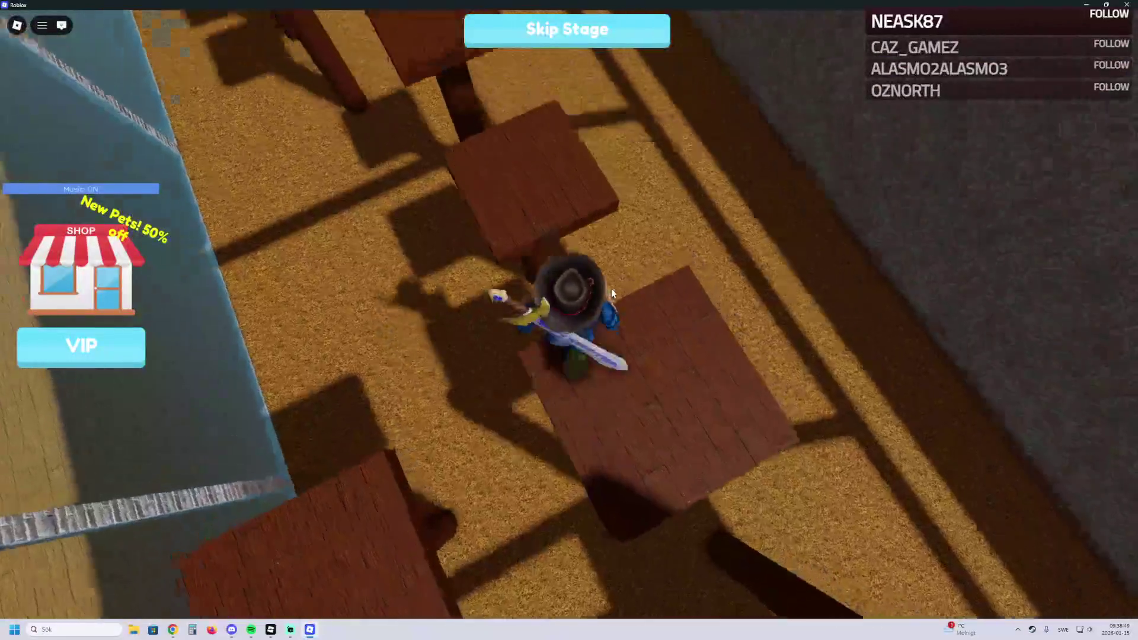
pyautogui.press('w')
pyautogui.press('w')
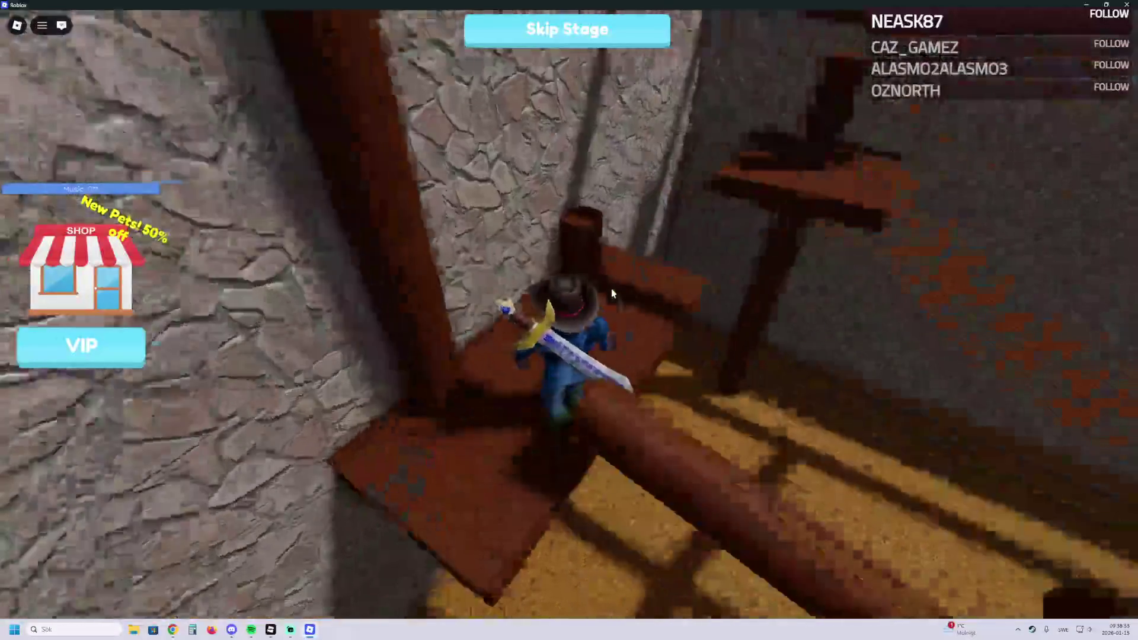
pyautogui.press('w')
pyautogui.press('w')
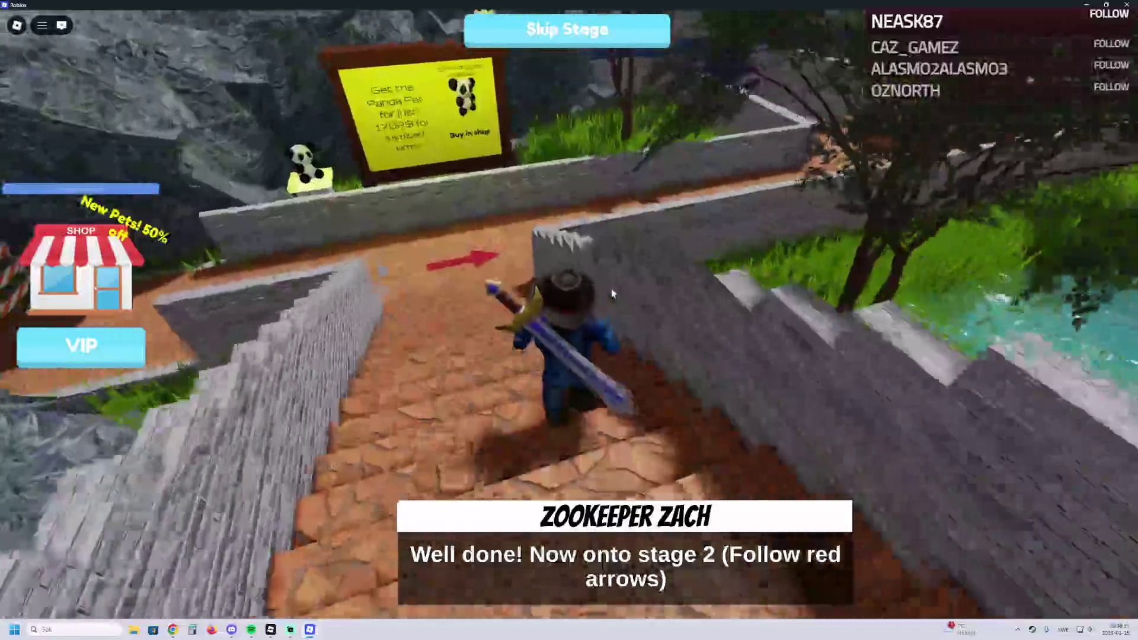
# Step: Run up the stairs and down the ramp into the Aquarium corridor past the red checkpoint
pyautogui.press('w')
pyautogui.press('w')
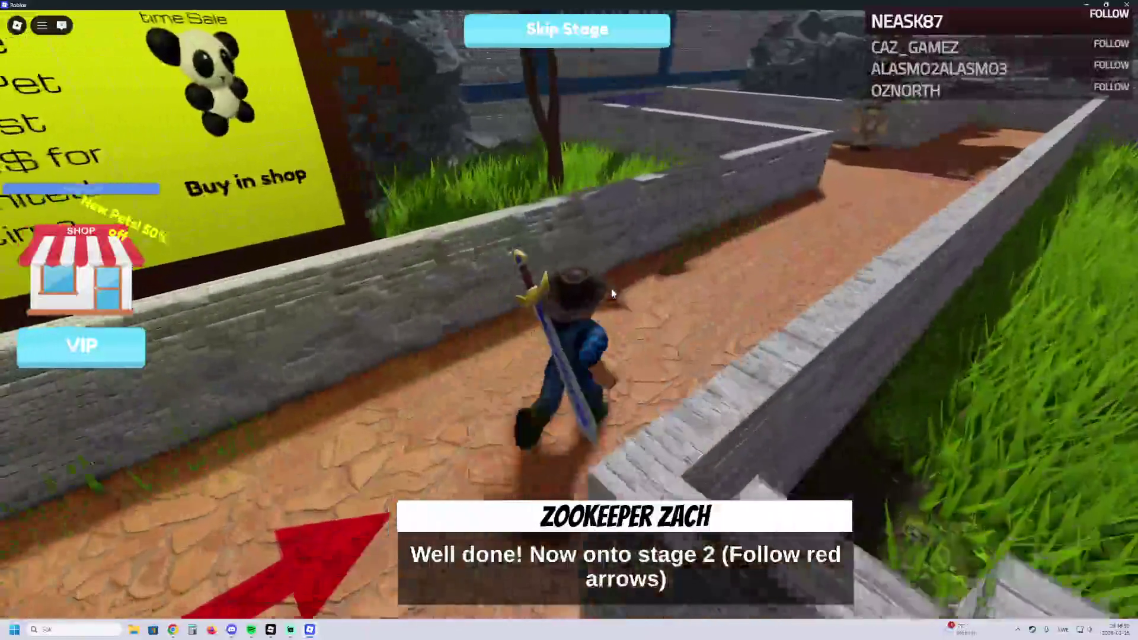
pyautogui.press('w')
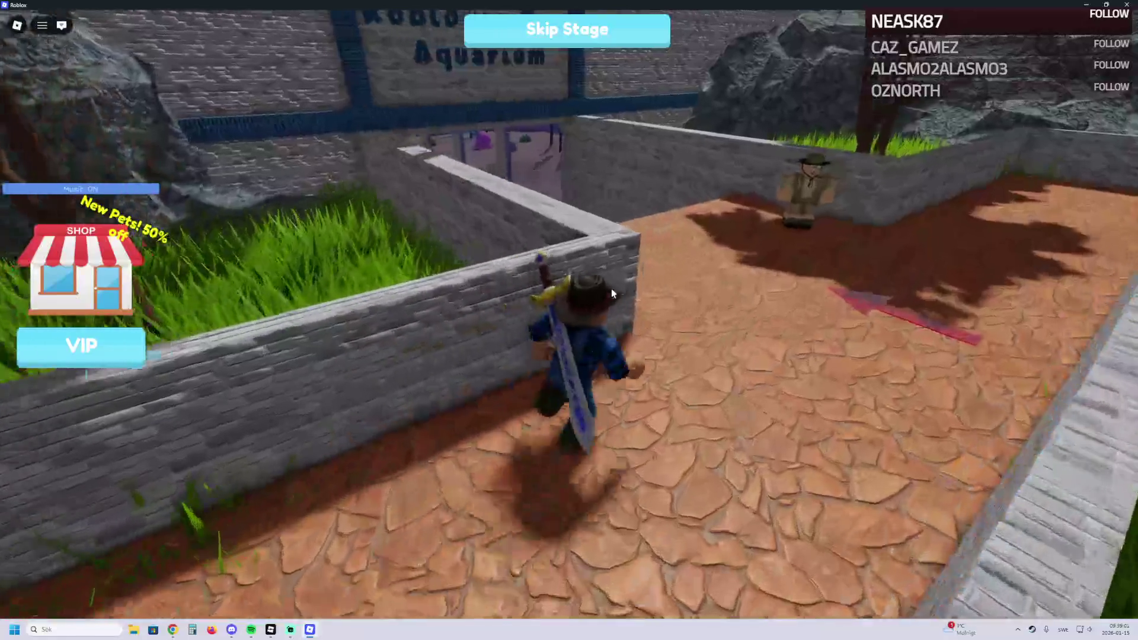
pyautogui.press('w')
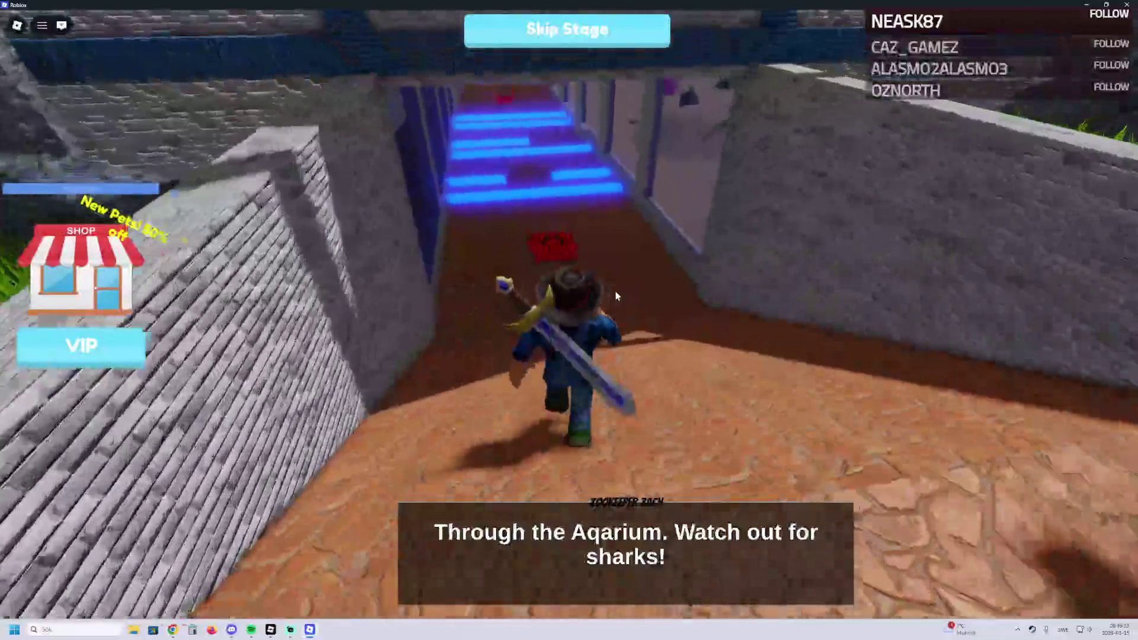
pyautogui.press('w')
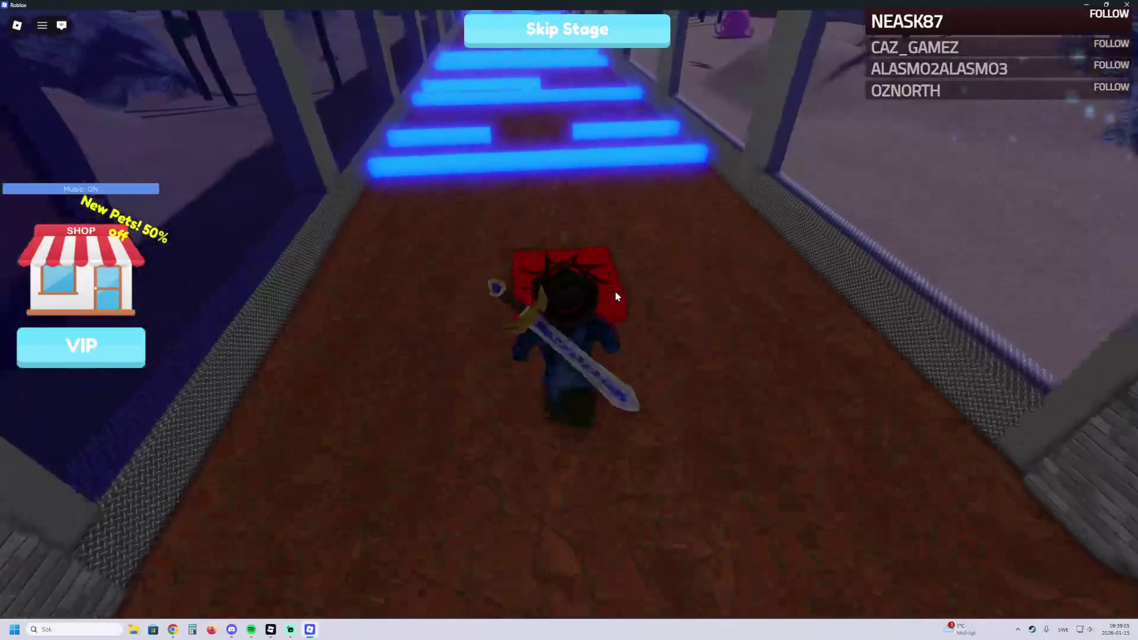
pyautogui.press('w')
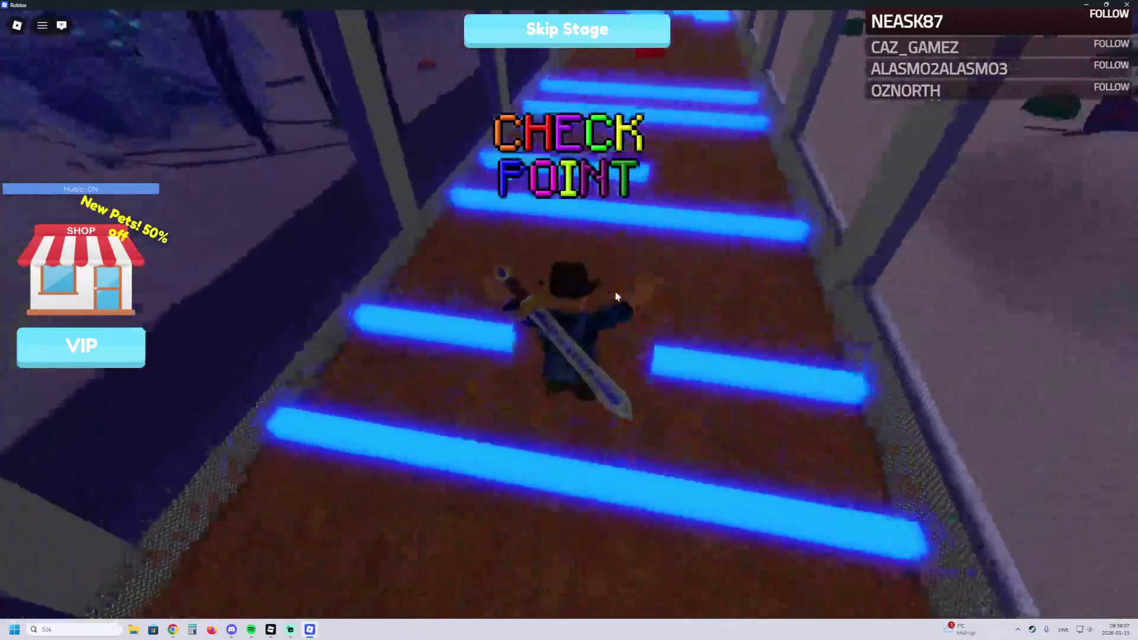
pyautogui.press('w')
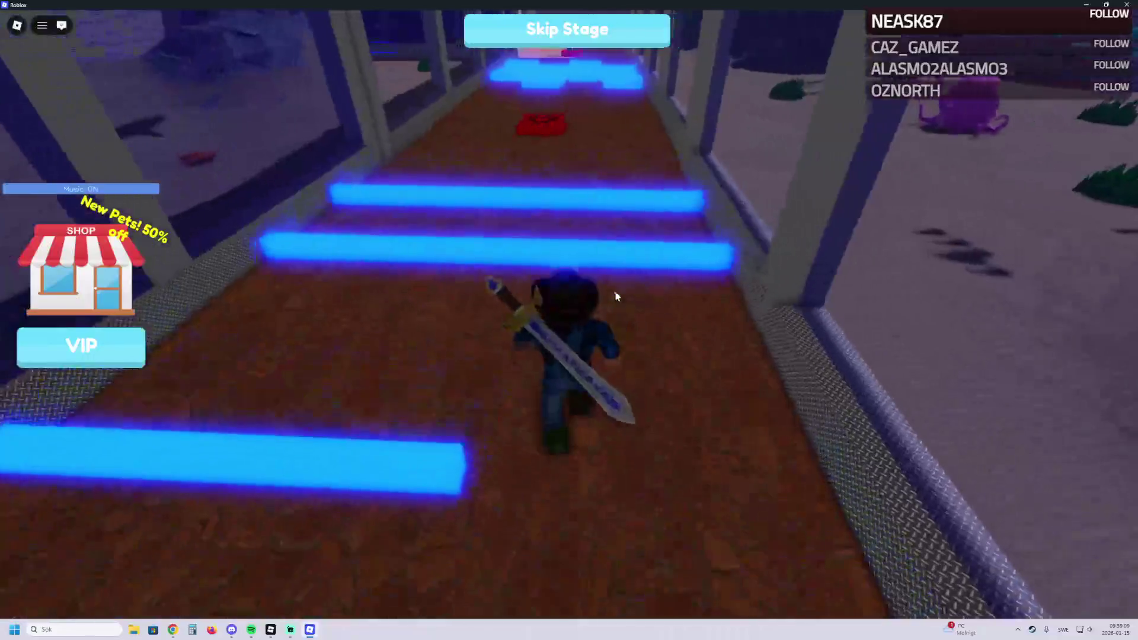
pyautogui.press('w')
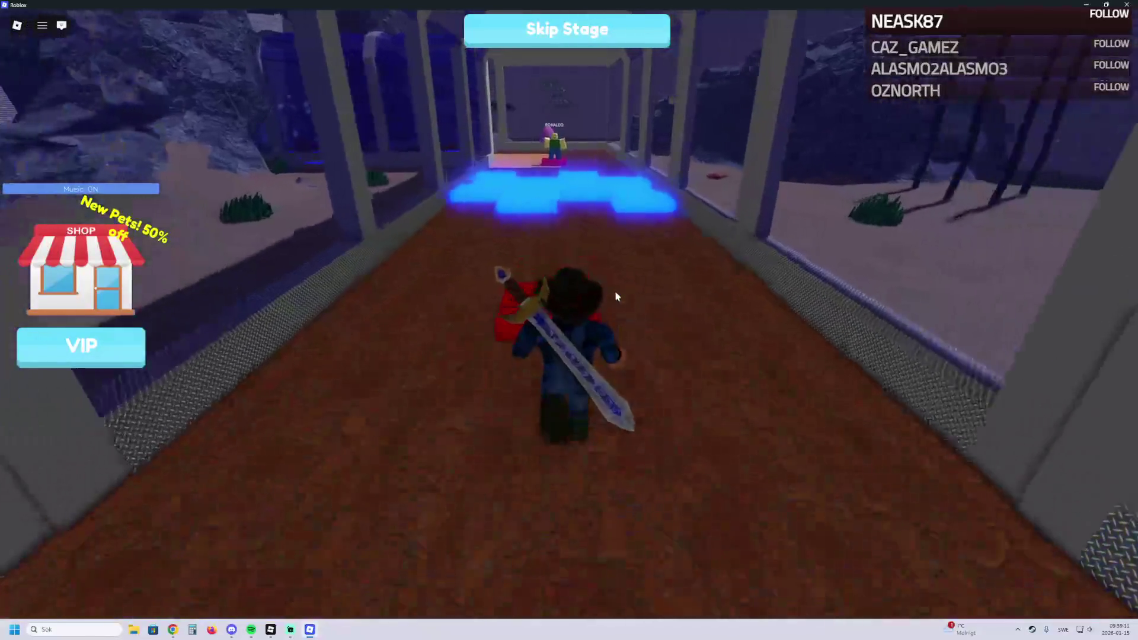
# Step: Turn to face down the corridor and run toward the glowing blue tiles
pyautogui.press('a')
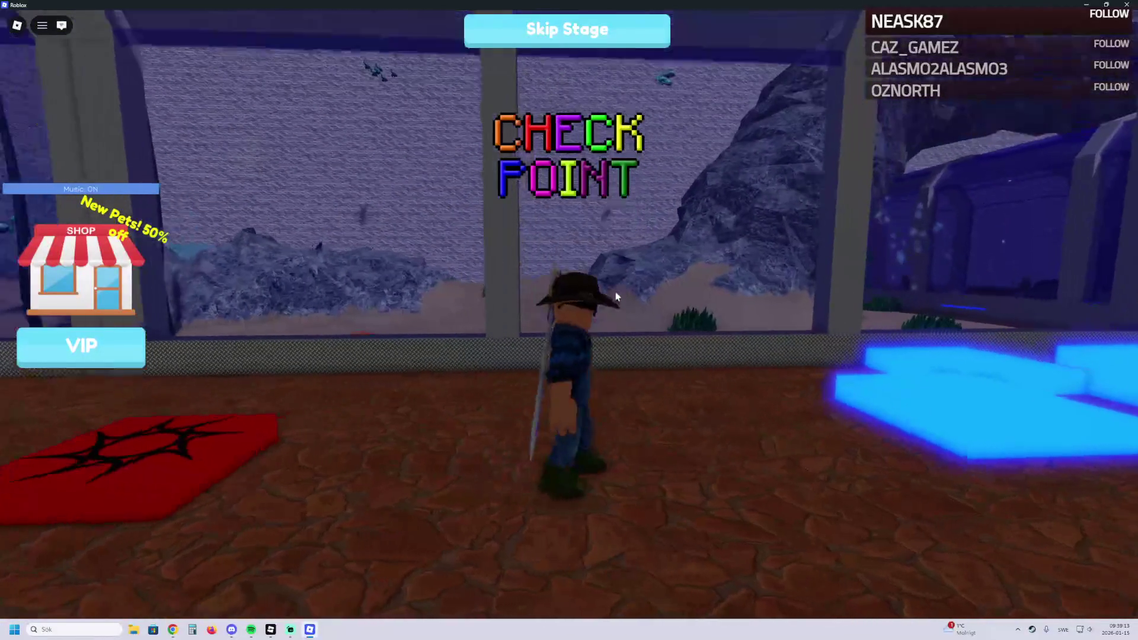
pyautogui.press('d')
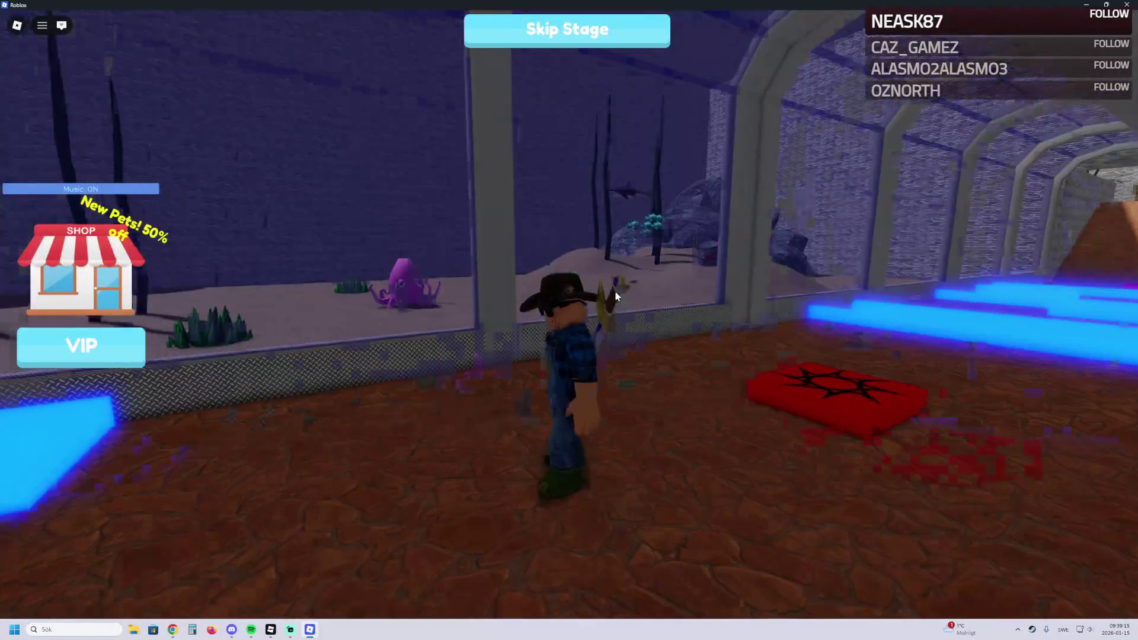
pyautogui.press('d')
pyautogui.press('w')
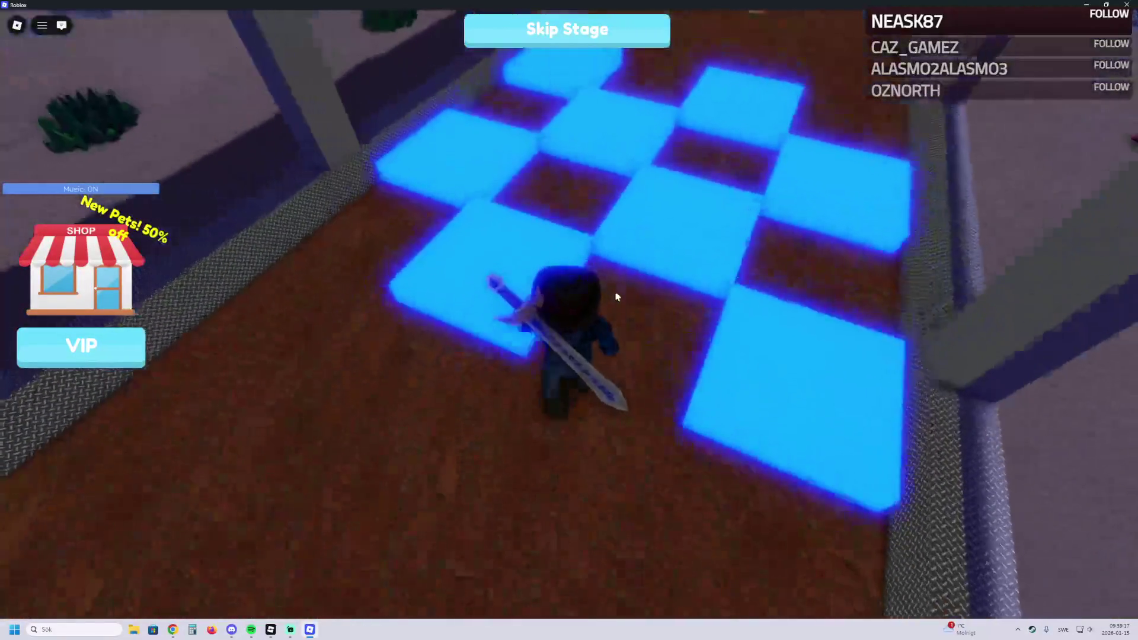
pyautogui.scroll(5, 616, 292)
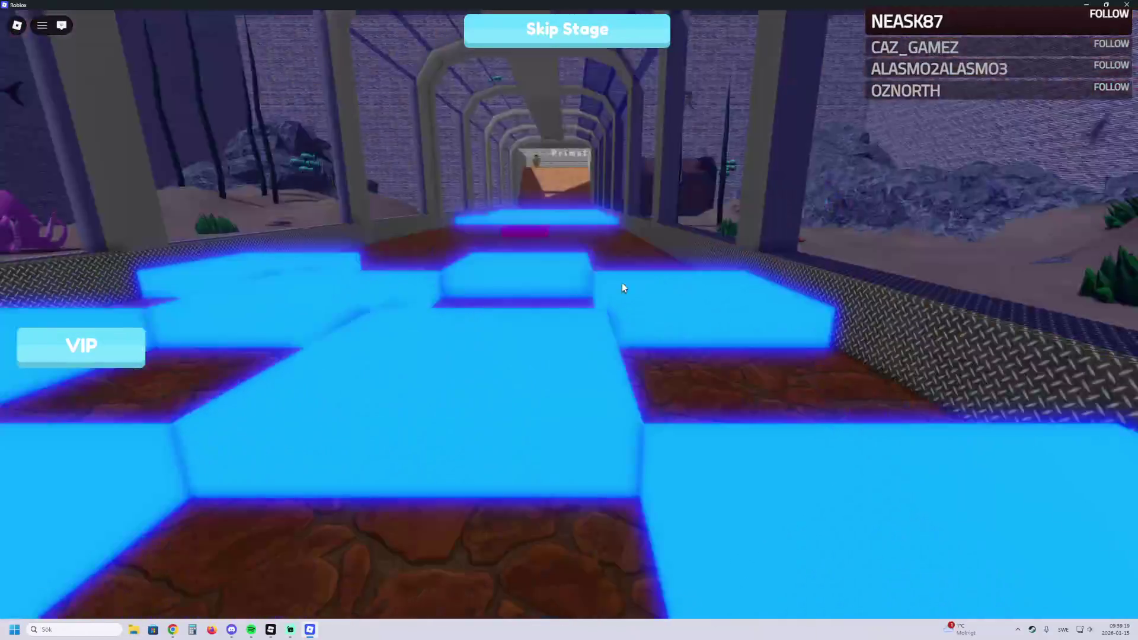
# Step: Retry crossing the glowing blue tiles from the checkpoint until reaching the cave checkpoint
pyautogui.press('w')
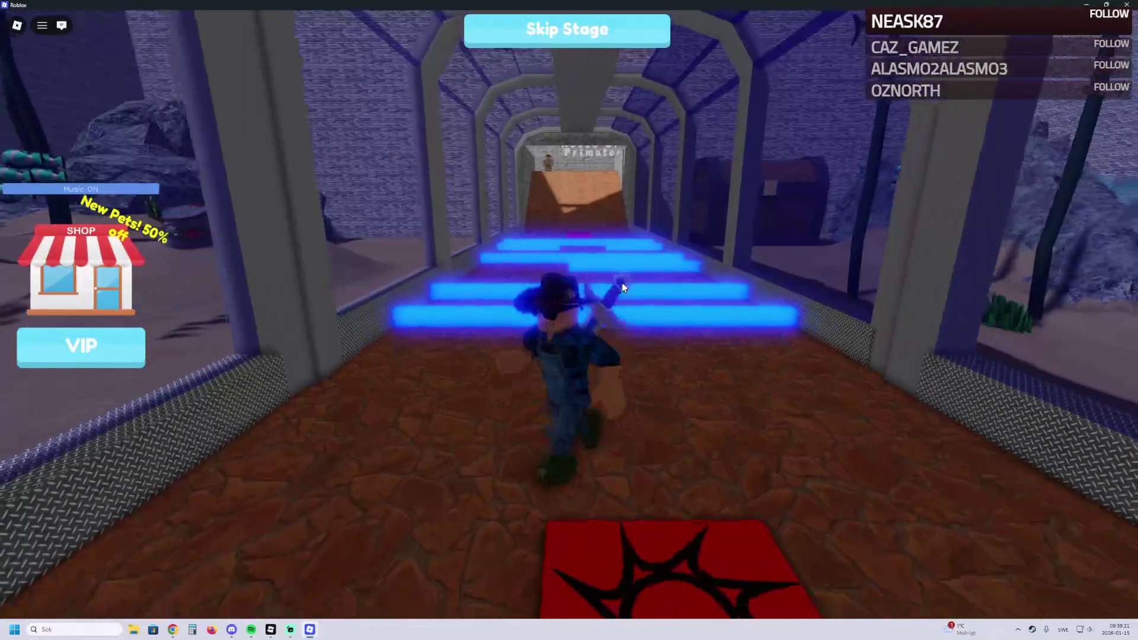
pyautogui.press('w')
pyautogui.press('w')
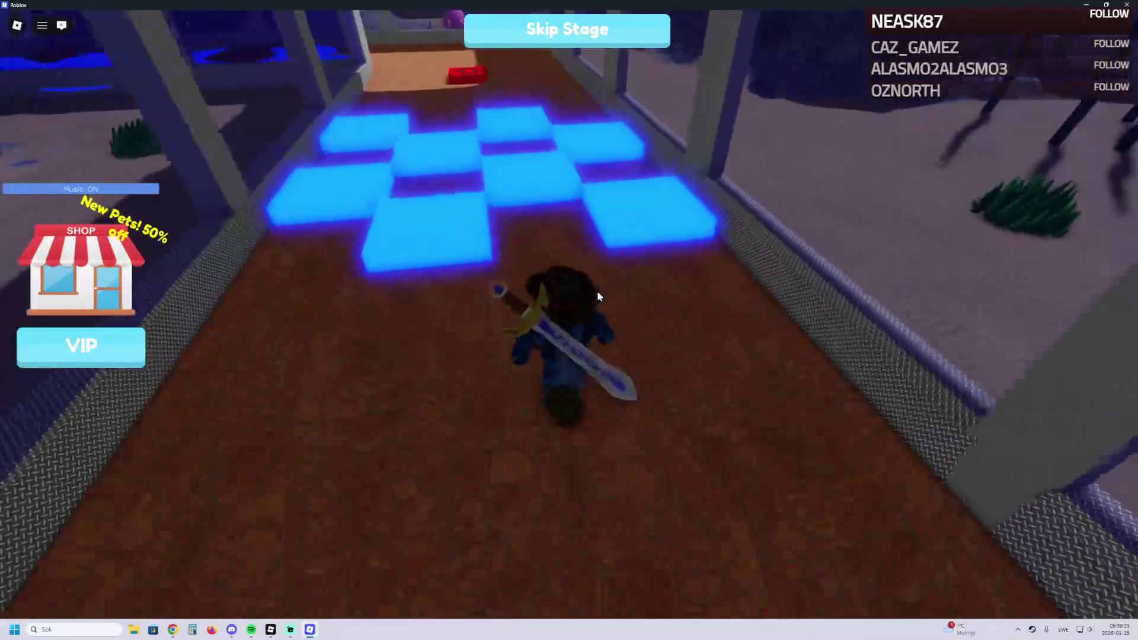
pyautogui.press('w')
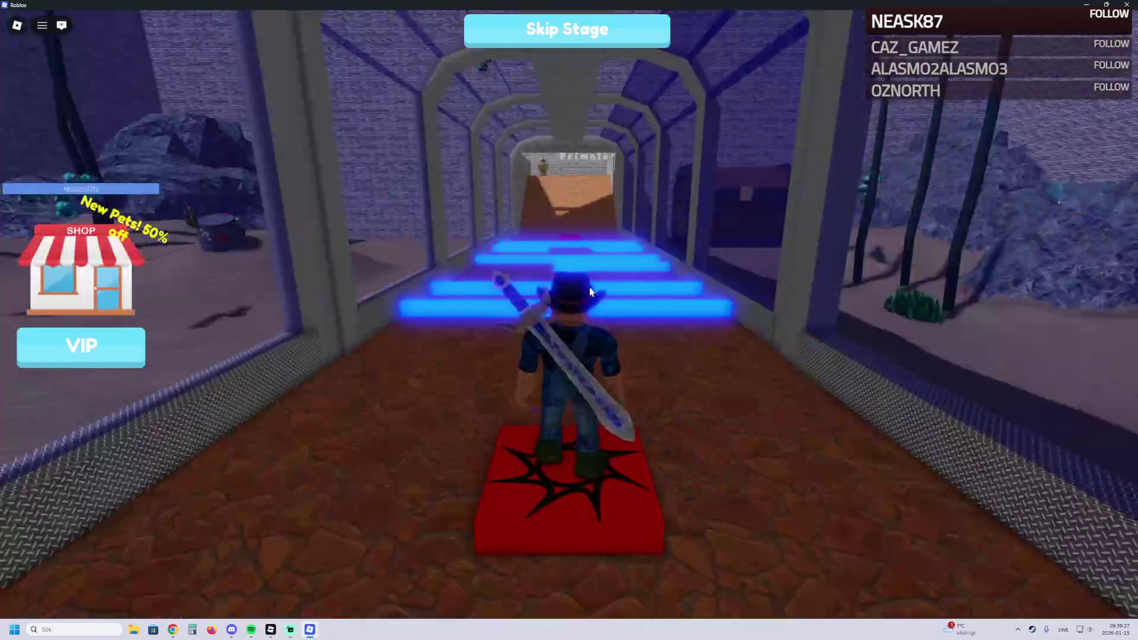
pyautogui.press('w')
pyautogui.press('w')
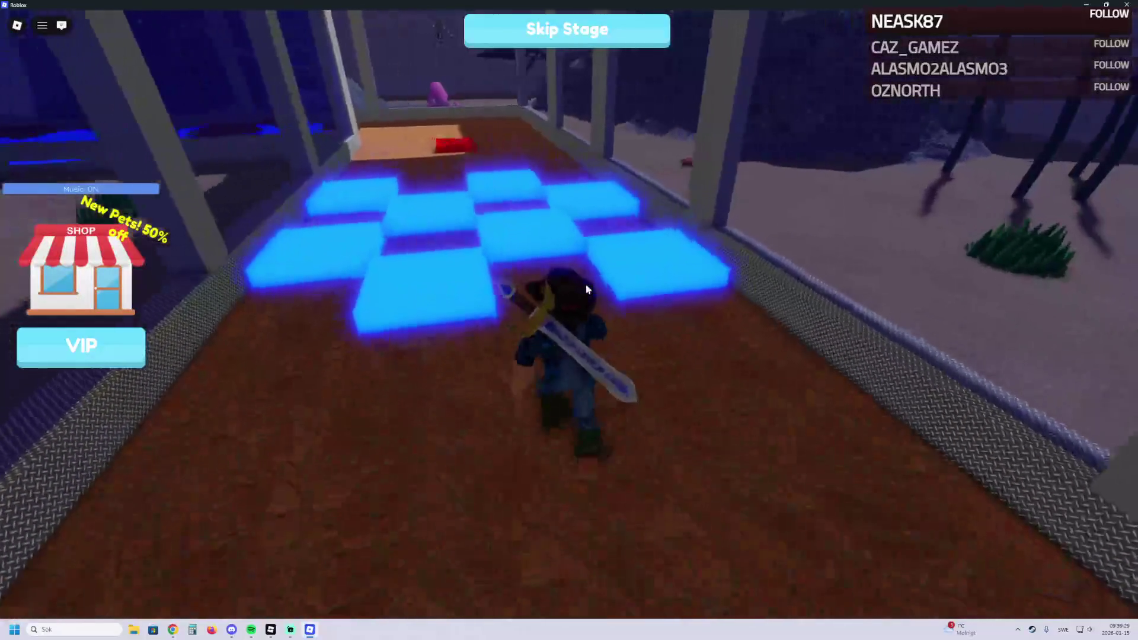
pyautogui.press('d')
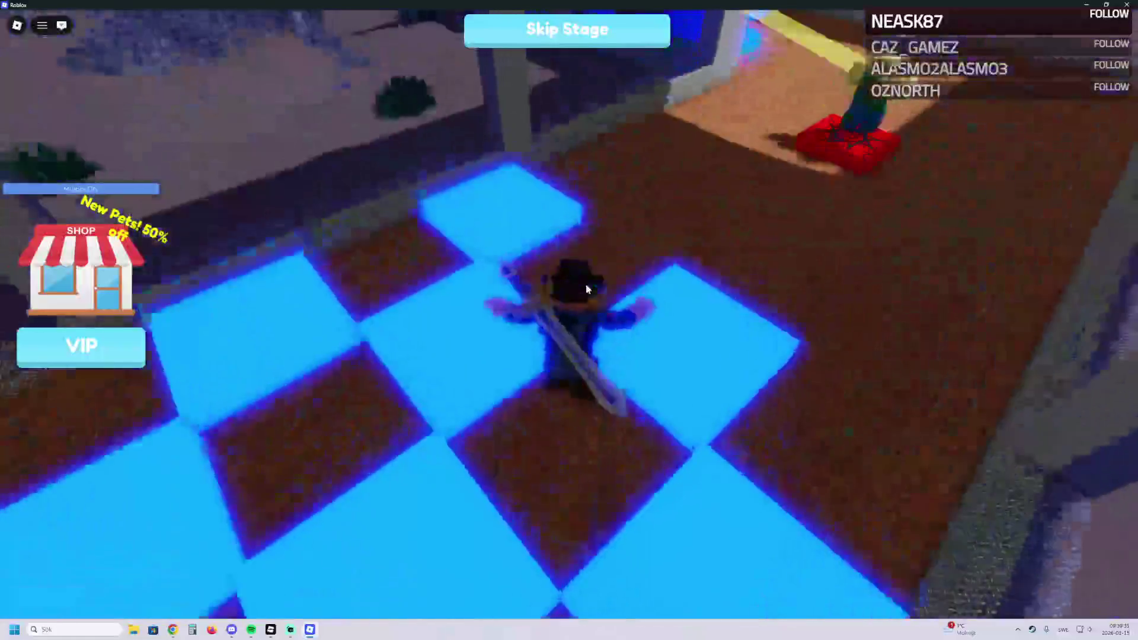
pyautogui.press('w')
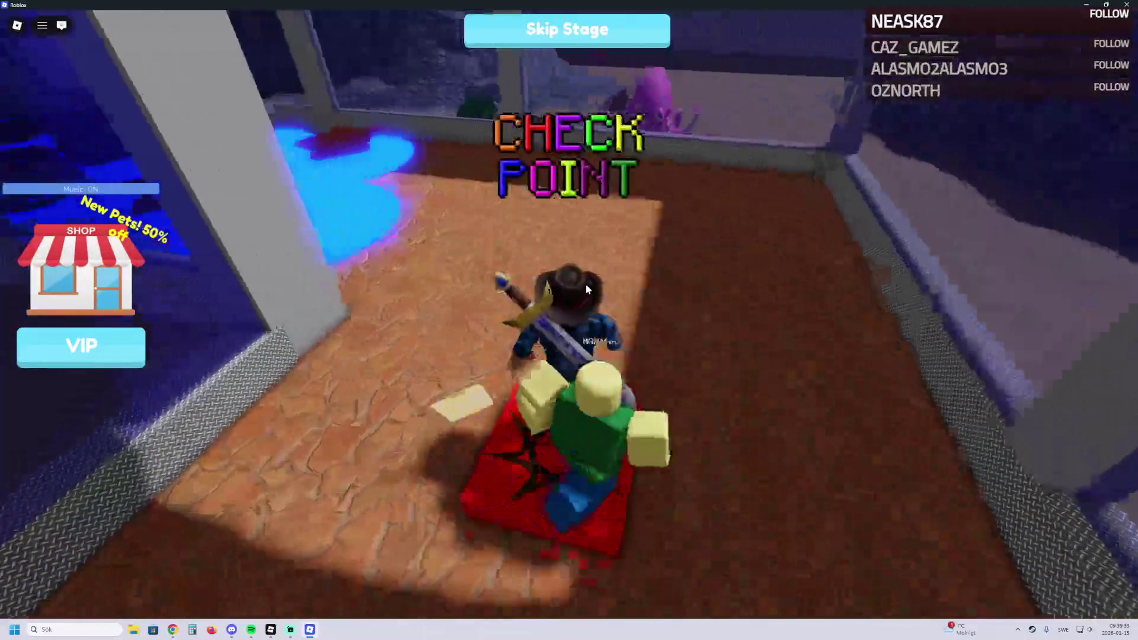
pyautogui.press('w')
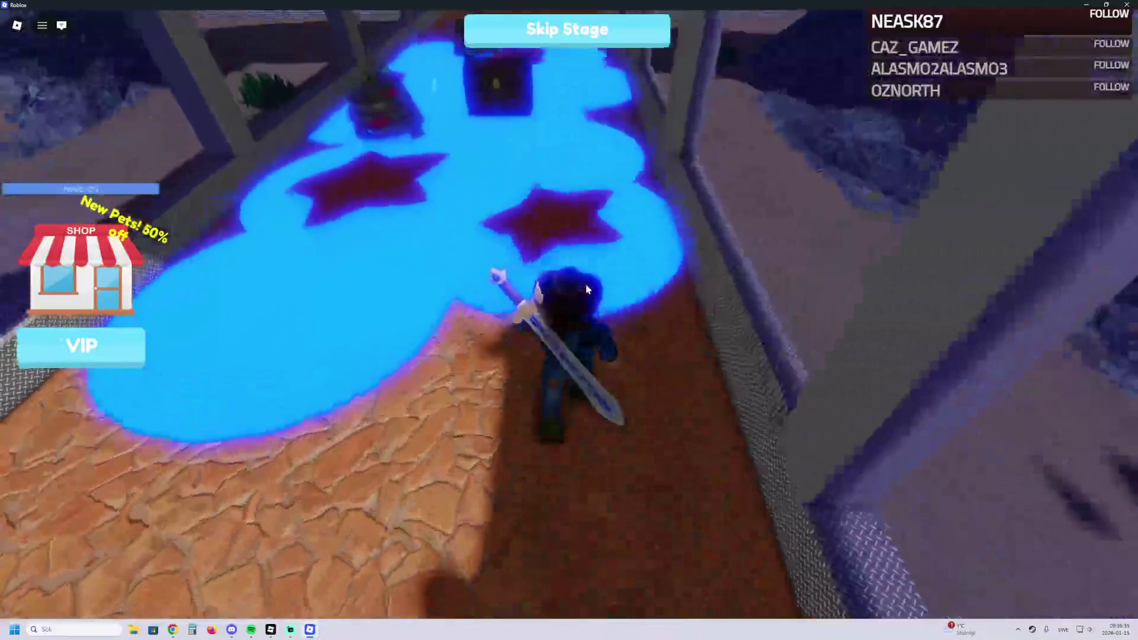
pyautogui.press('w')
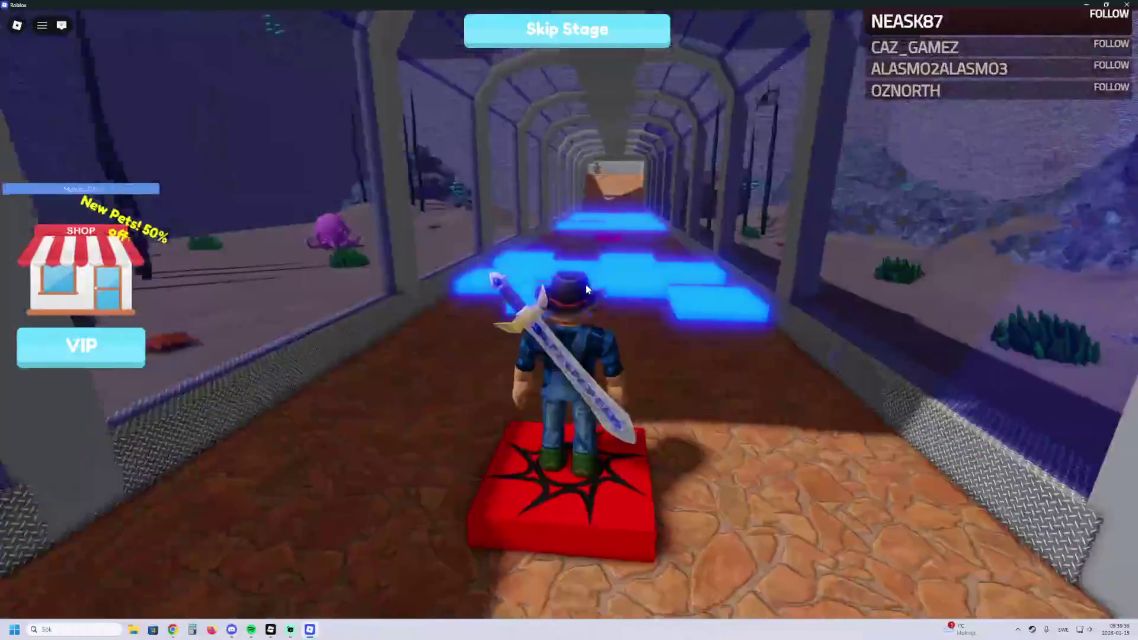
pyautogui.press('w')
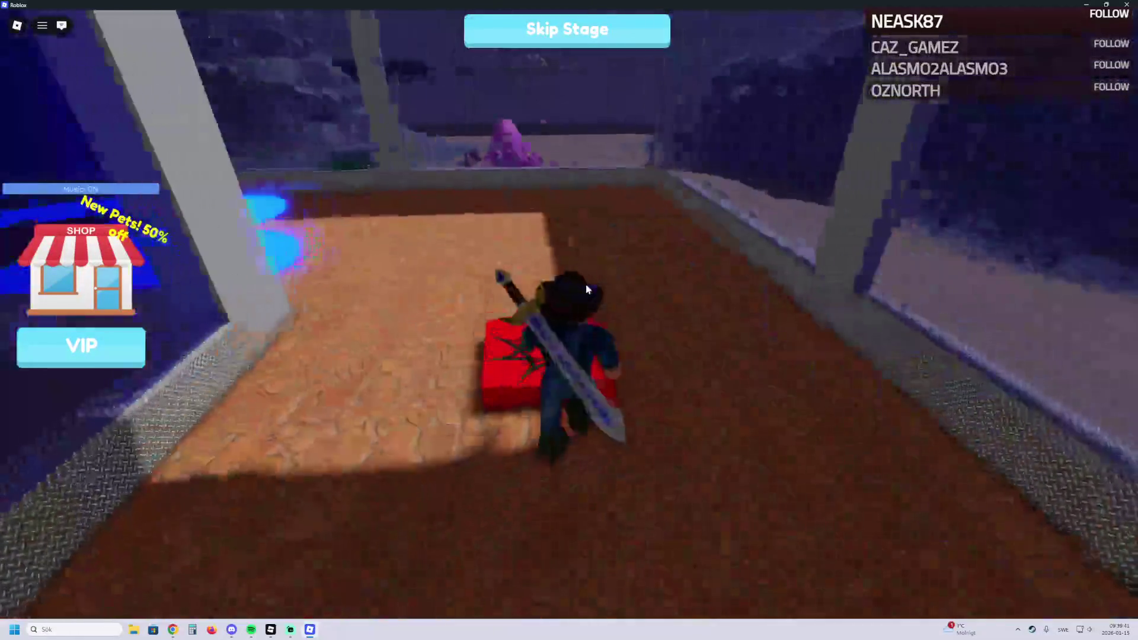
pyautogui.press('w')
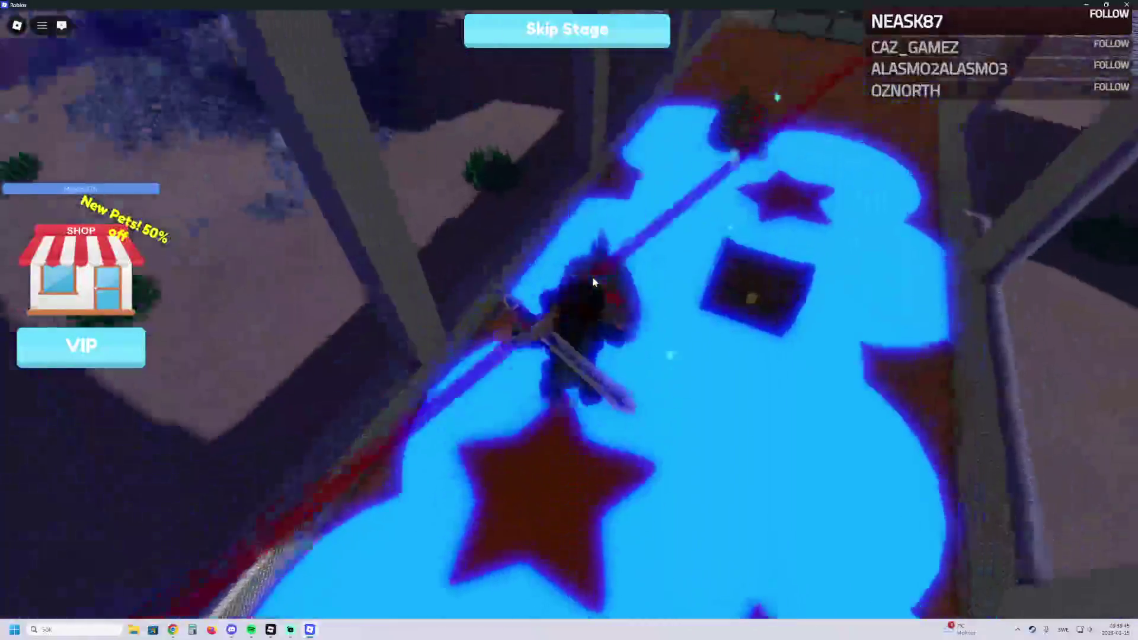
# Step: Go through the exit door and swim along the sandy underwater cave toward the lantern
pyautogui.press('w')
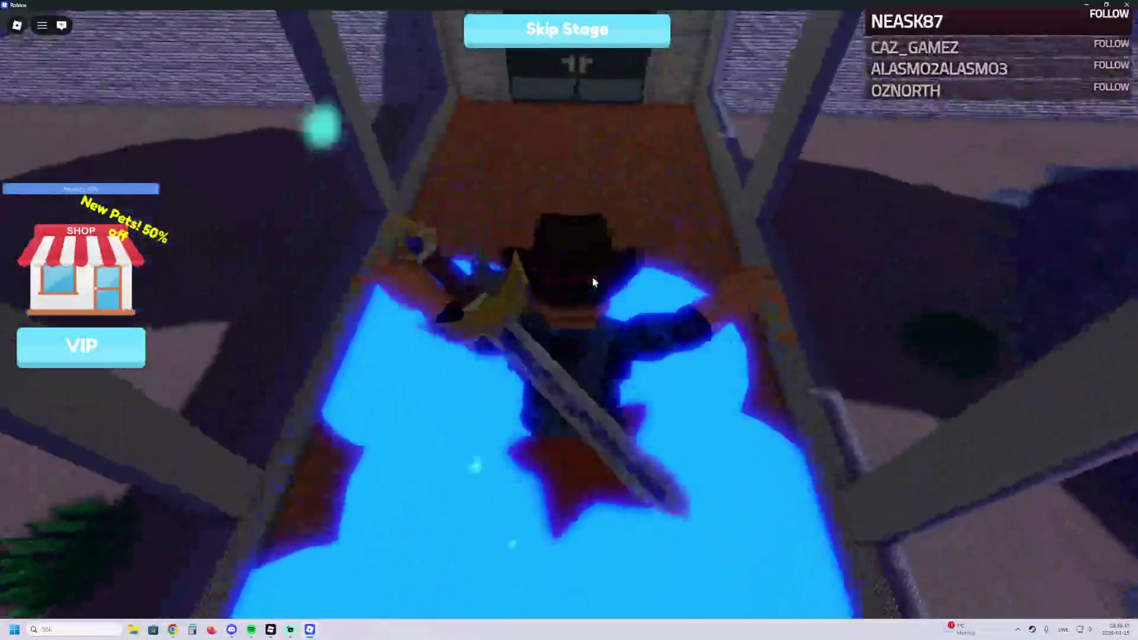
pyautogui.press('w')
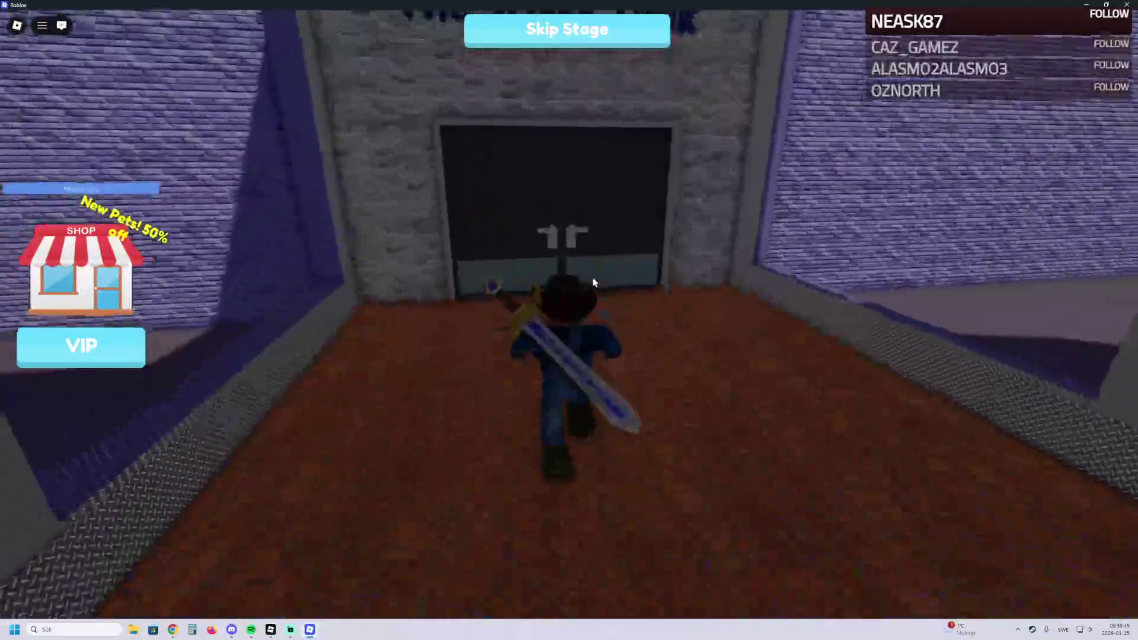
pyautogui.press('w')
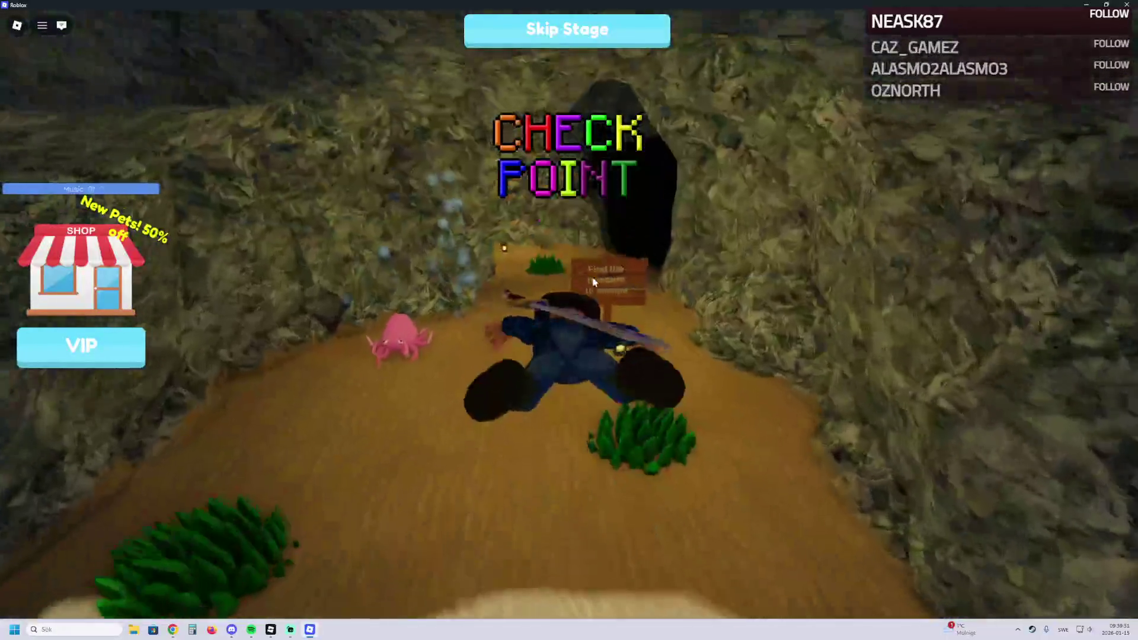
pyautogui.press('w')
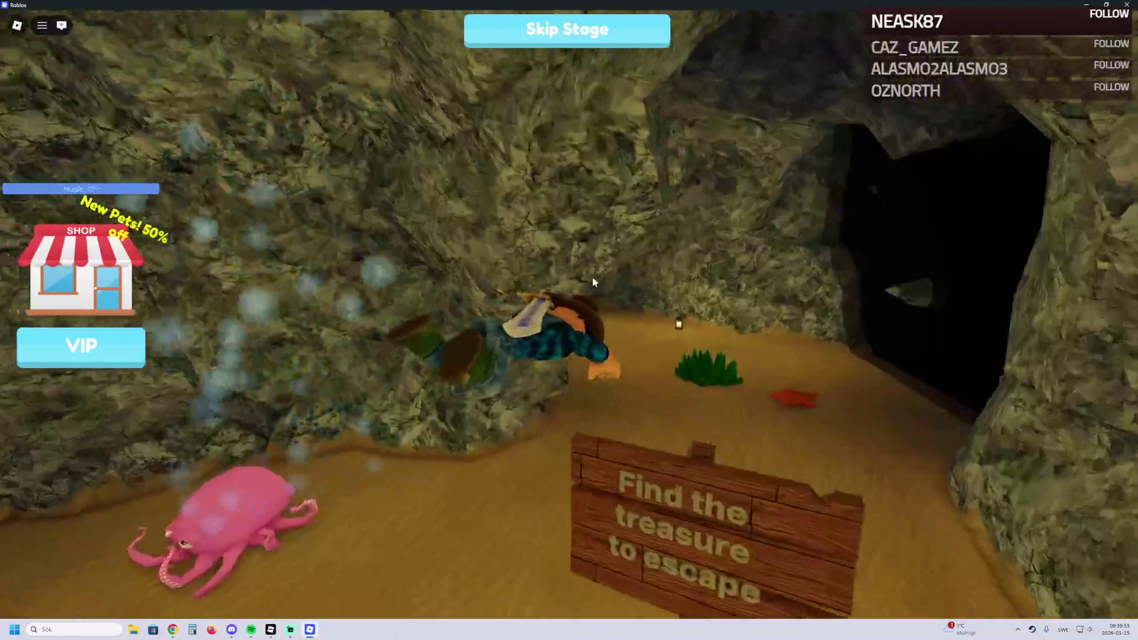
pyautogui.press('w')
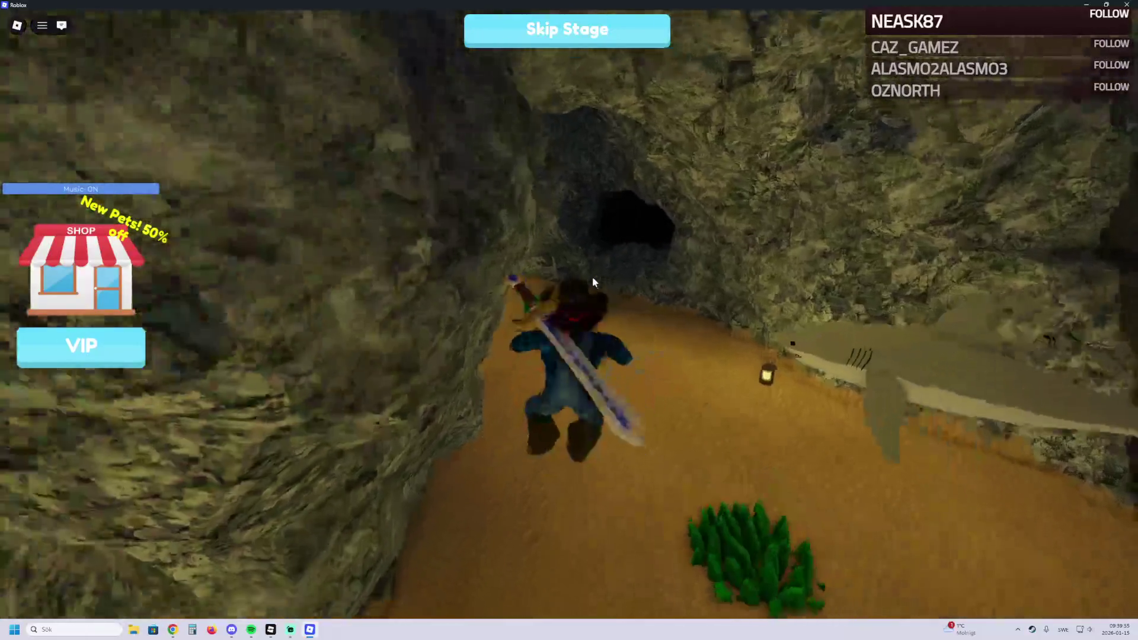
pyautogui.press('w')
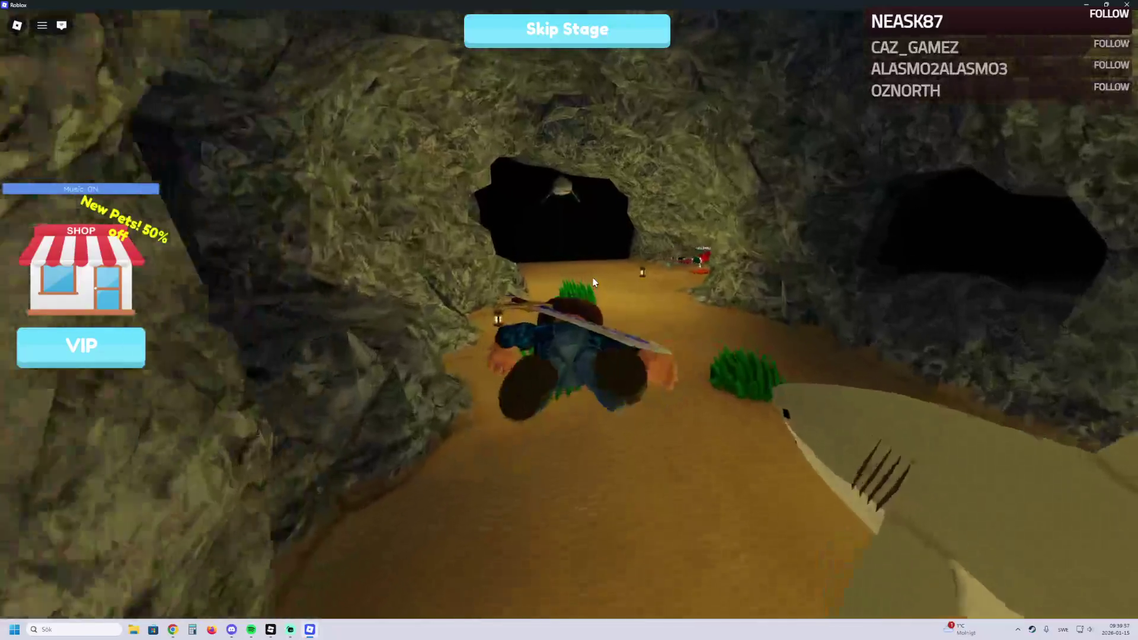
pyautogui.press('w')
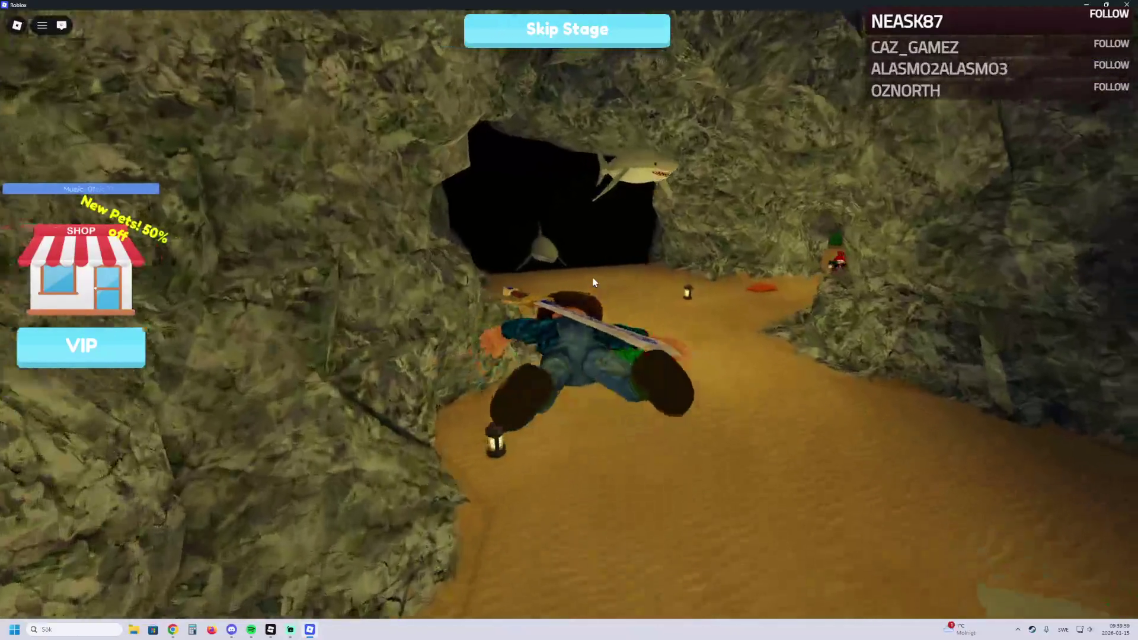
pyautogui.press('w')
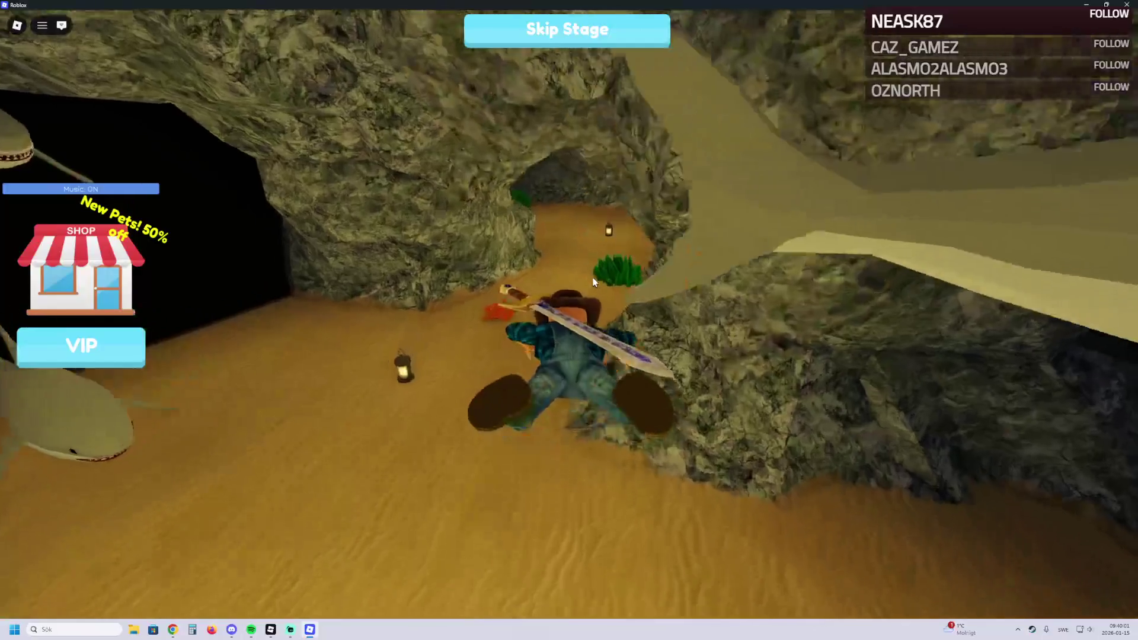
pyautogui.press('w')
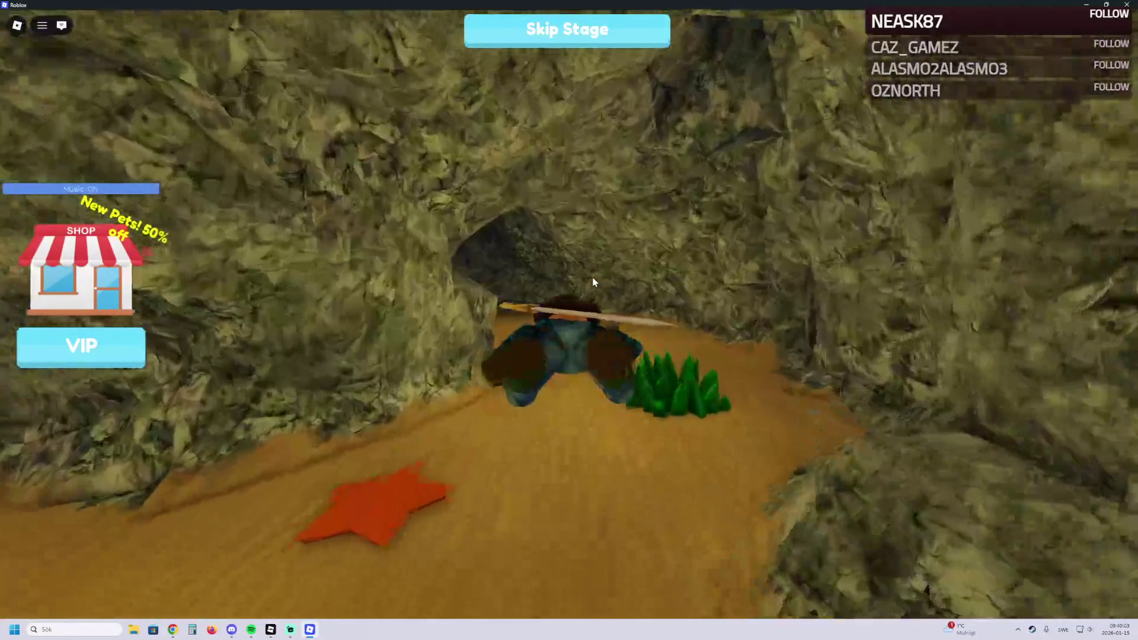
pyautogui.press('w')
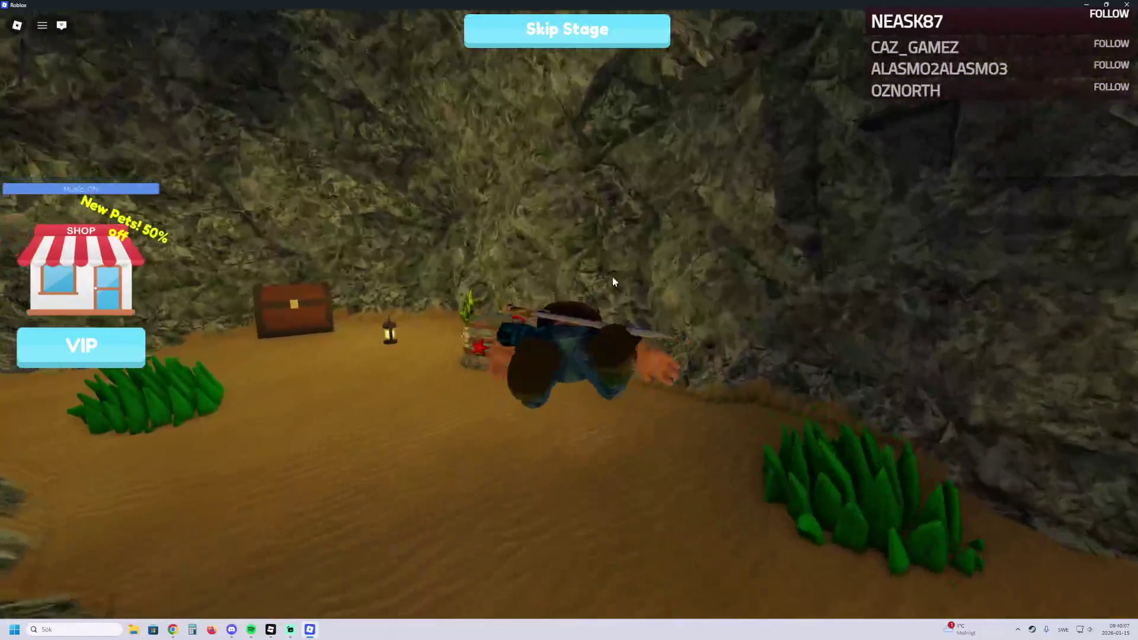
# Step: Swim past the treasure chest and along the seaweed path out onto the sand
pyautogui.press('w')
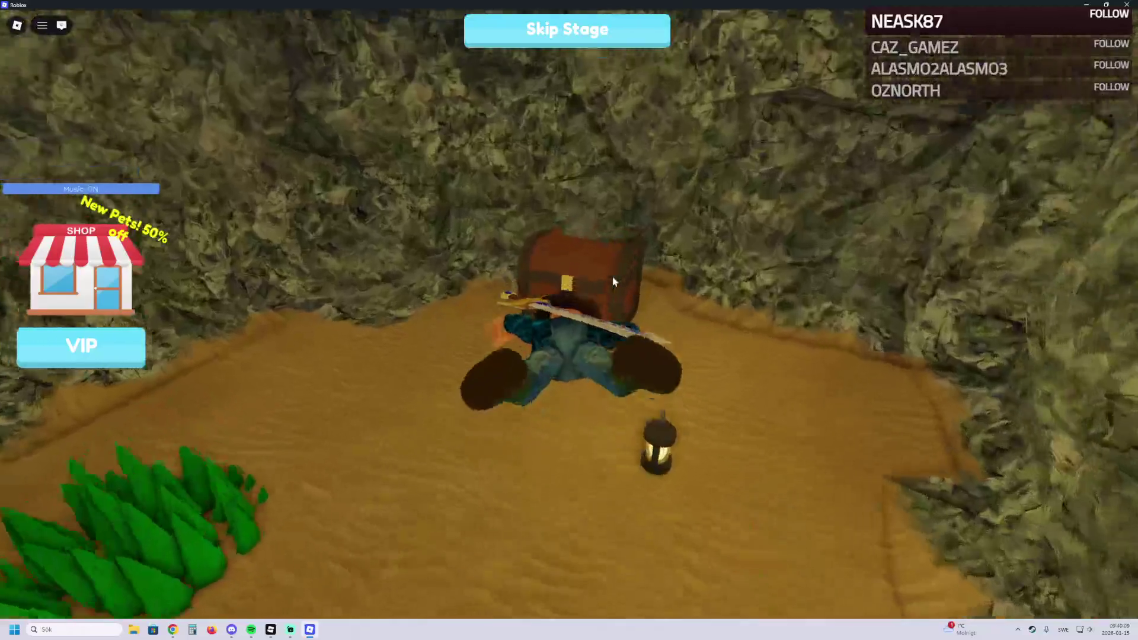
pyautogui.press('w')
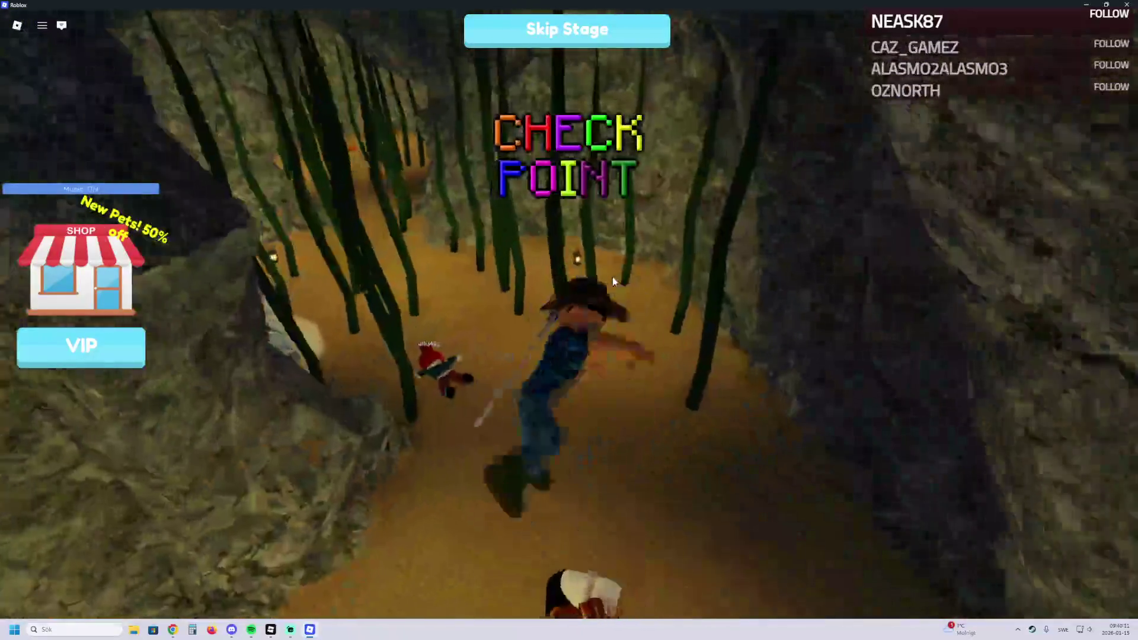
pyautogui.press('w')
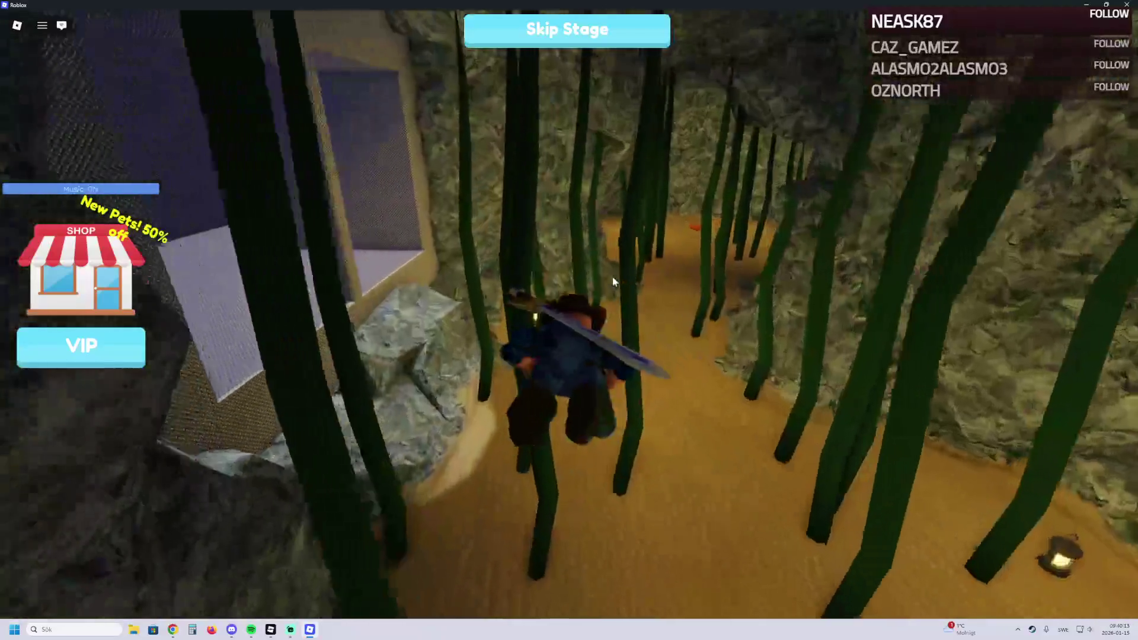
pyautogui.press('w')
pyautogui.press('w')
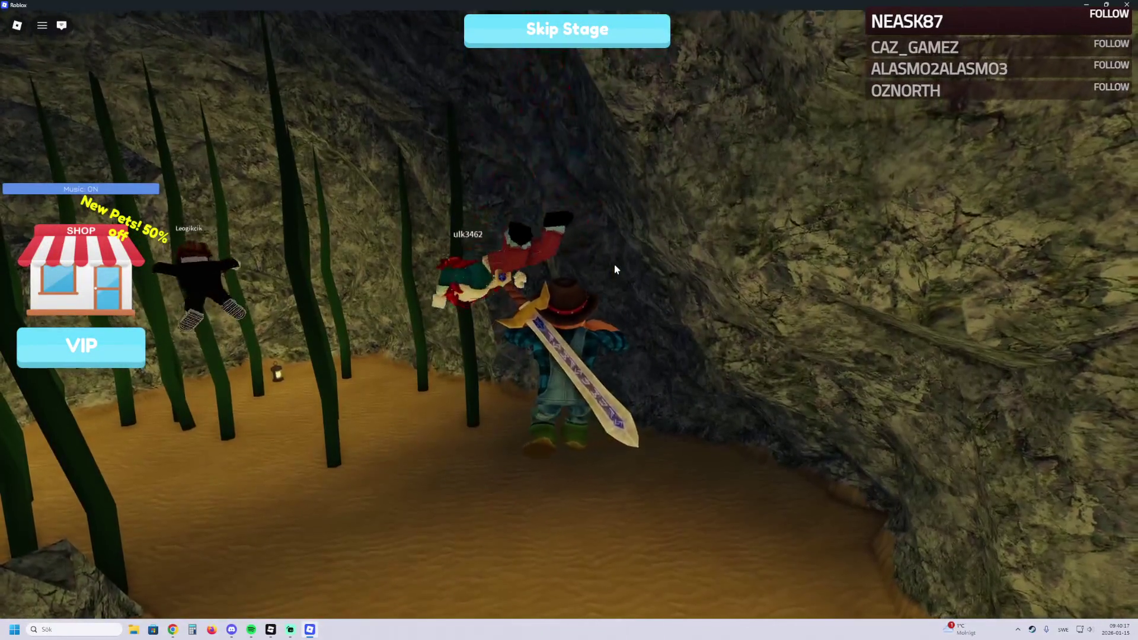
pyautogui.press('d')
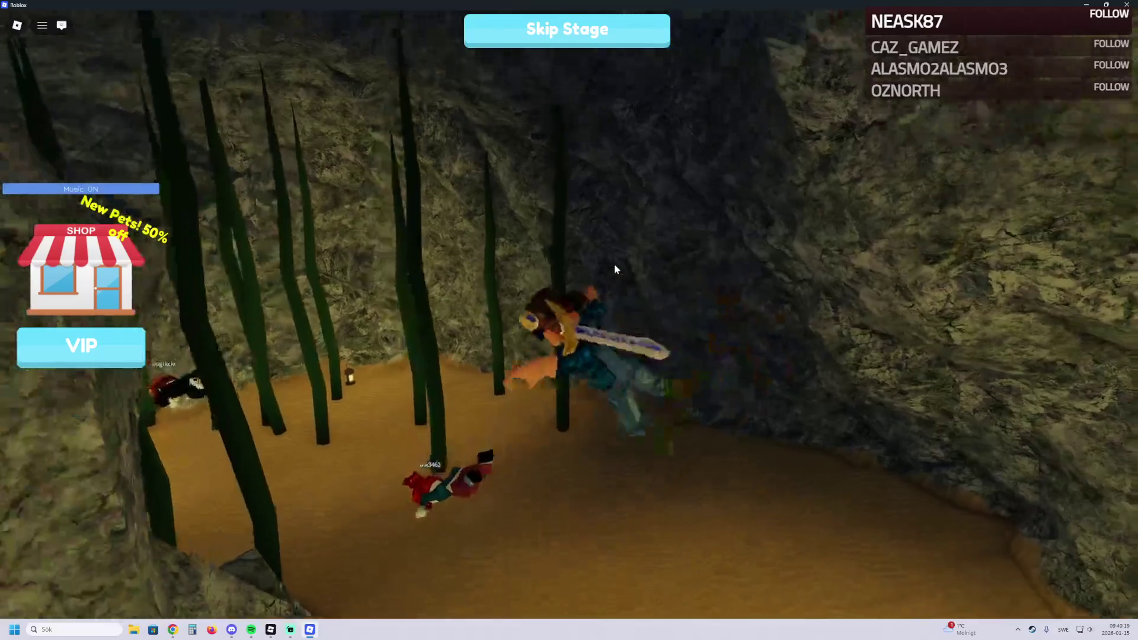
pyautogui.press('a')
pyautogui.press('w')
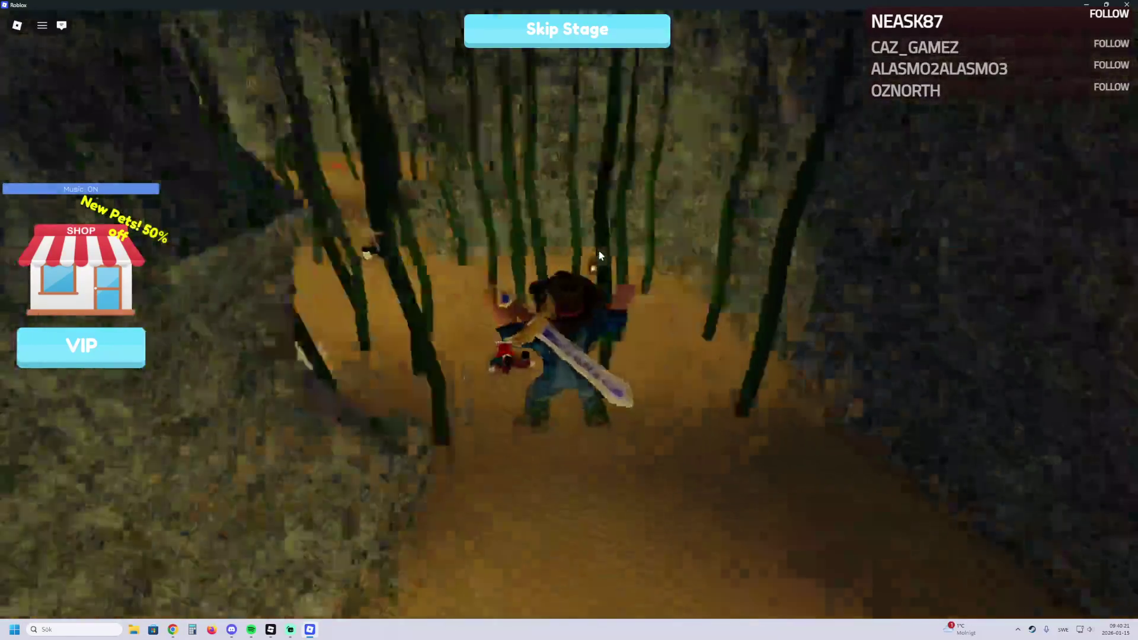
pyautogui.press('w')
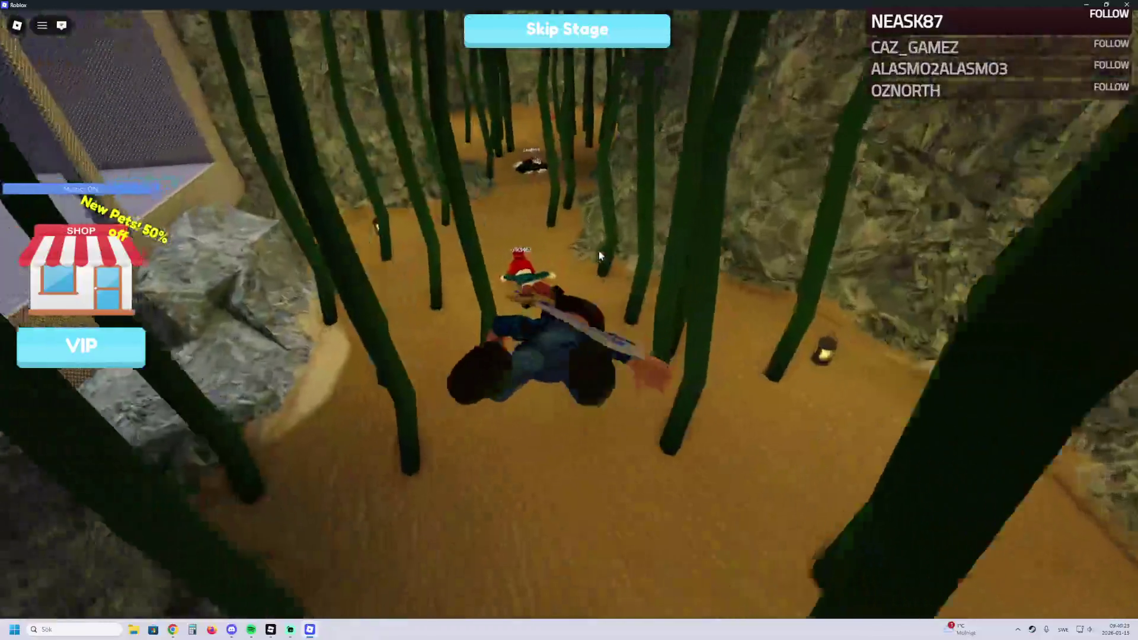
pyautogui.press('w')
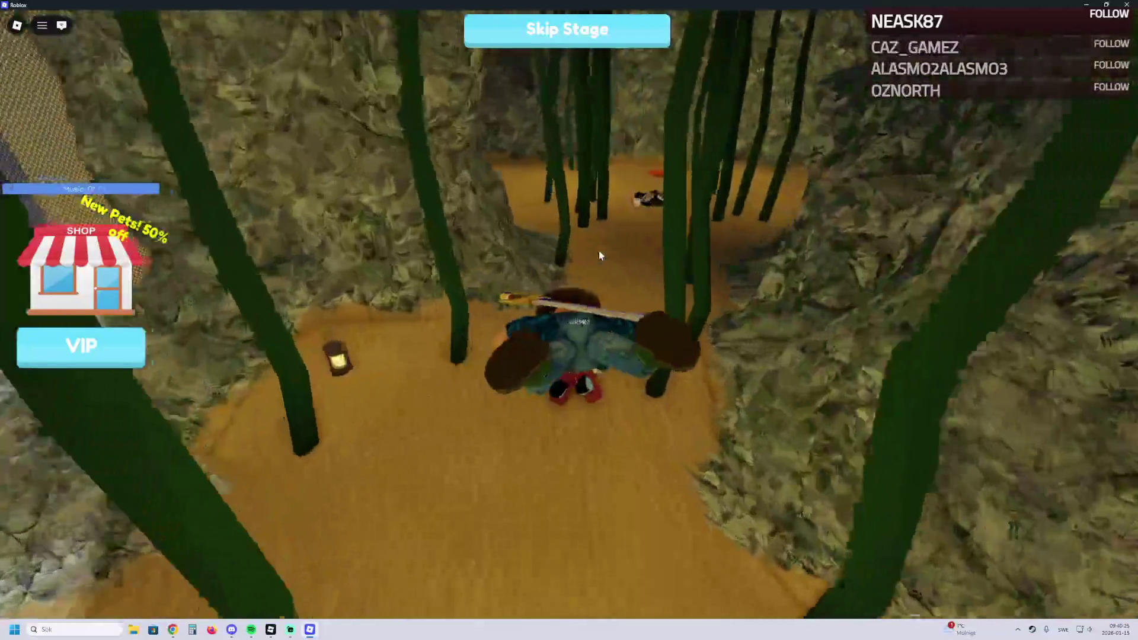
pyautogui.press('w')
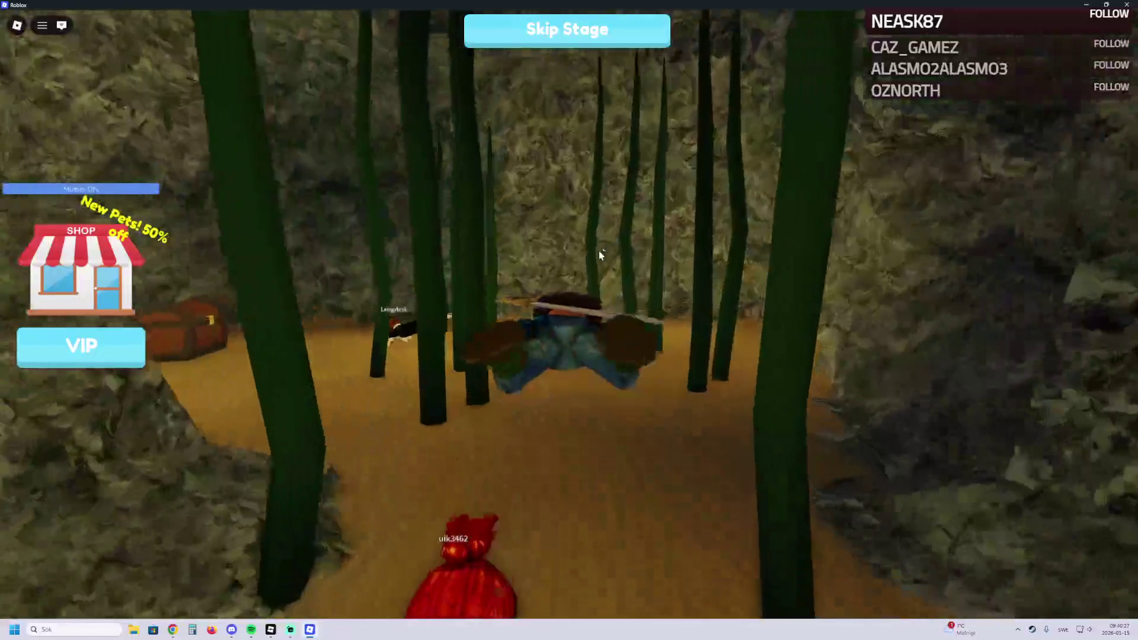
pyautogui.press('w')
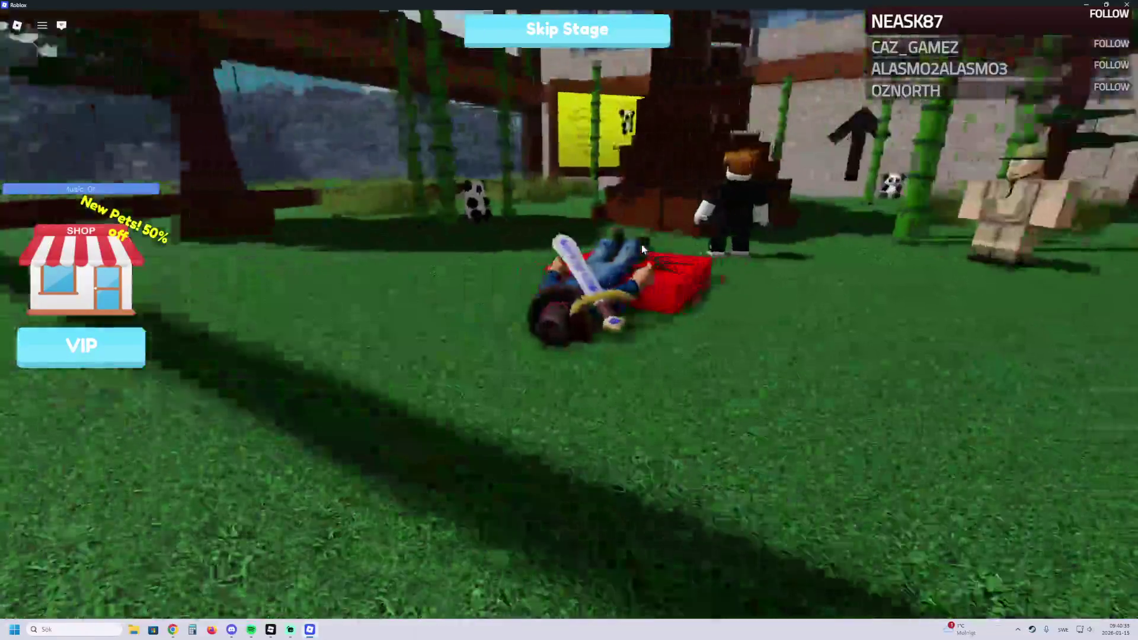
# Step: Climb the treehouse, cross the green platform and stone balcony, and drop onto the red checkpoint pad
pyautogui.press('w')
pyautogui.press('w')
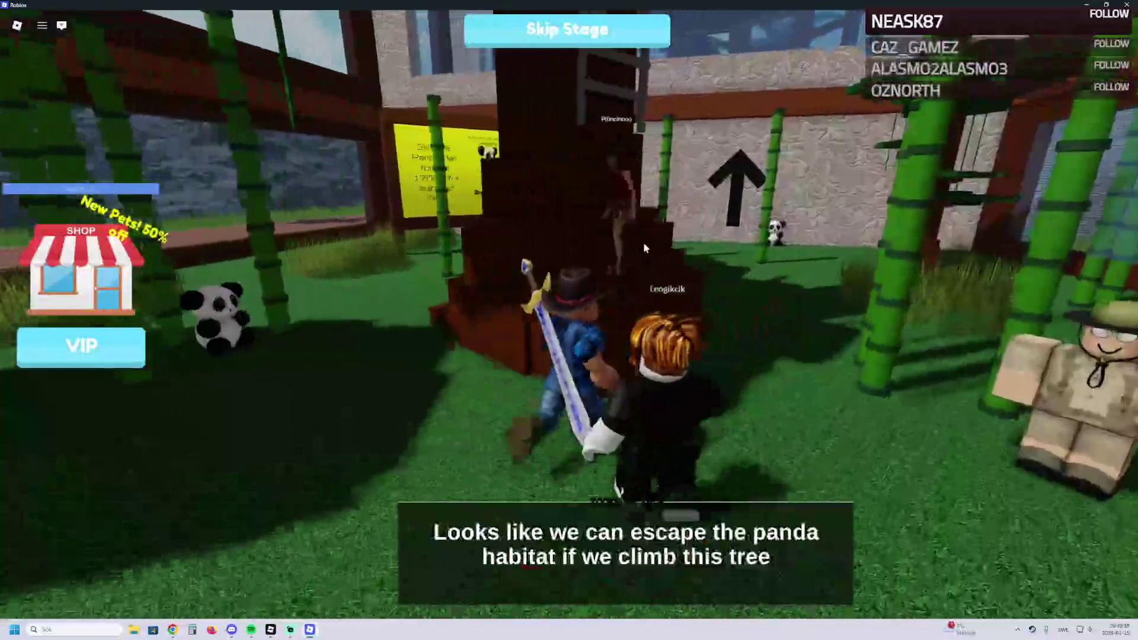
pyautogui.press('w')
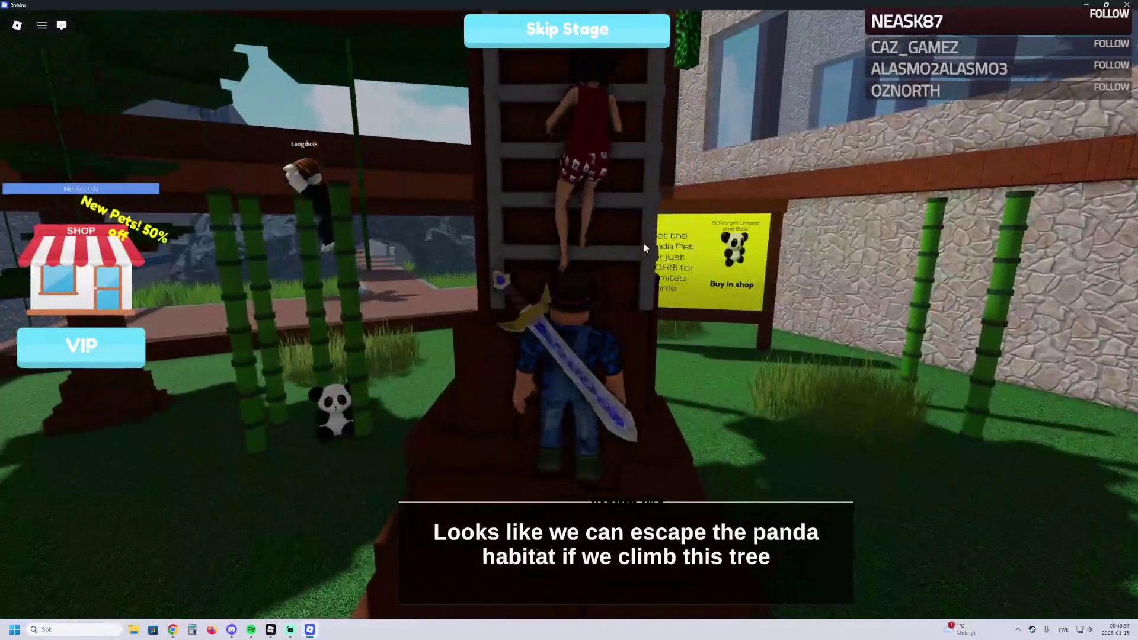
pyautogui.press('w')
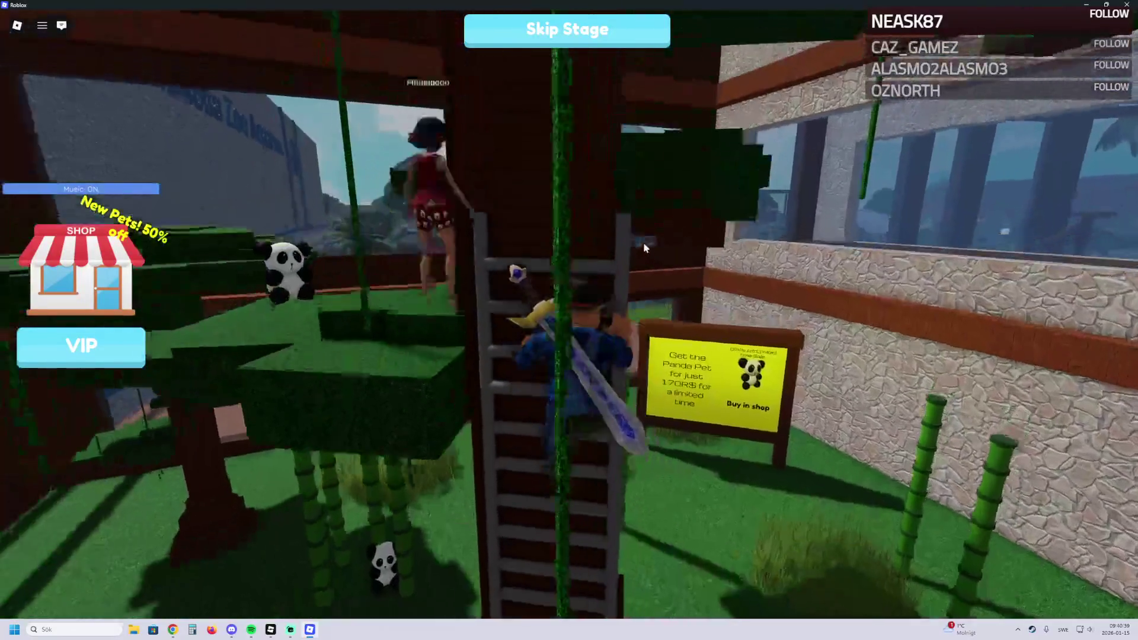
pyautogui.press('w')
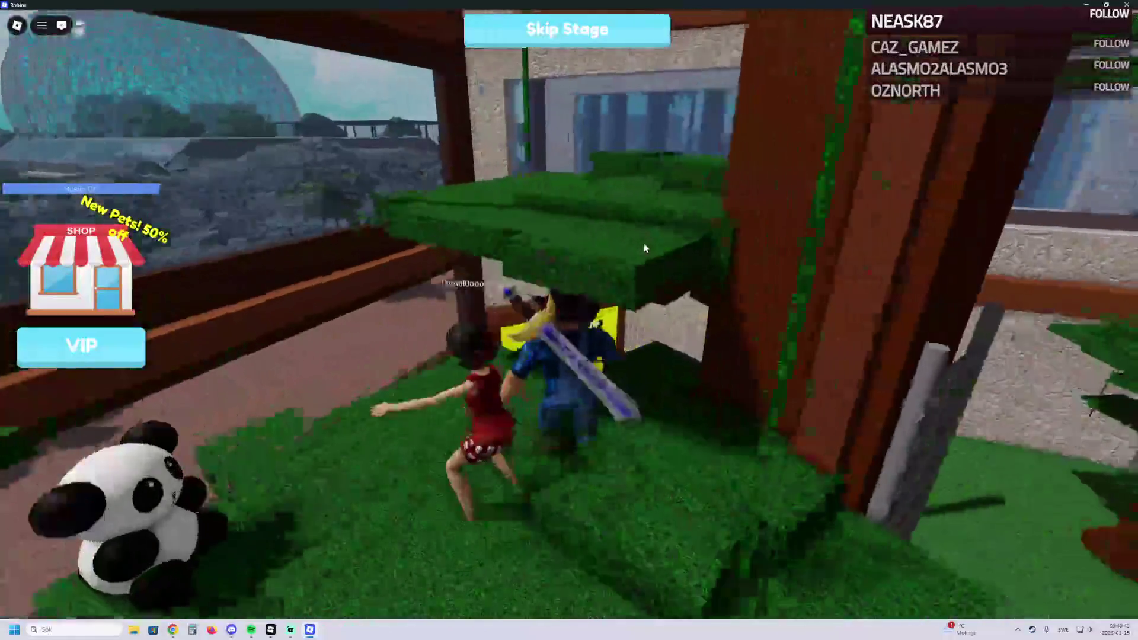
pyautogui.press('w')
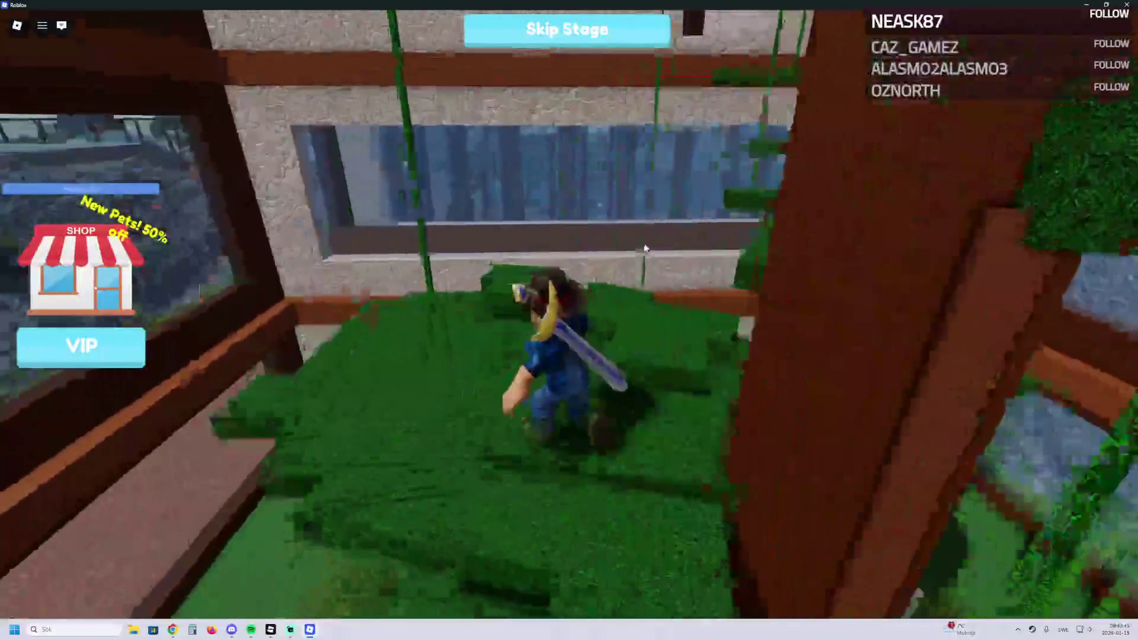
pyautogui.press('w')
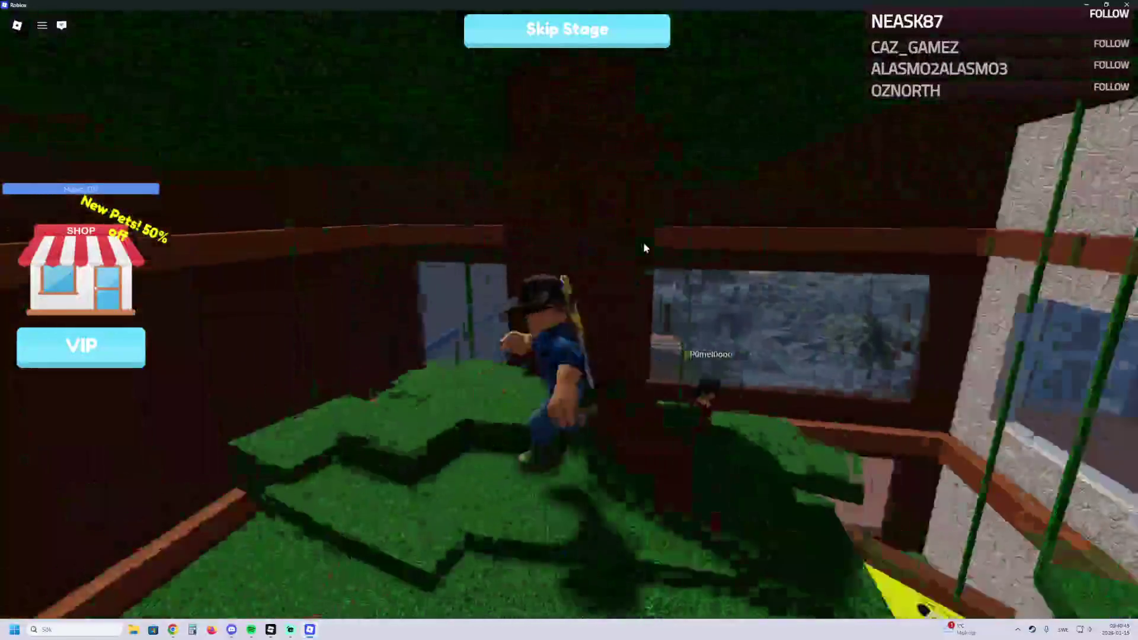
pyautogui.press('w')
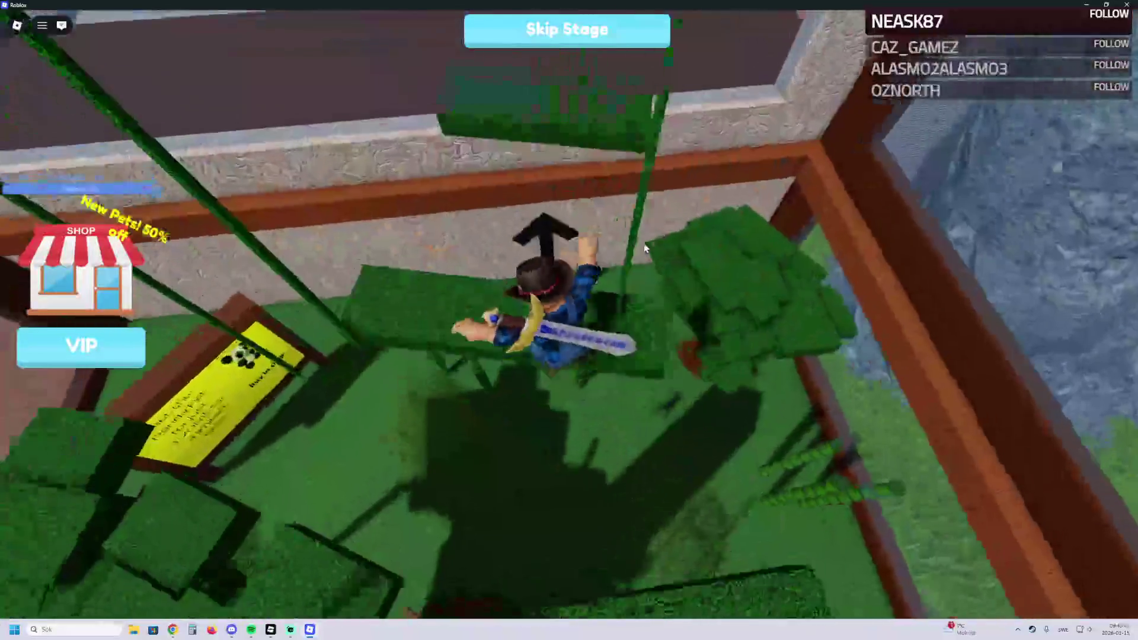
pyautogui.press('w')
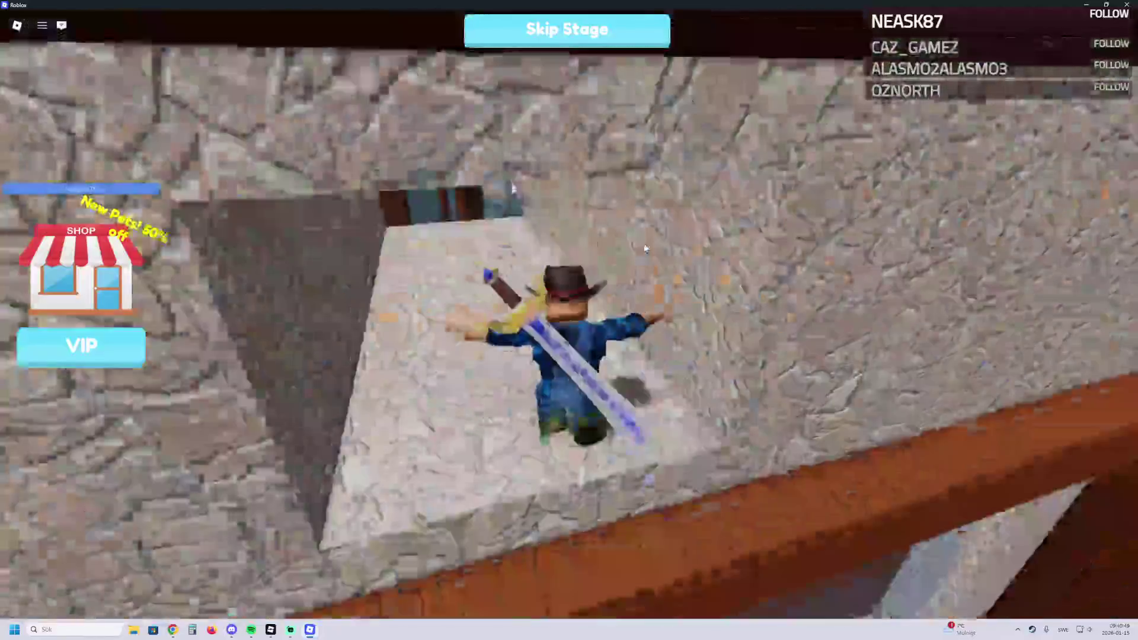
pyautogui.press('w')
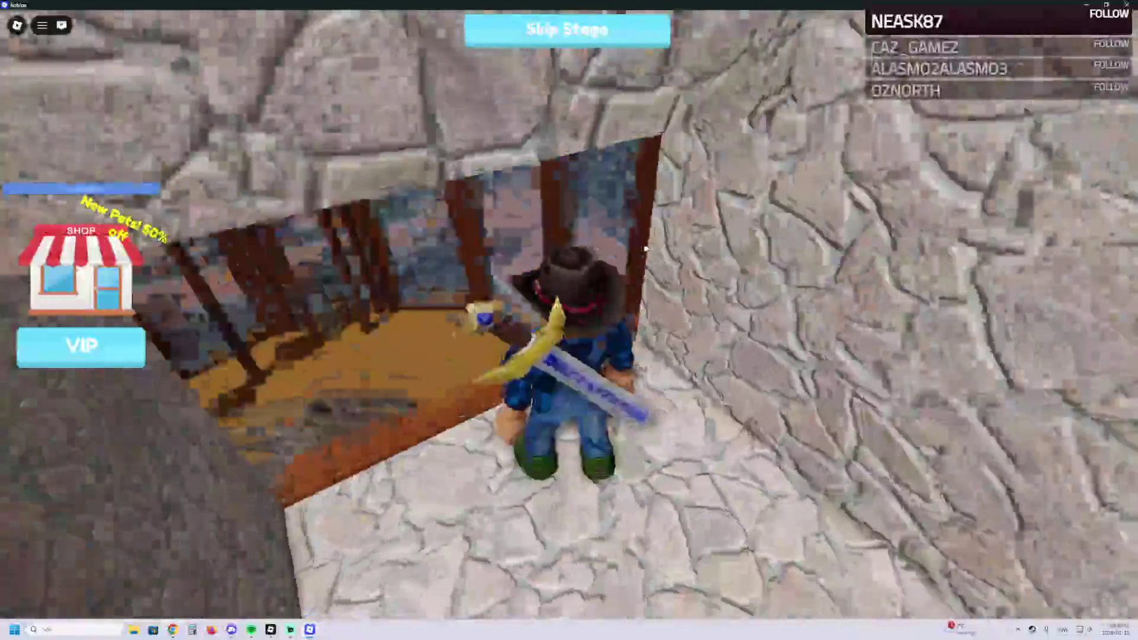
pyautogui.press('w')
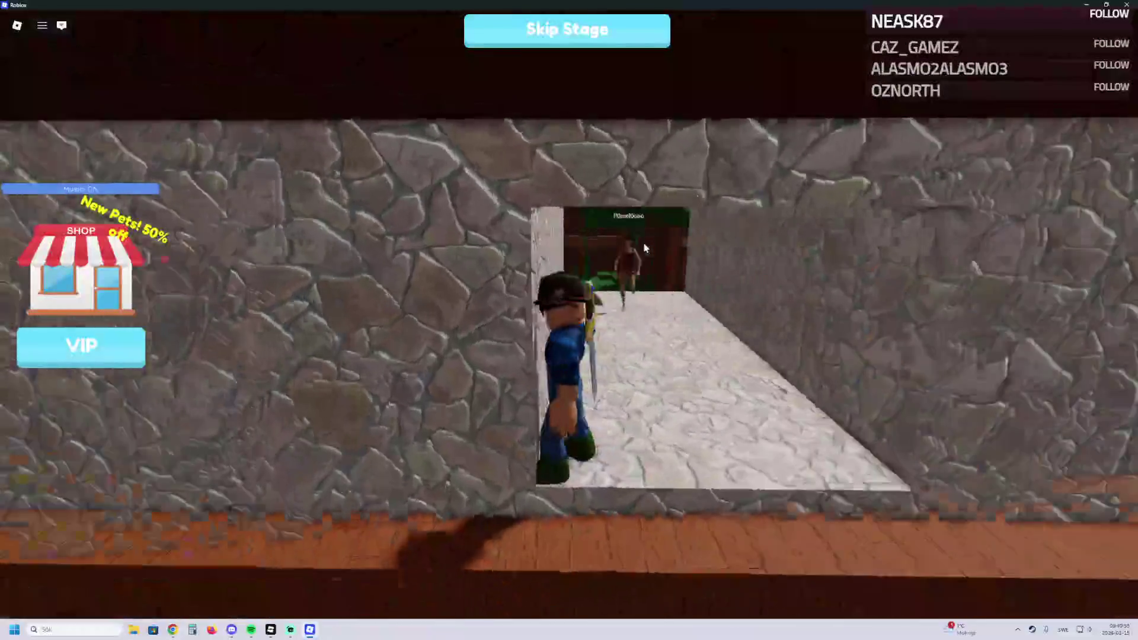
pyautogui.press('w')
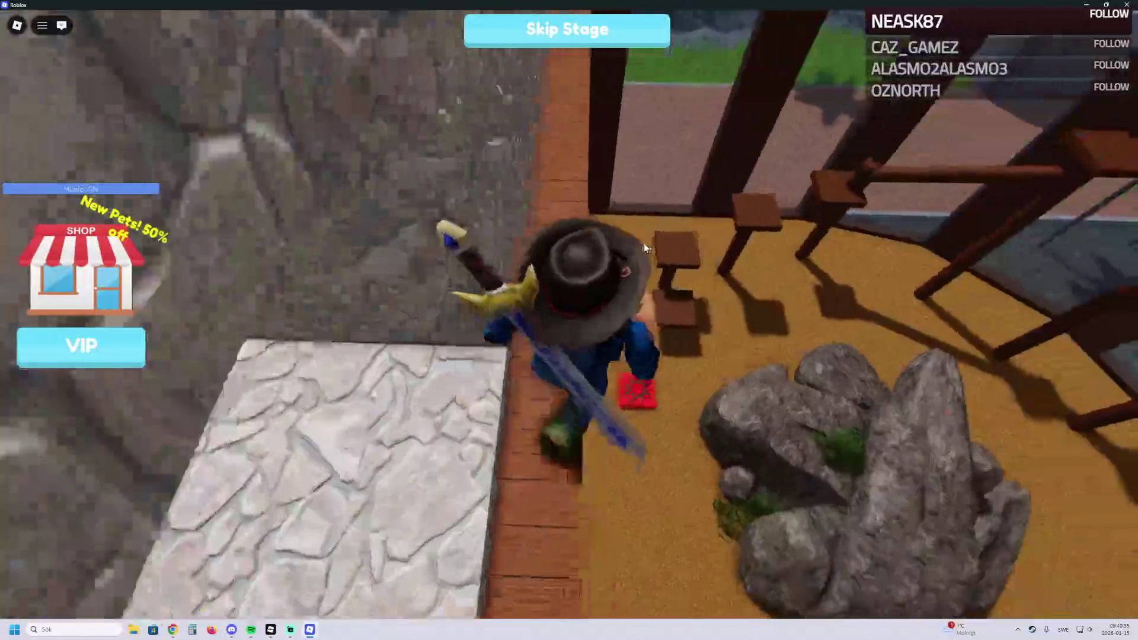
pyautogui.press('w')
# Step: Jump up the wooden tower platforms to the high ledge
pyautogui.press('space')
pyautogui.press('a')
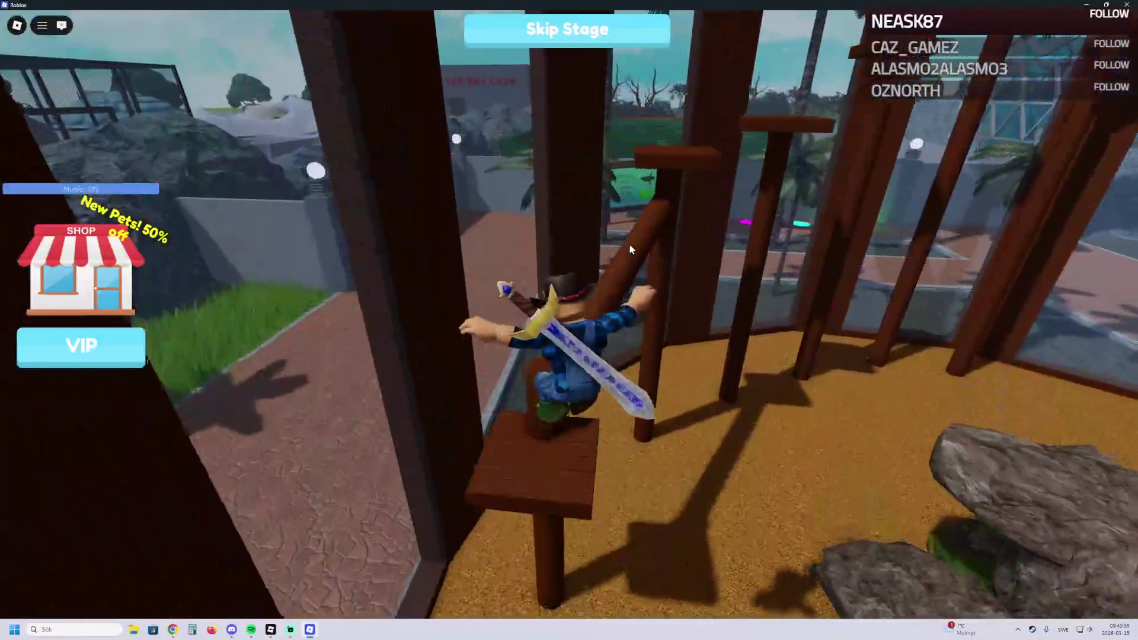
pyautogui.press('w')
pyautogui.press('space')
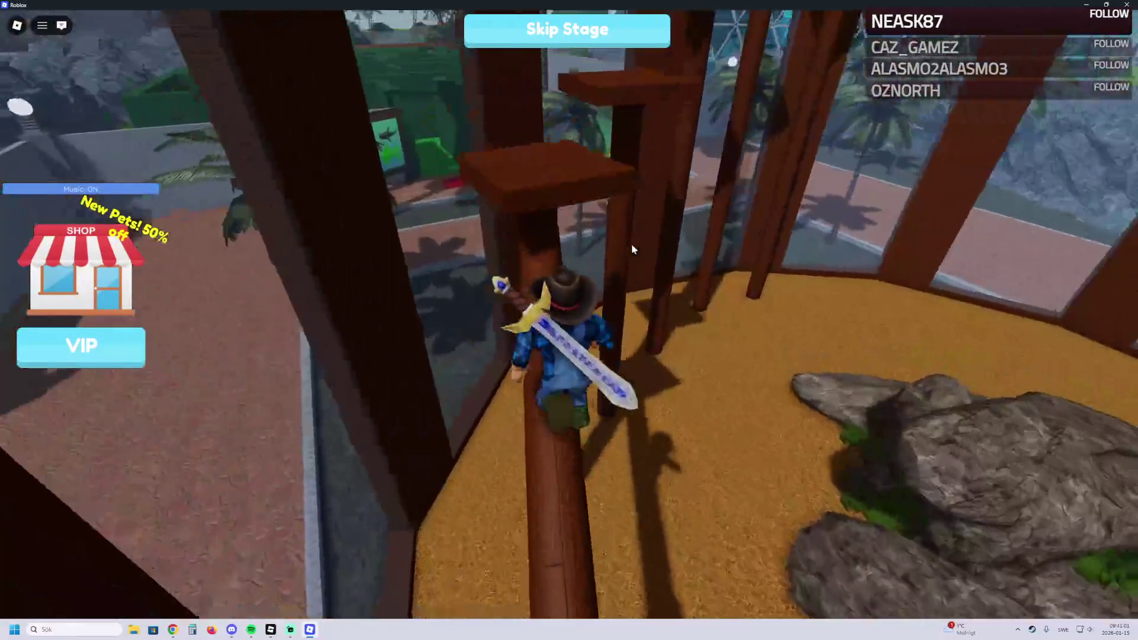
pyautogui.press('w')
pyautogui.press('space')
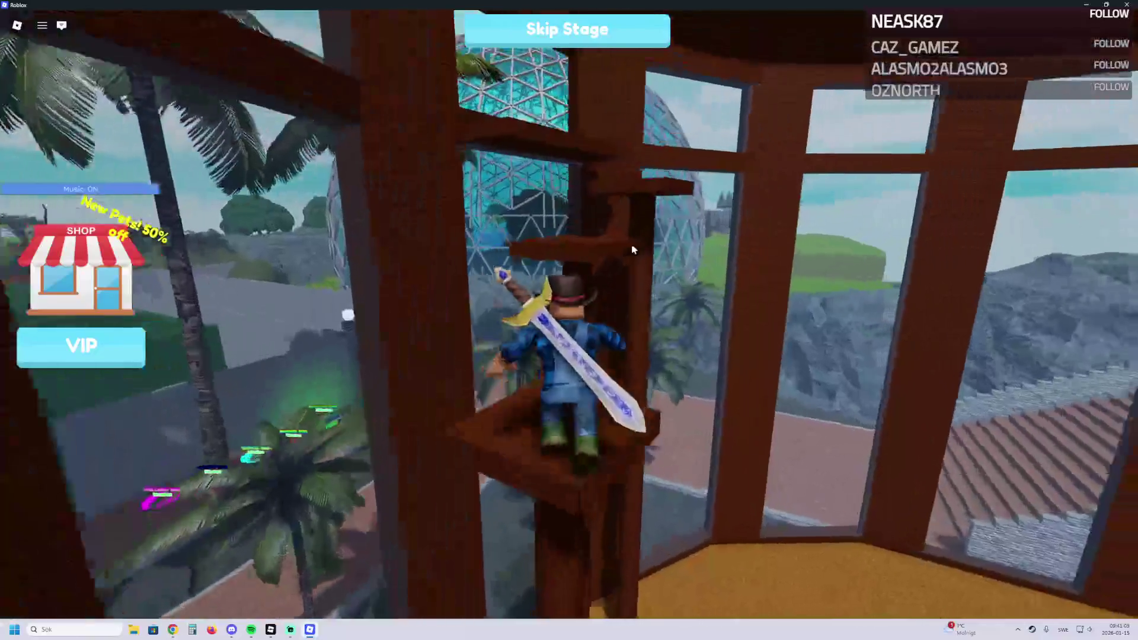
pyautogui.press('w')
pyautogui.press('space')
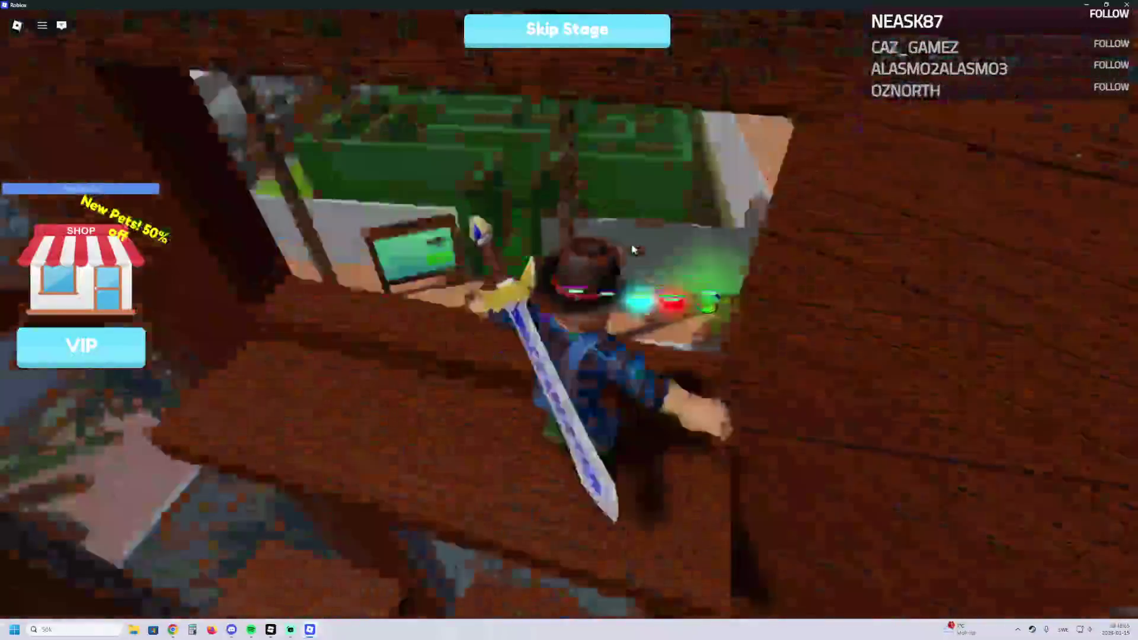
pyautogui.press('w')
pyautogui.press('space')
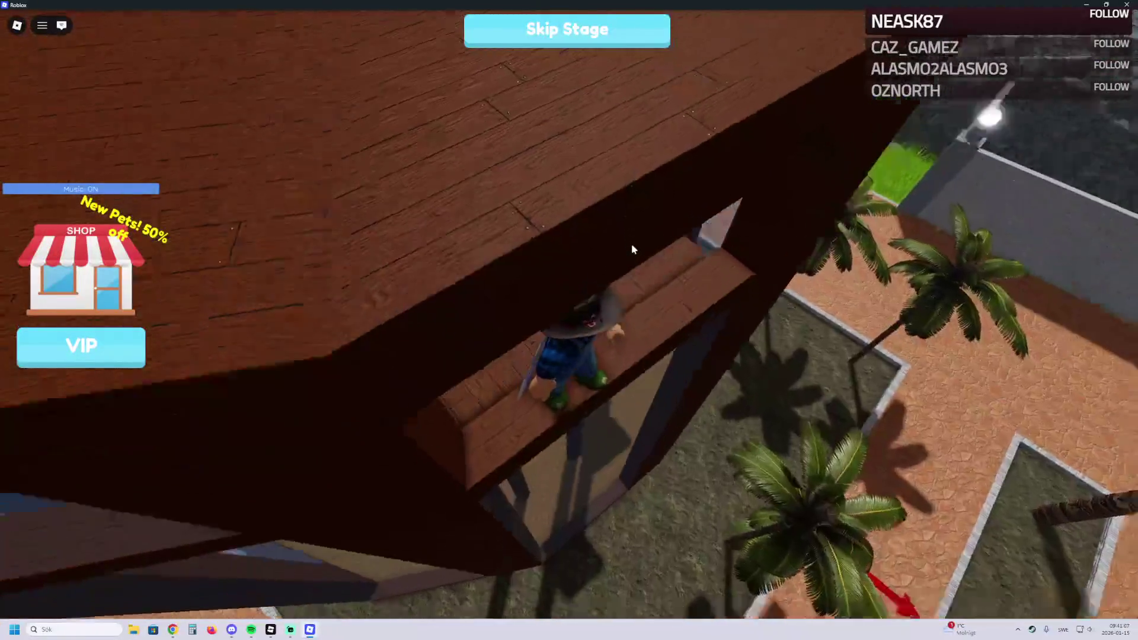
# Step: Drop to the path, reach the red pad by the shark sign, and enter the green corridor
pyautogui.press('w')
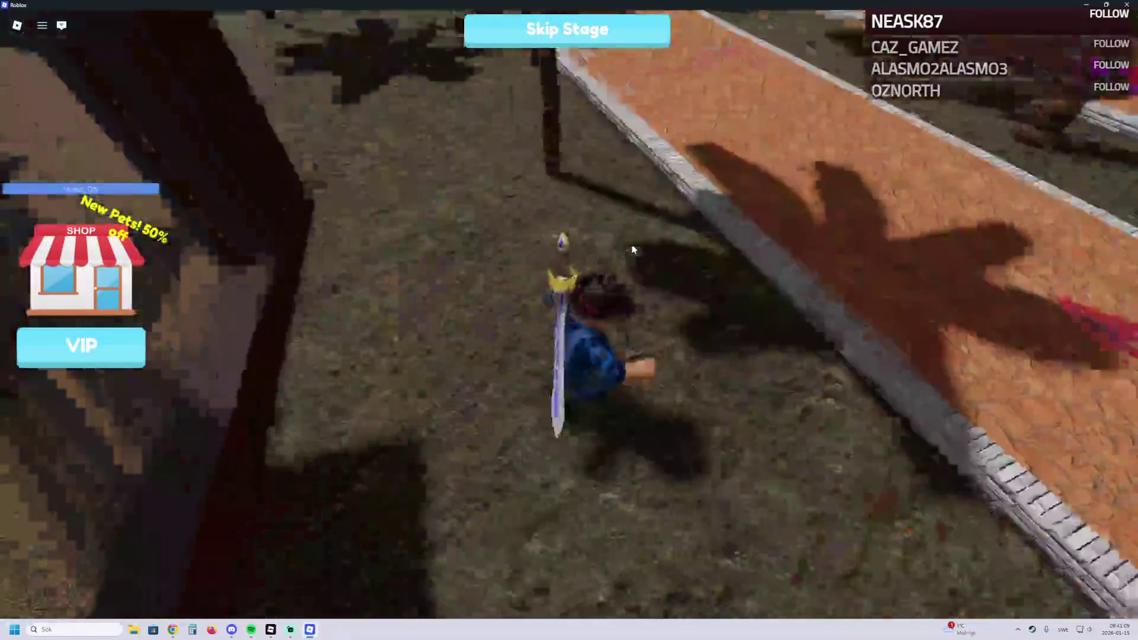
pyautogui.press('w')
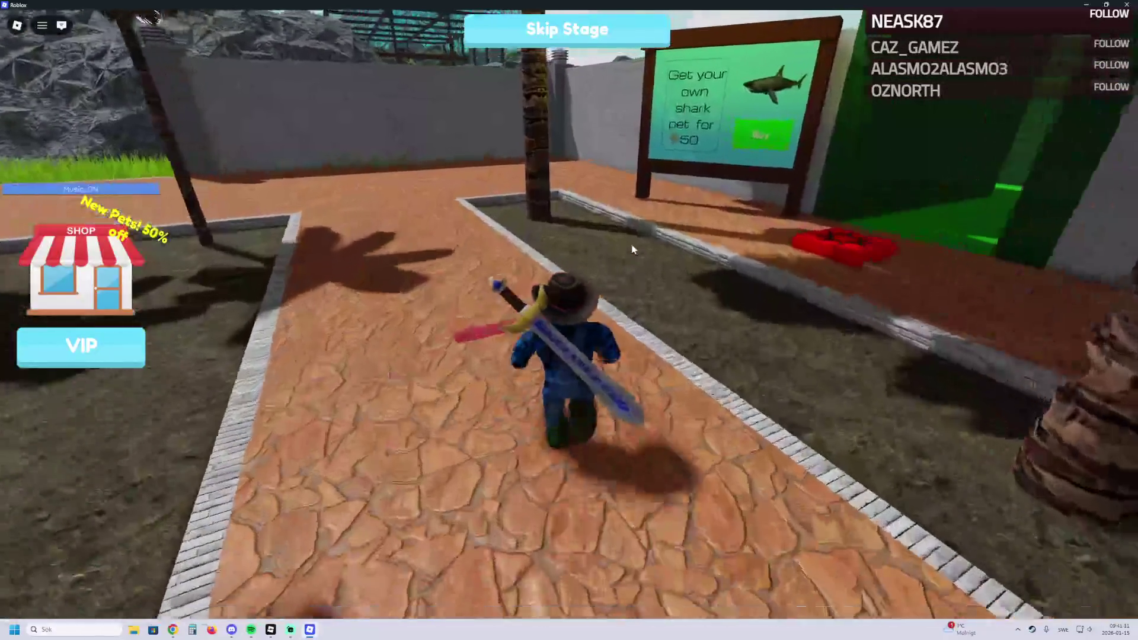
pyautogui.press('w')
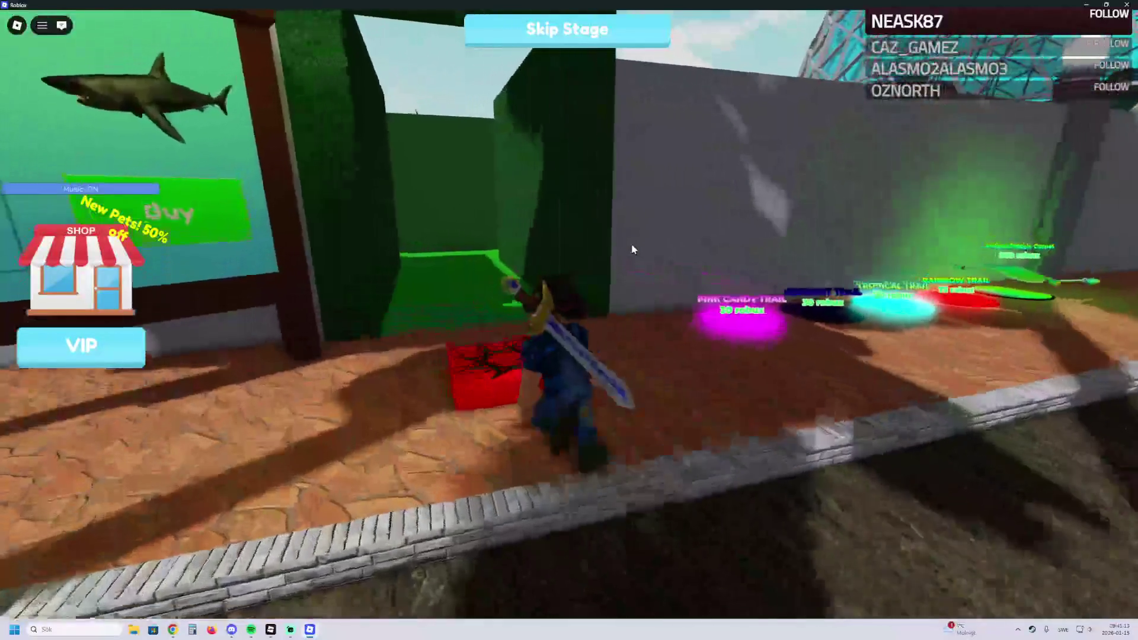
pyautogui.press('w')
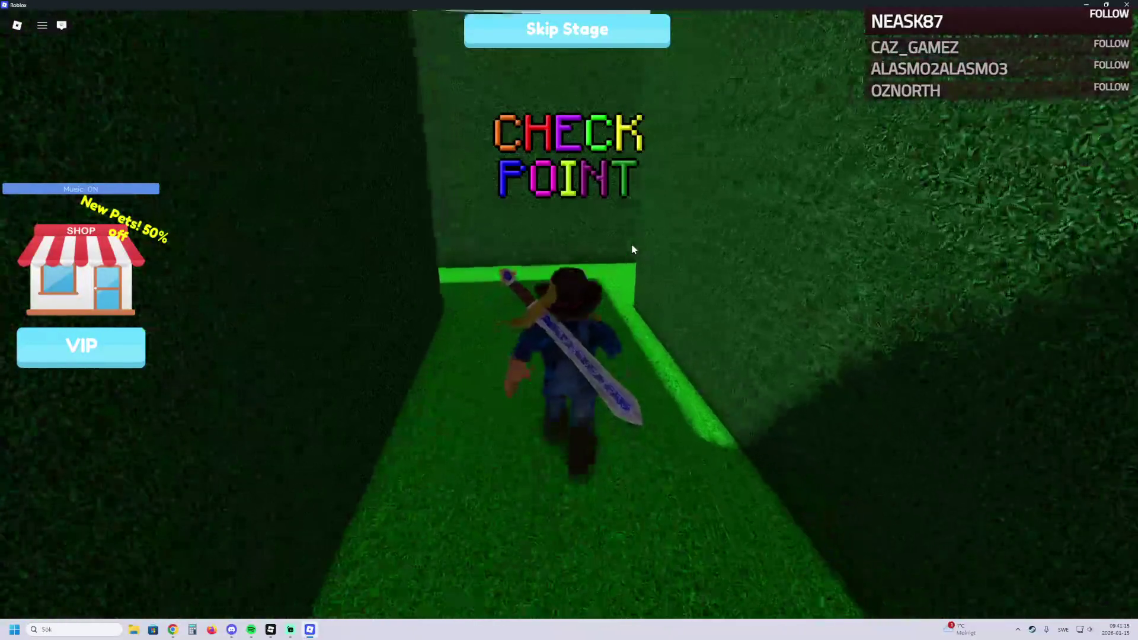
pyautogui.press('w')
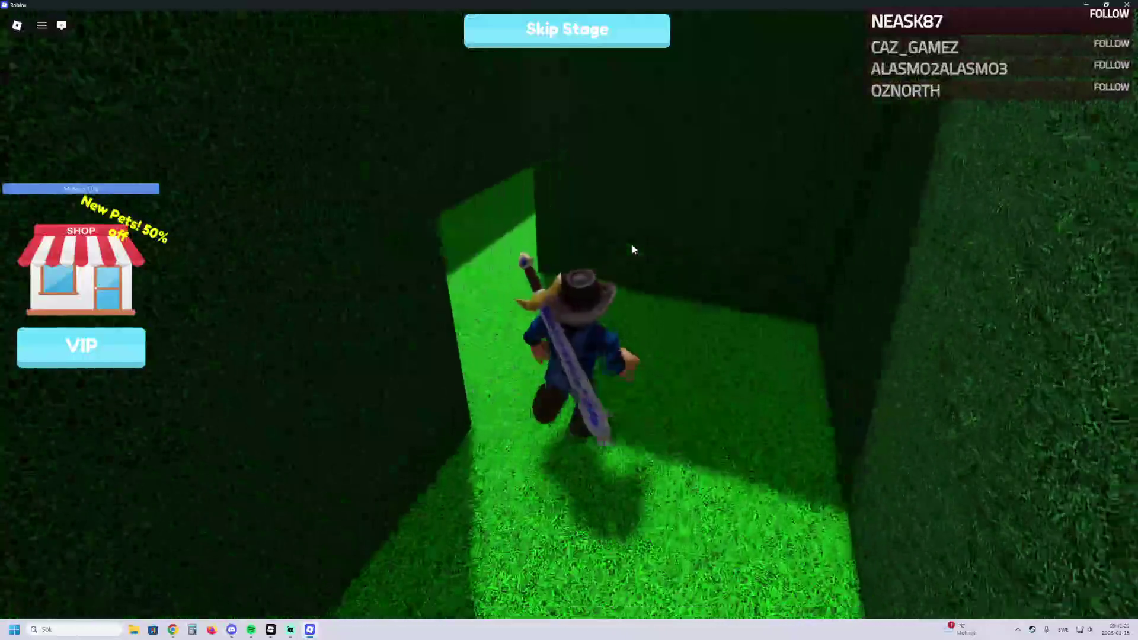
# Step: Work through the first stretch of hedge maze corridors
pyautogui.press('a')
pyautogui.press('w')
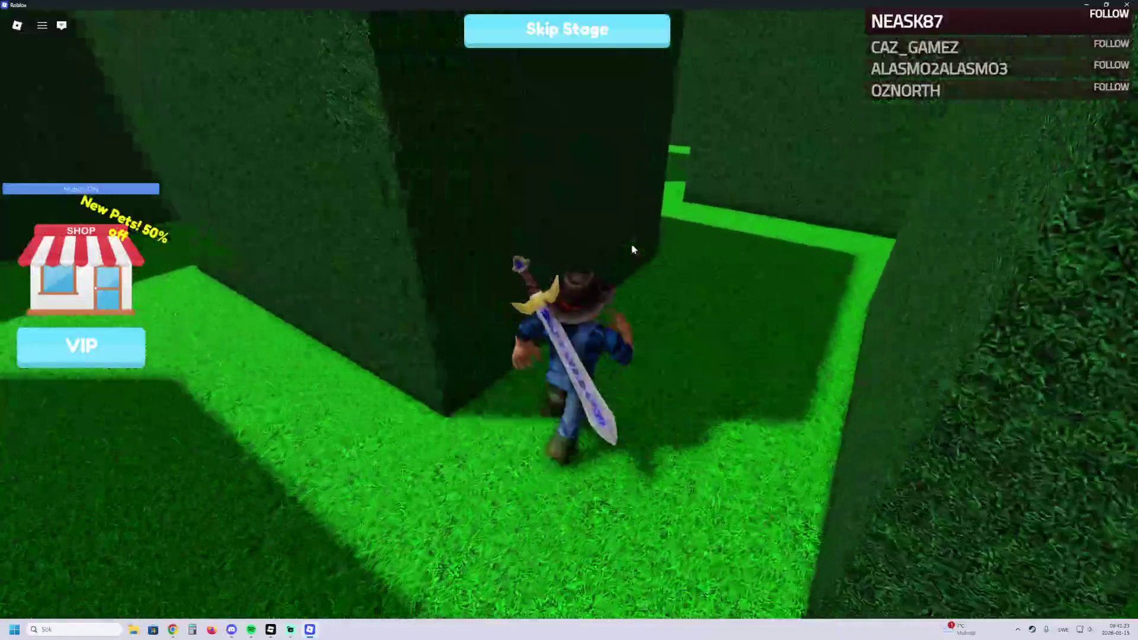
pyautogui.press('w')
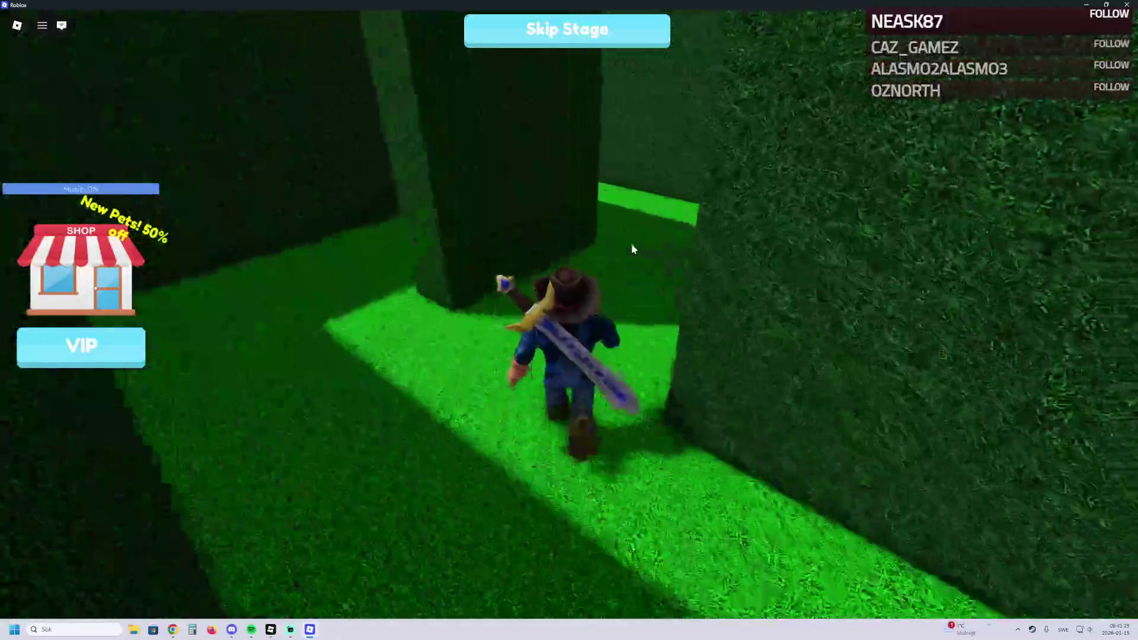
pyautogui.press('w')
pyautogui.press('w')
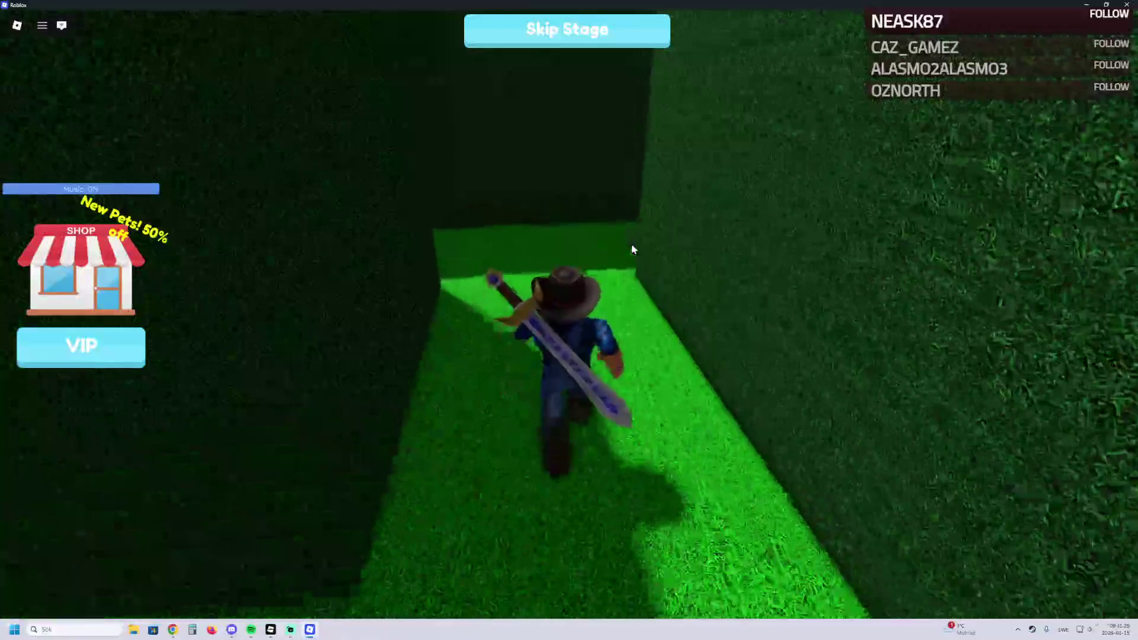
pyautogui.press('w')
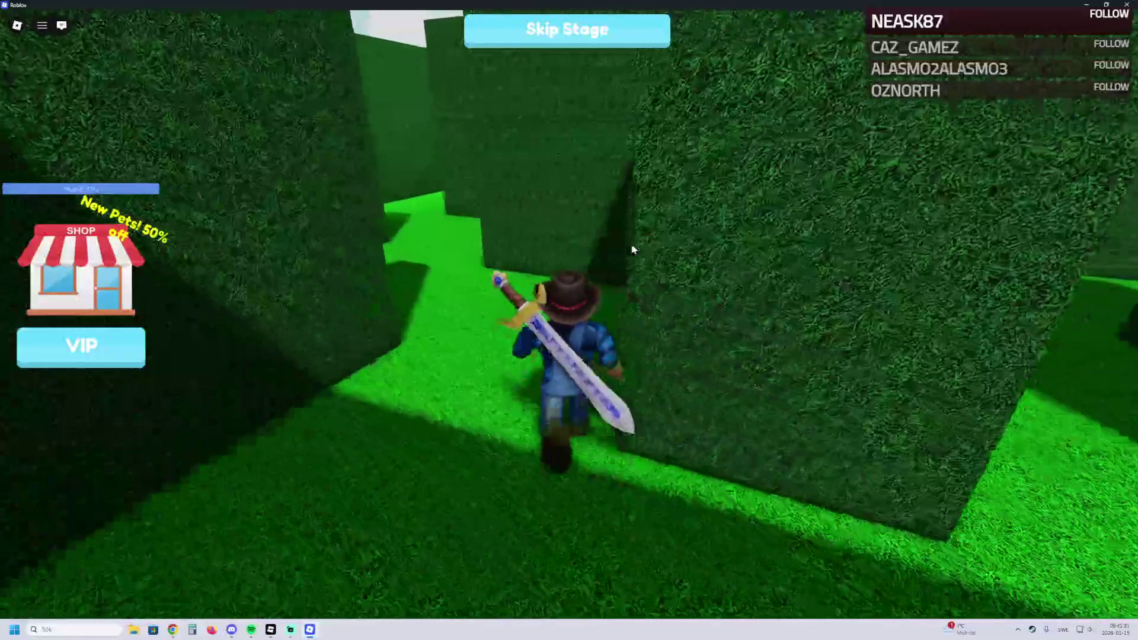
pyautogui.press('w')
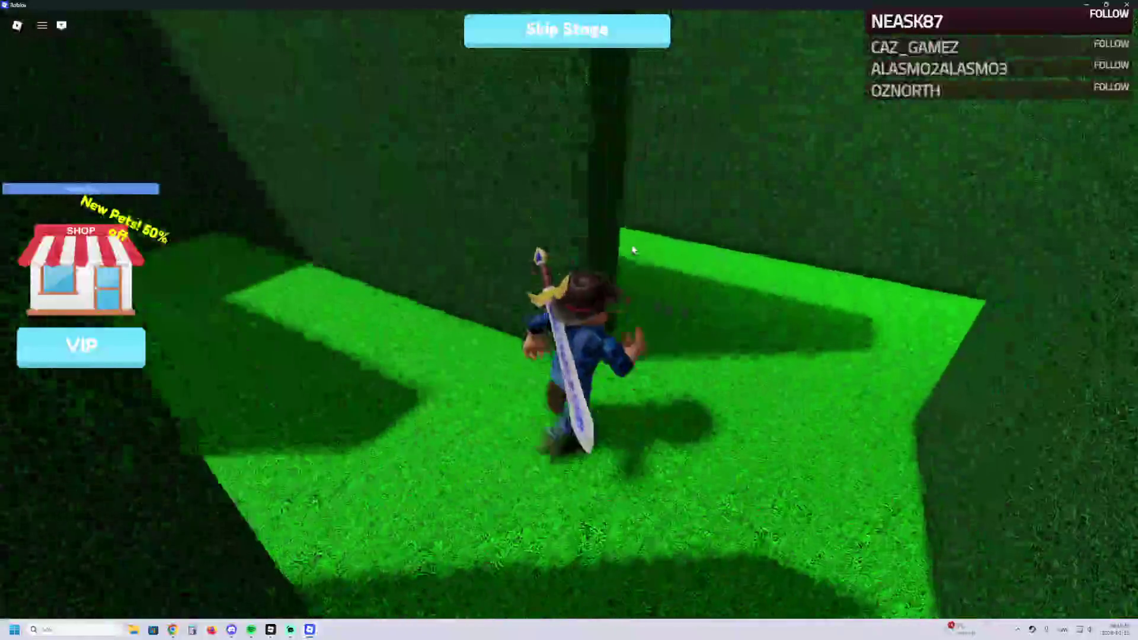
pyautogui.press('w')
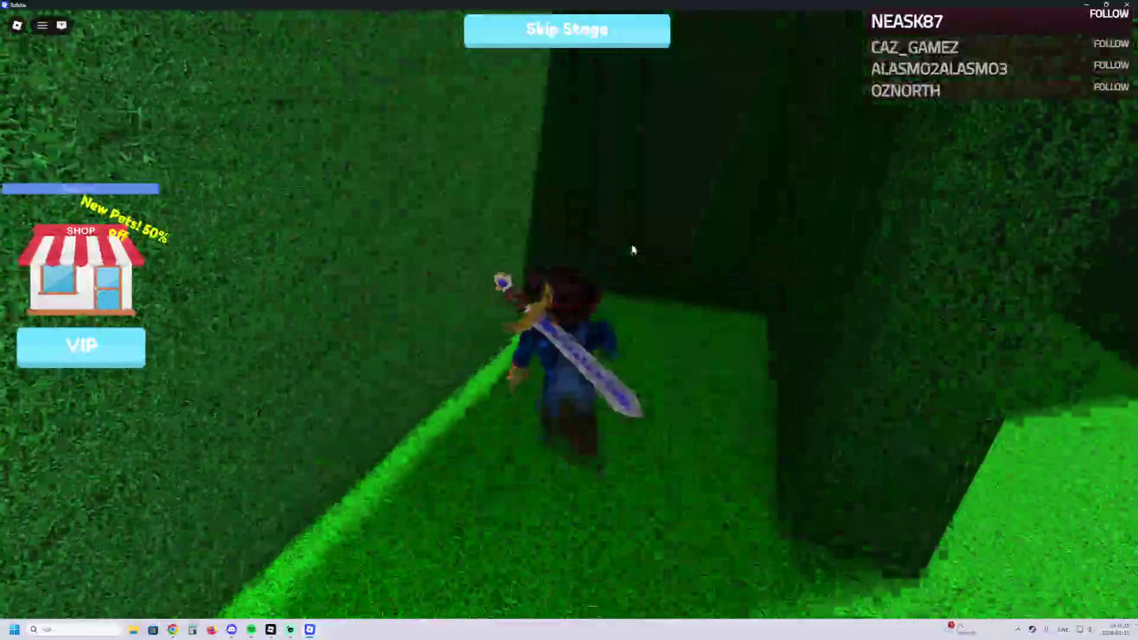
pyautogui.press('w')
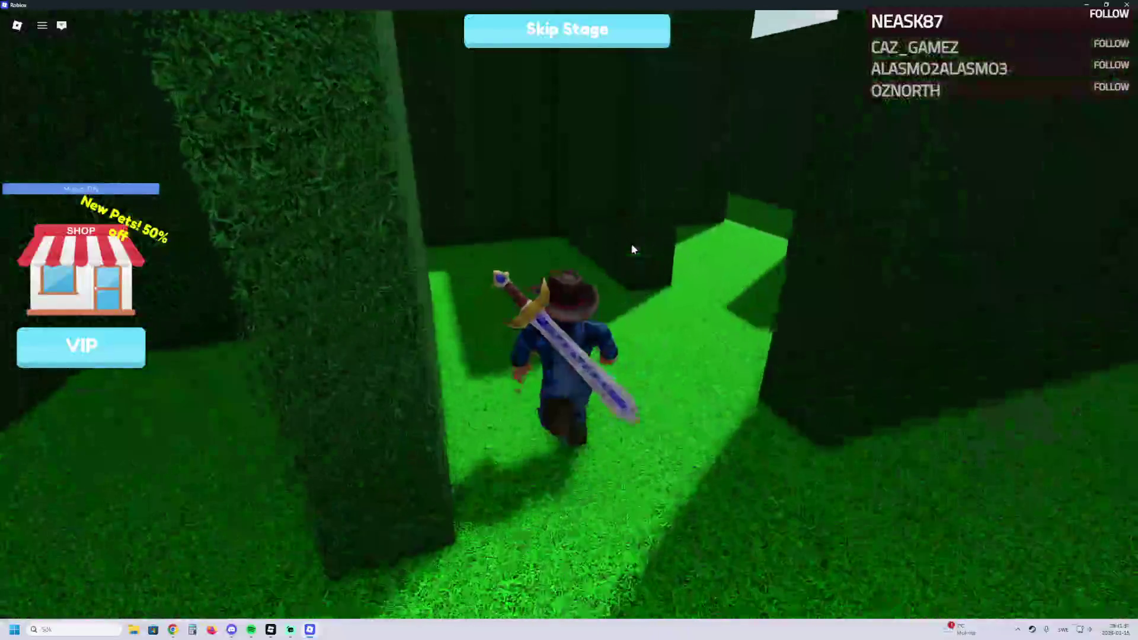
# Step: Finish the maze and step onto the checkpoint room's red pad
pyautogui.press('w')
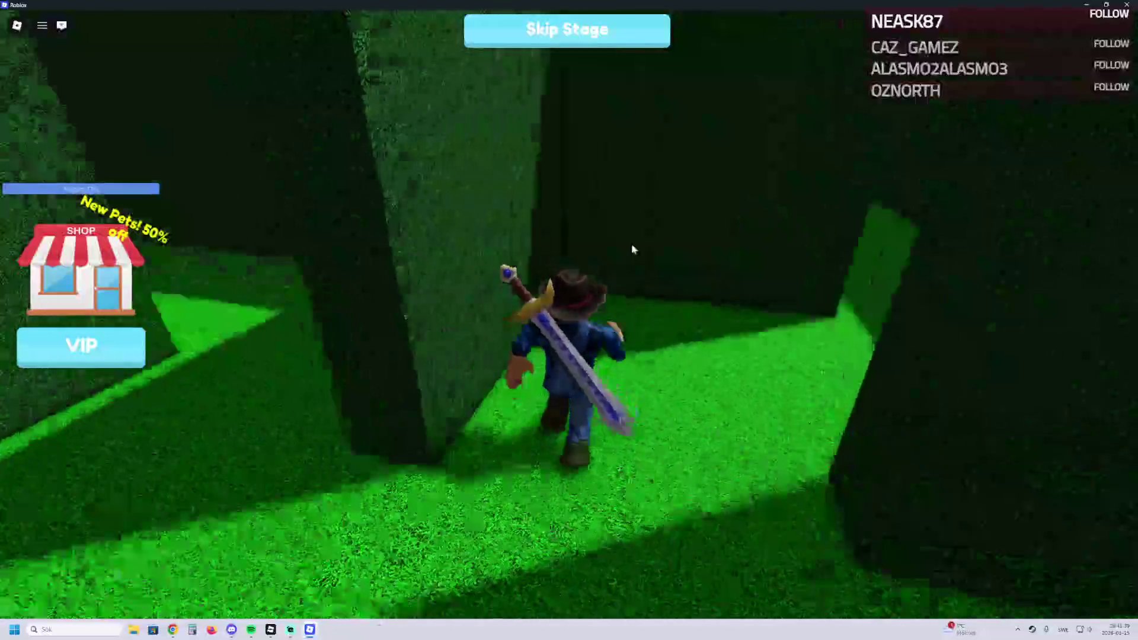
pyautogui.press('w')
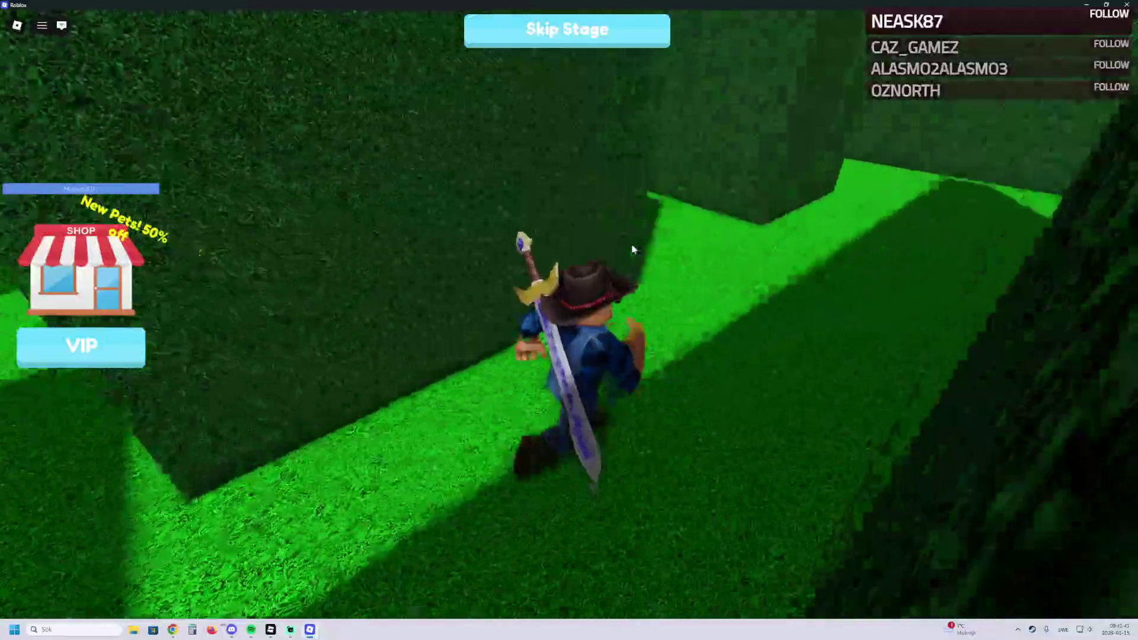
pyautogui.press('w')
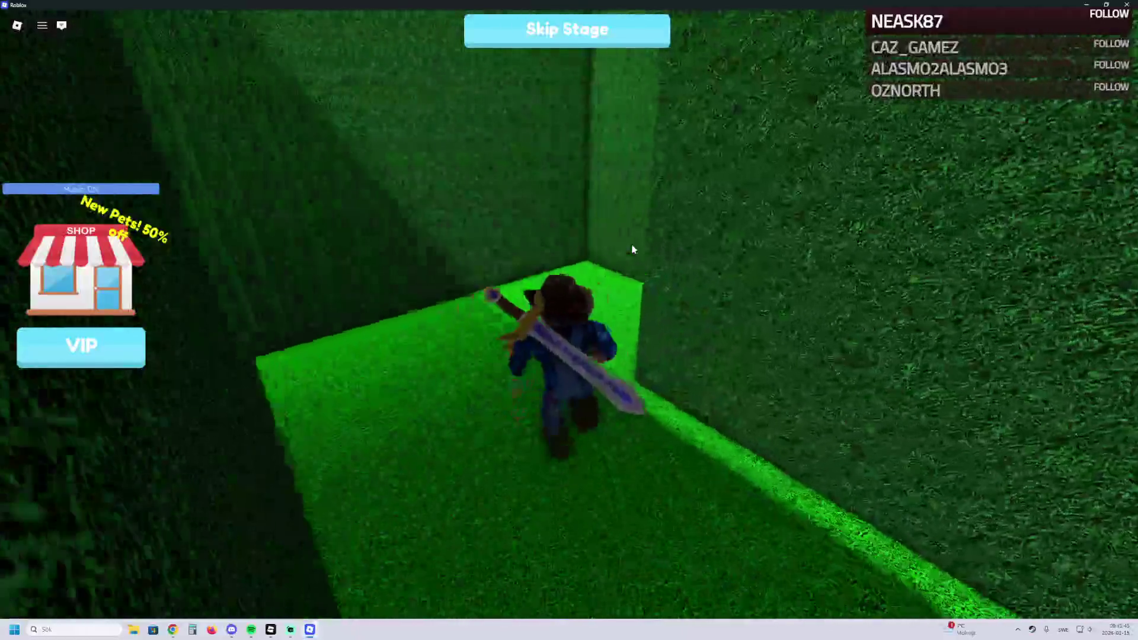
pyautogui.press('w')
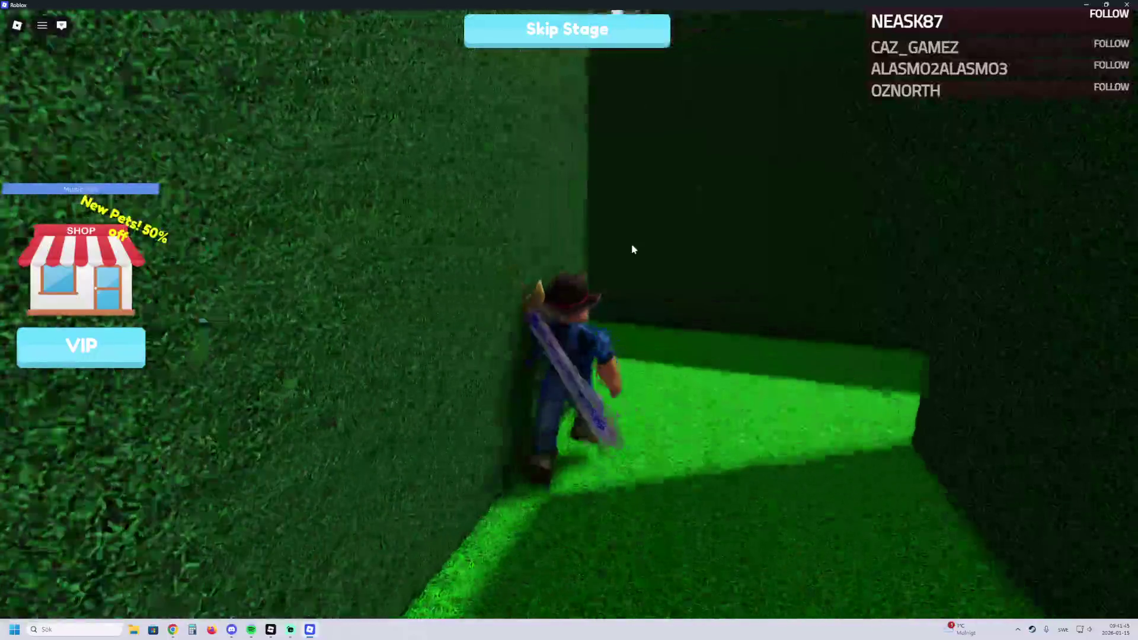
pyautogui.press('w')
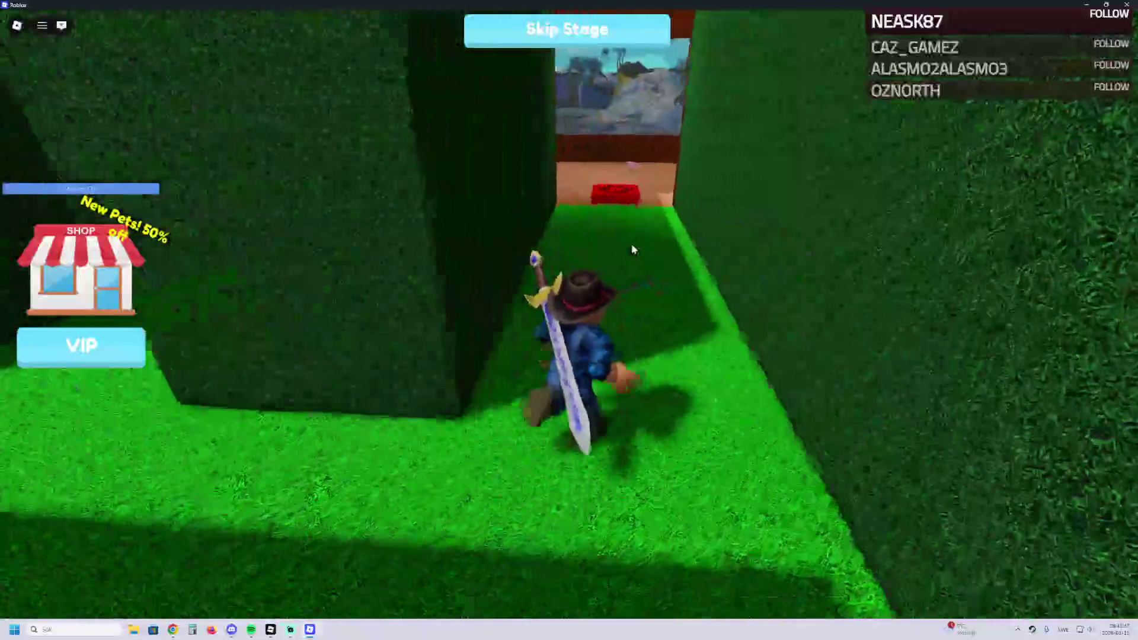
pyautogui.press('w')
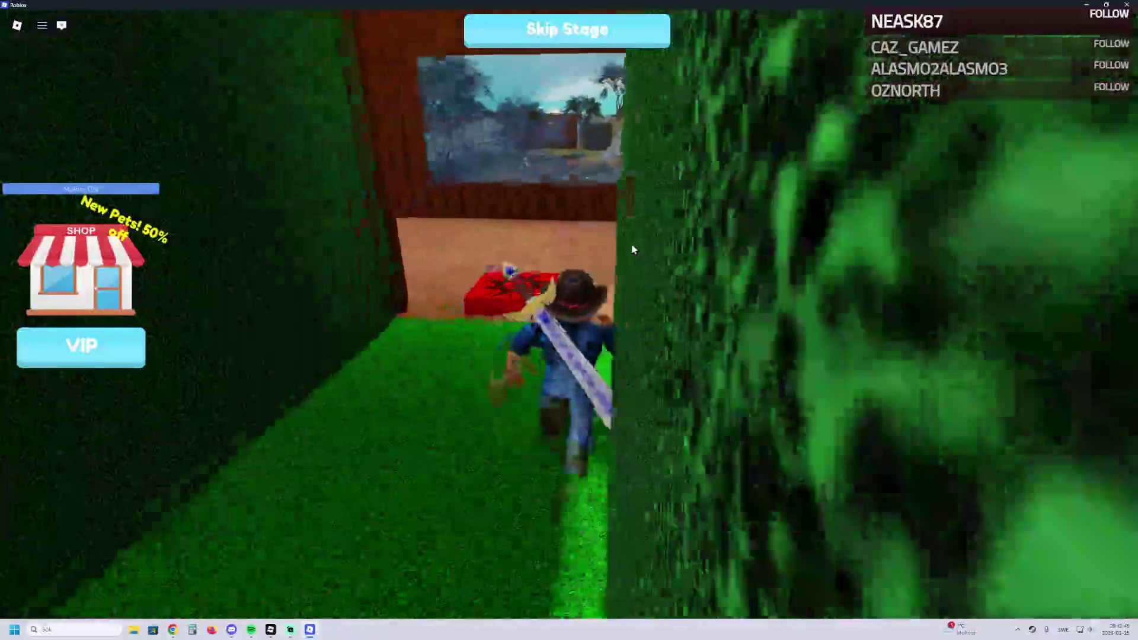
pyautogui.press('w')
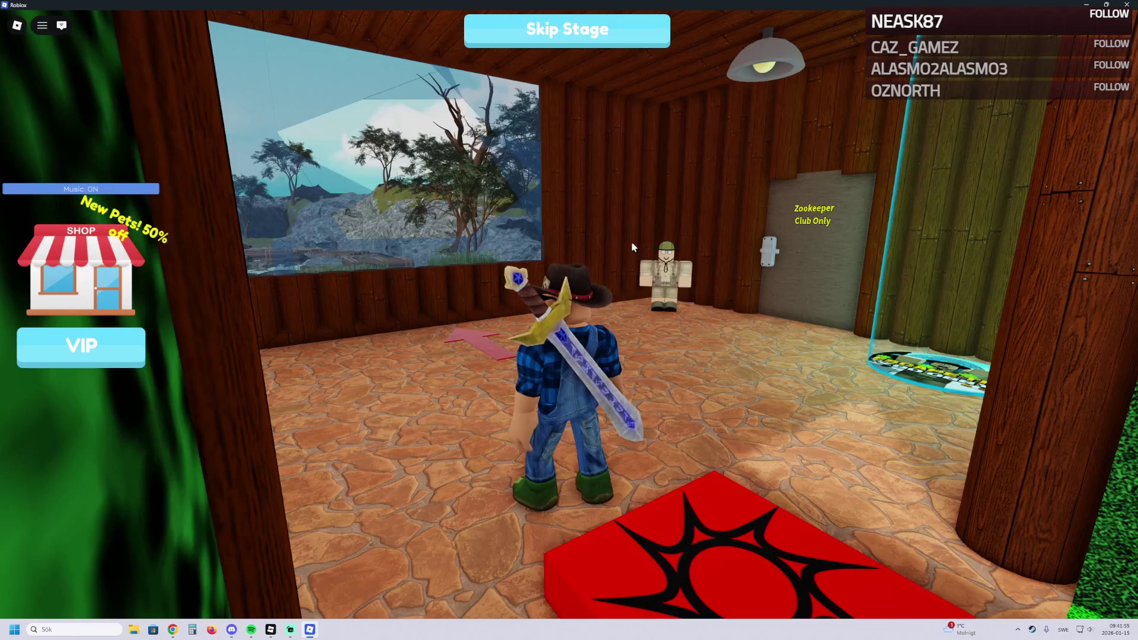
# Step: Walk past the zookeeper out through the jungle clearing to the pond bank
pyautogui.press('w')
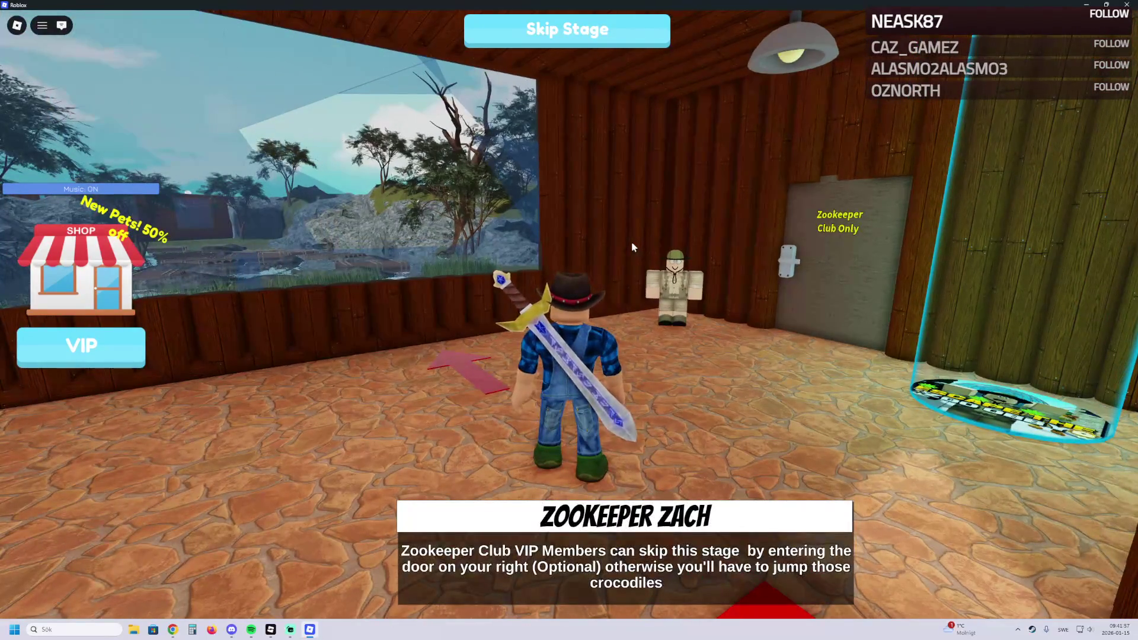
pyautogui.moveTo(586, 226); pyautogui.dragTo(566, 236)
pyautogui.press('w')
pyautogui.press('w')
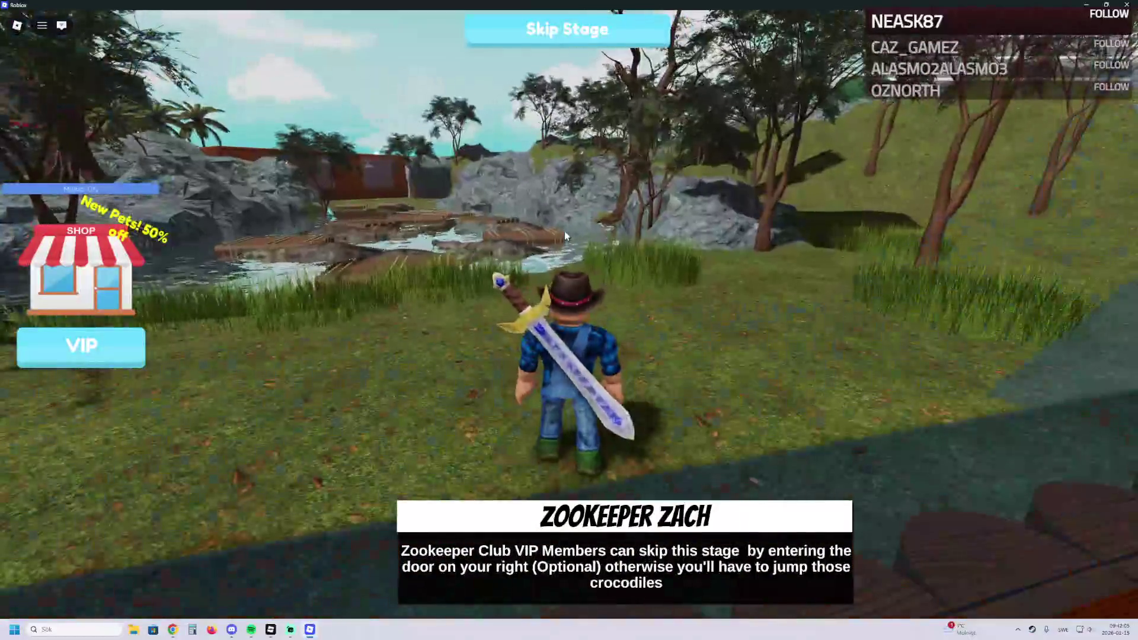
pyautogui.press('w')
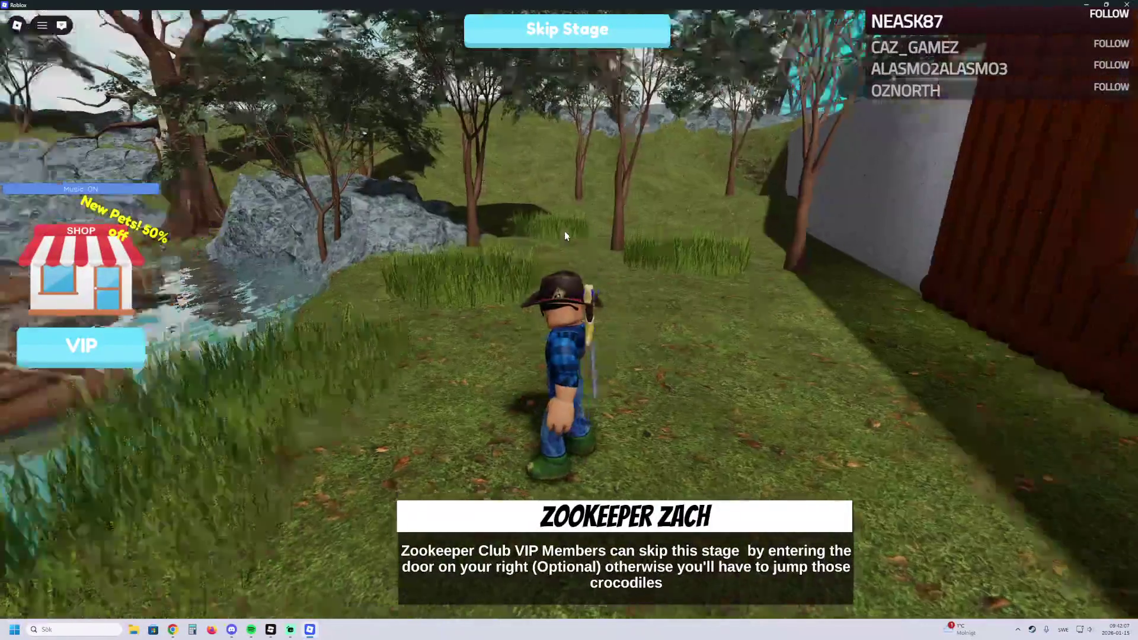
pyautogui.press('w')
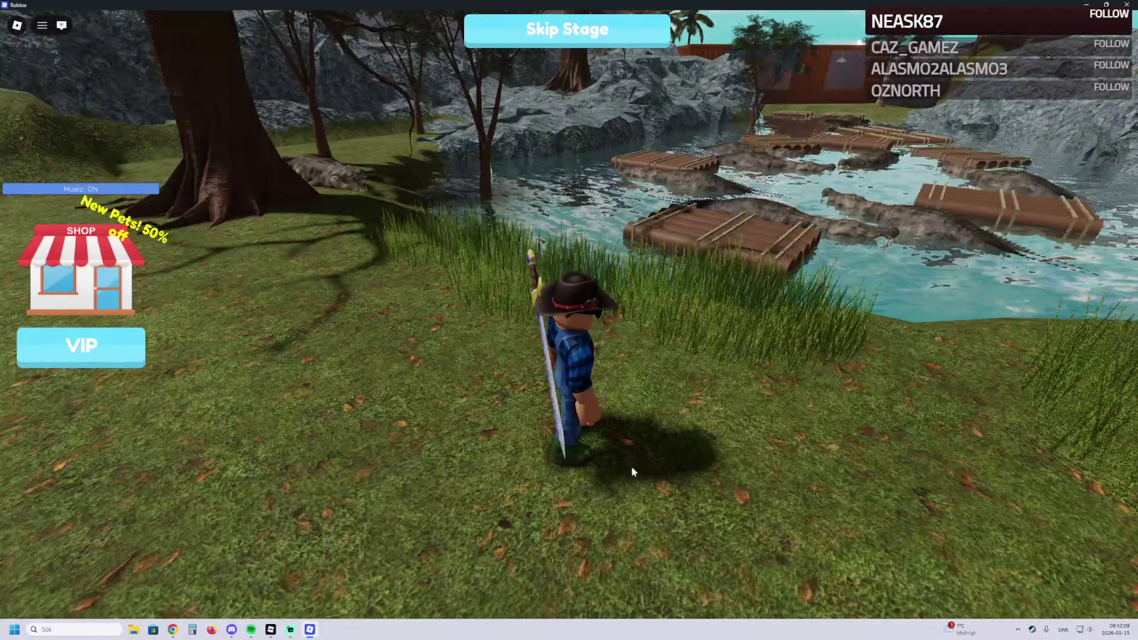
# Step: Hop across the rafts and crocodiles and walk into the red building
pyautogui.press('w')
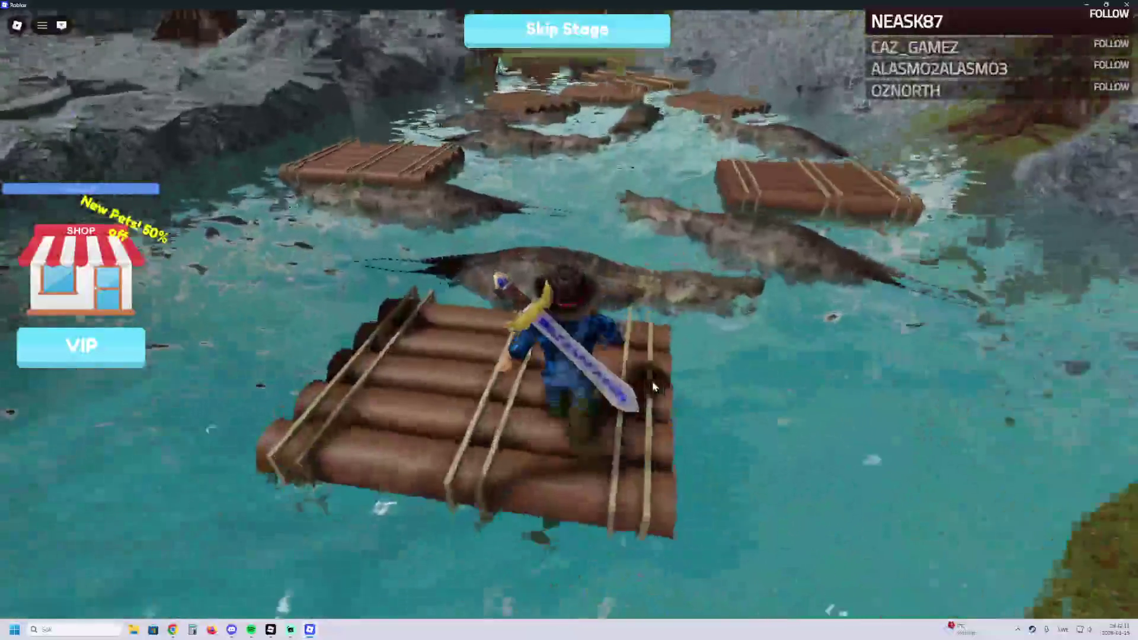
pyautogui.press('w')
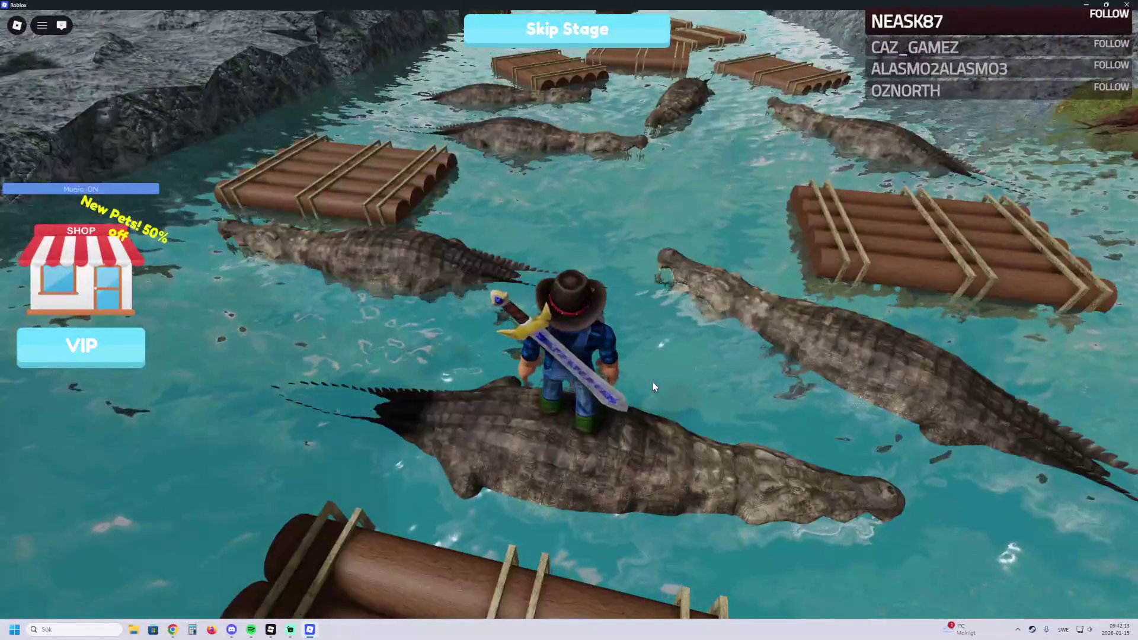
pyautogui.press('d')
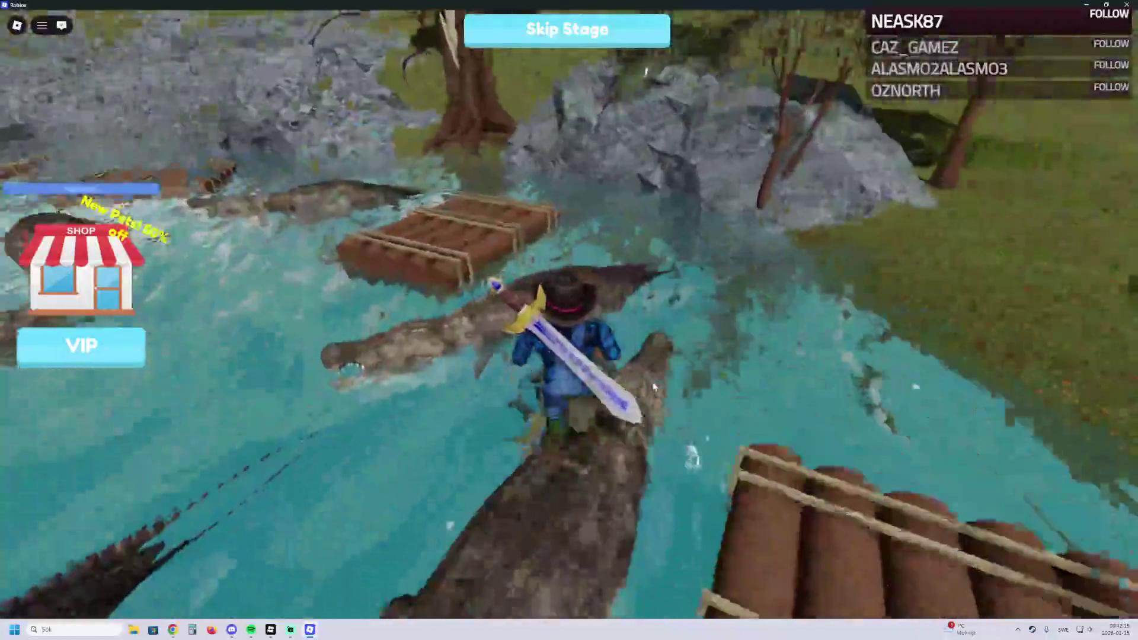
pyautogui.press('a')
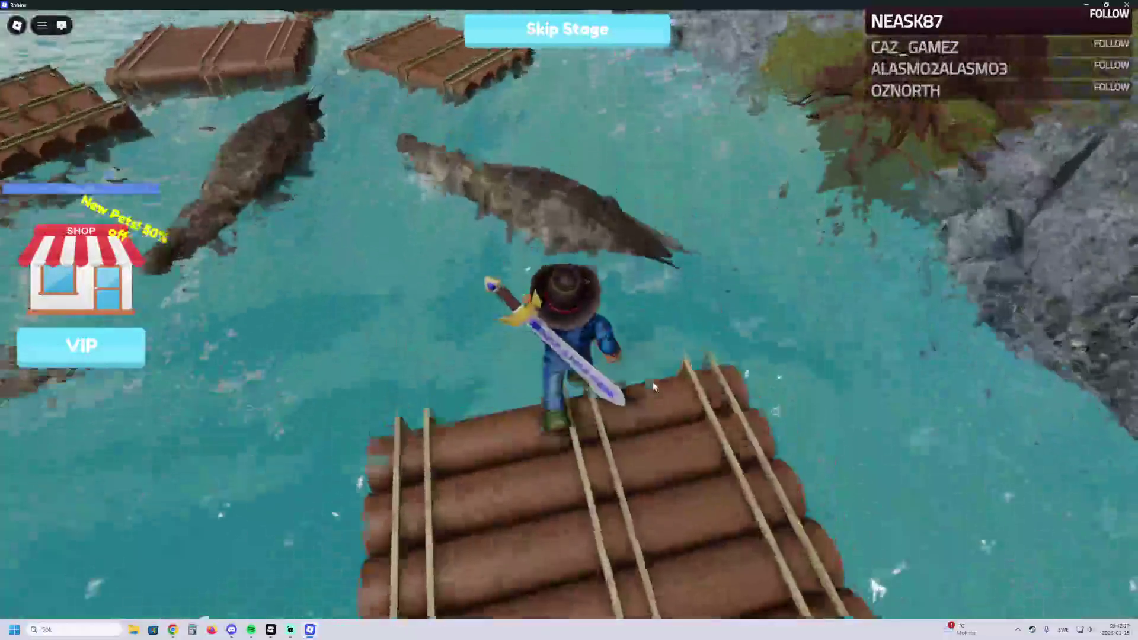
pyautogui.press('a')
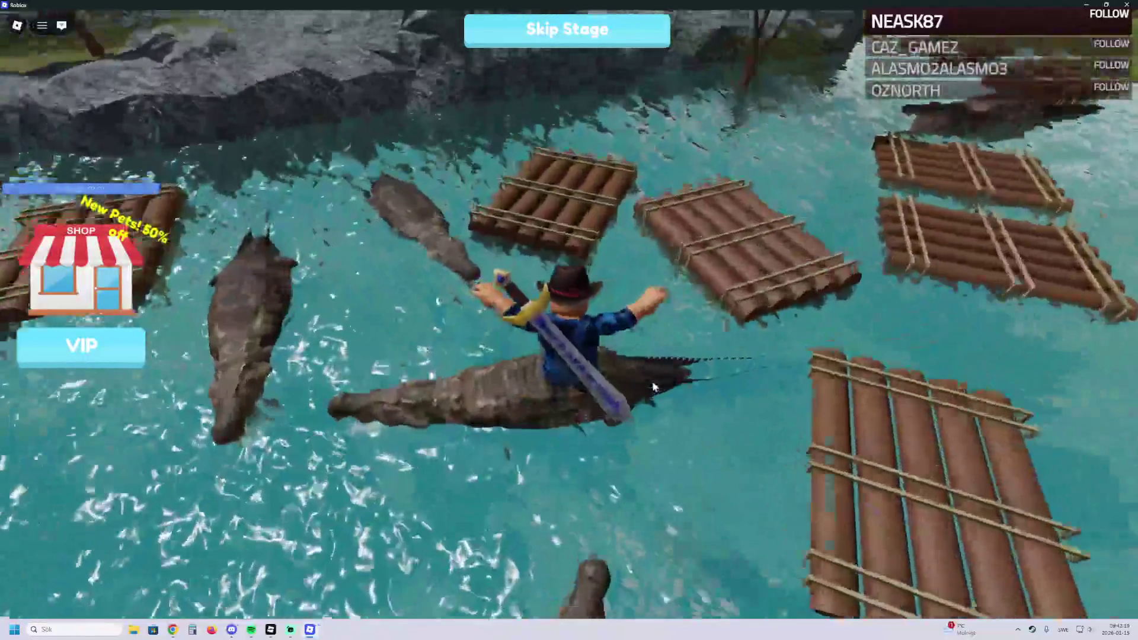
pyautogui.press('w')
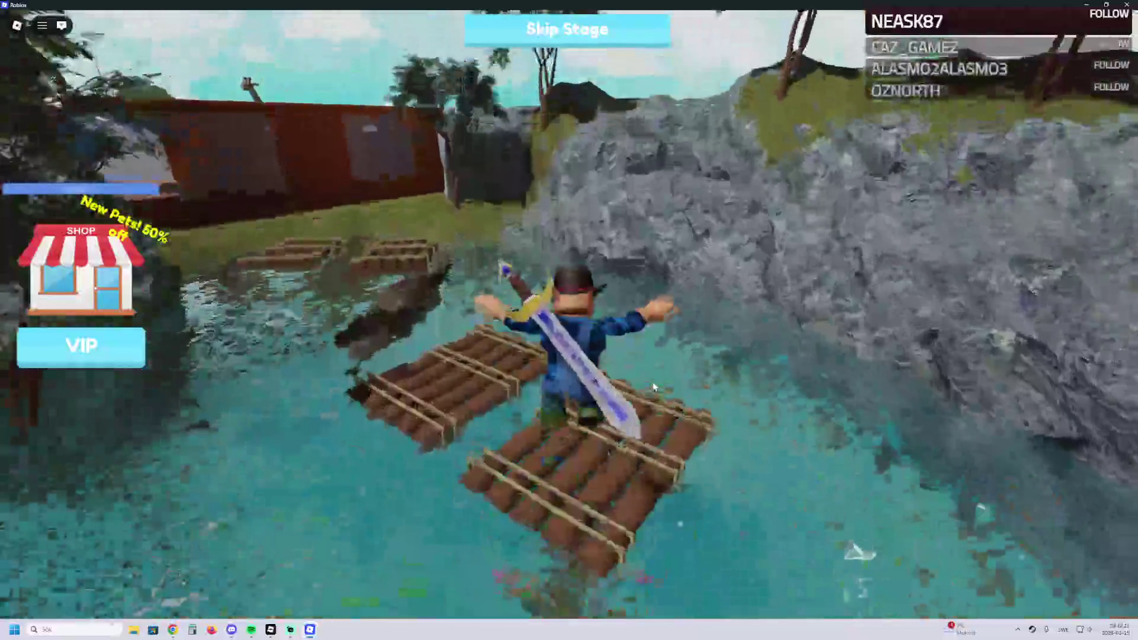
pyautogui.press('w')
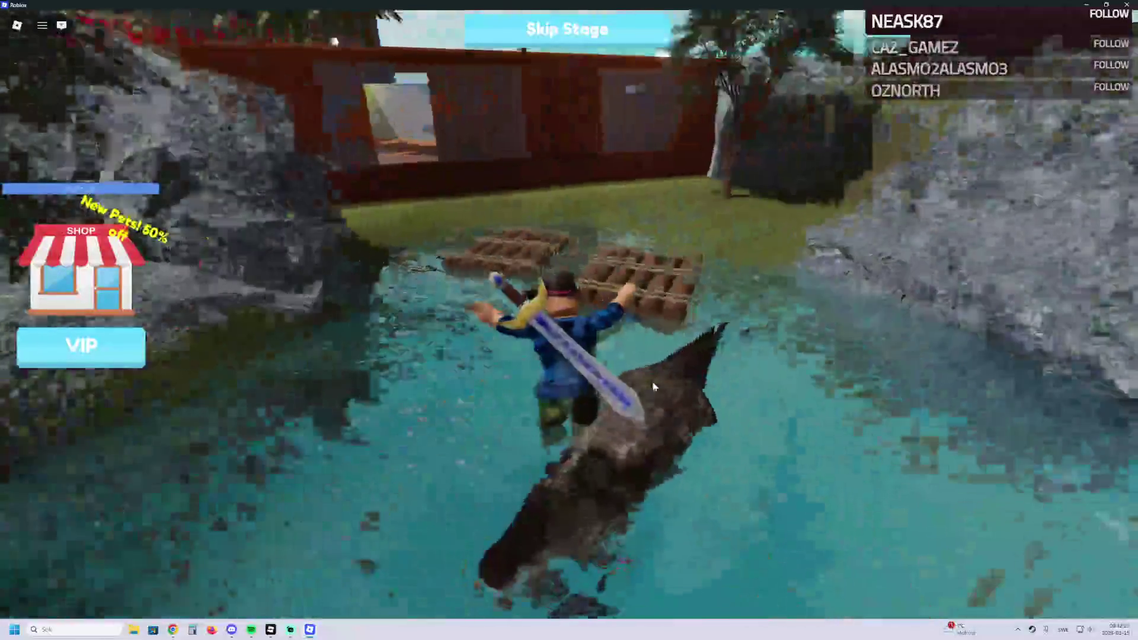
pyautogui.press('w')
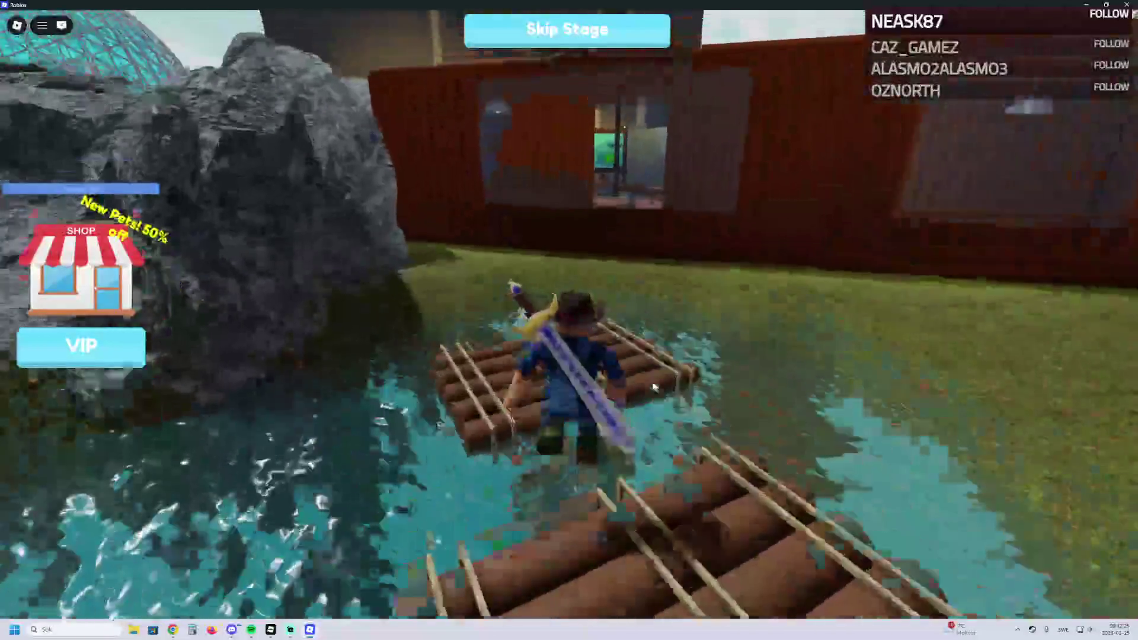
pyautogui.press('w')
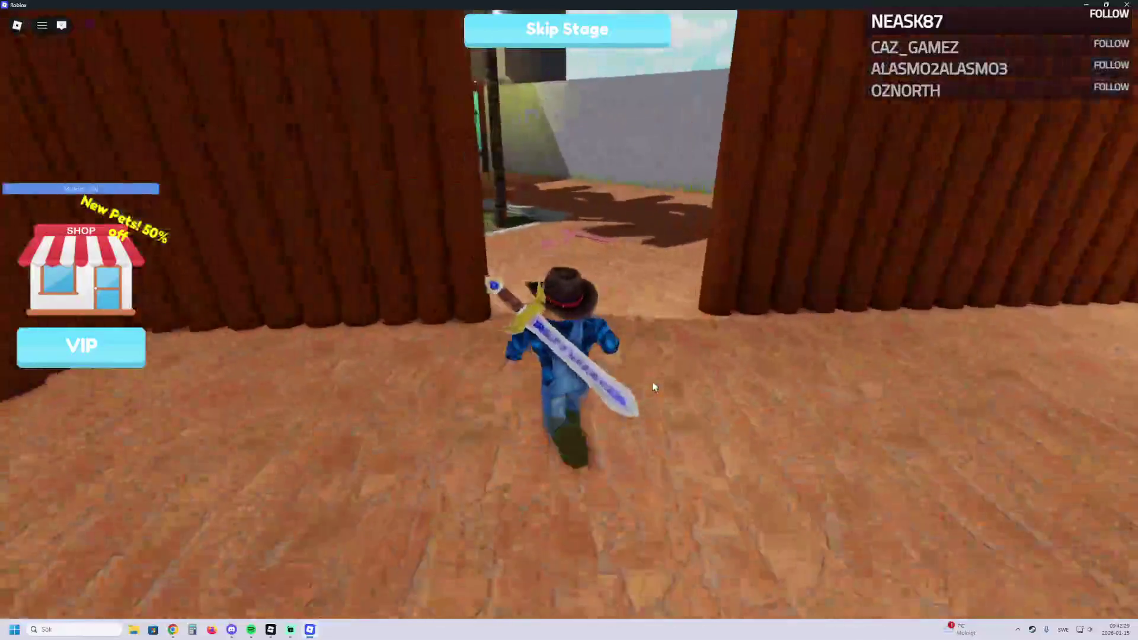
# Step: Cross the courtyard into the cave, pass the red checkpoint pad, and jump up the wall blocks onto the ledge
pyautogui.press('w')
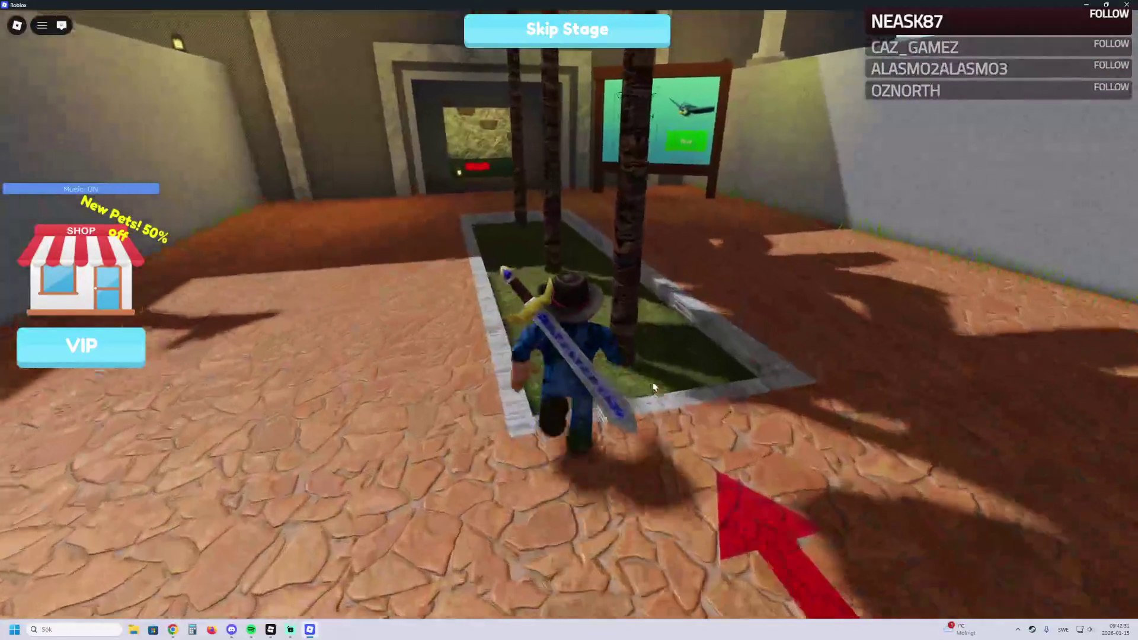
pyautogui.press('w')
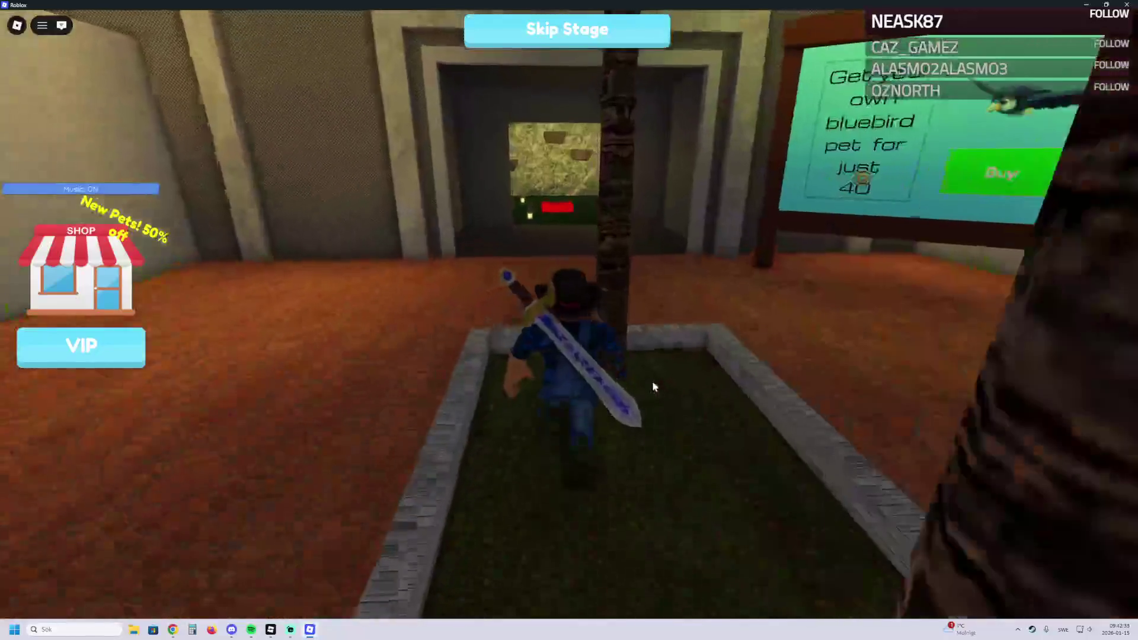
pyautogui.press('w')
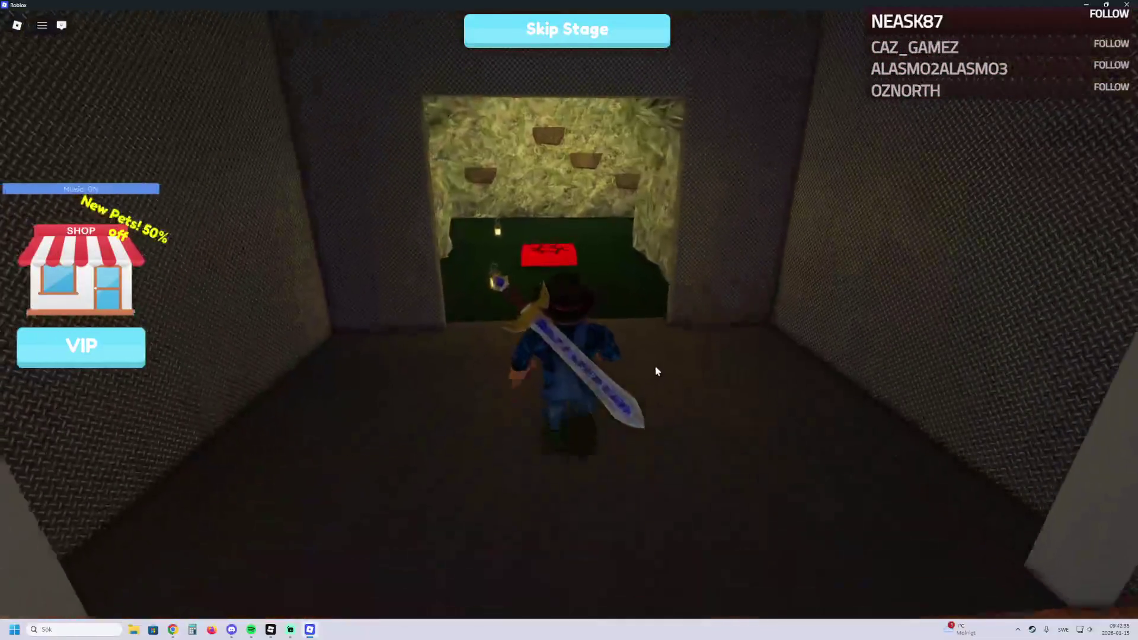
pyautogui.press('w')
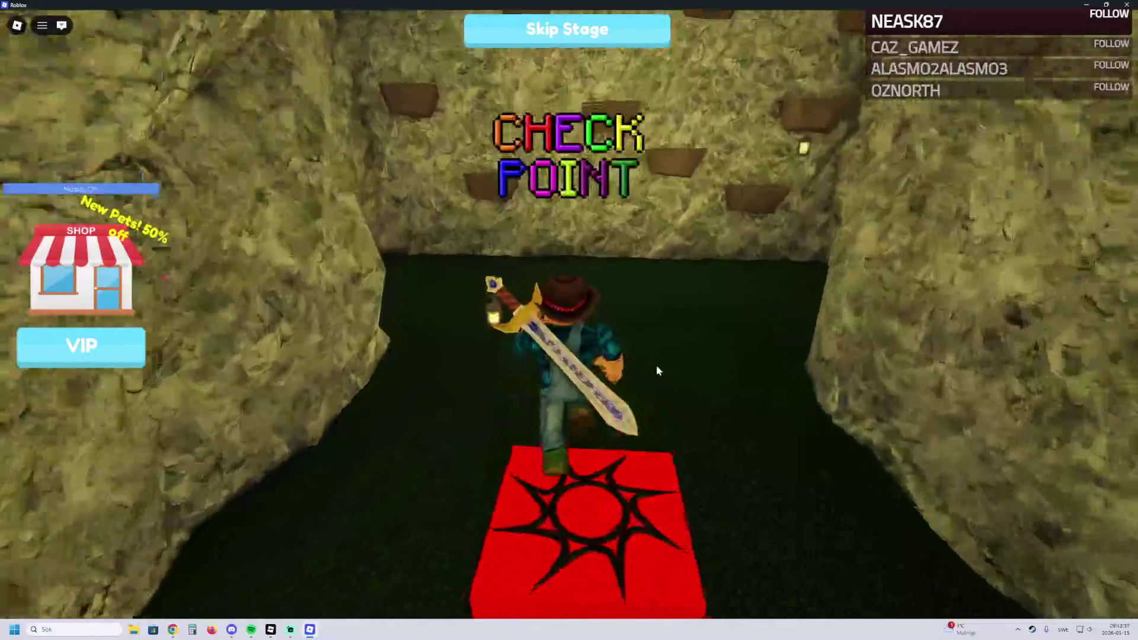
pyautogui.press('w')
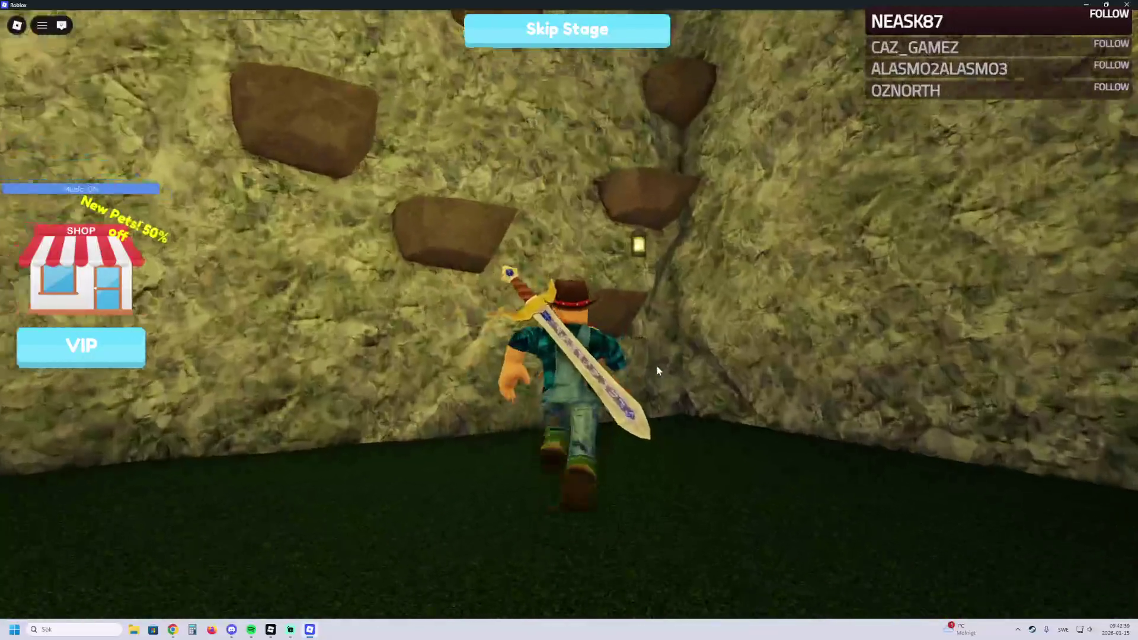
pyautogui.press('space')
pyautogui.press('w')
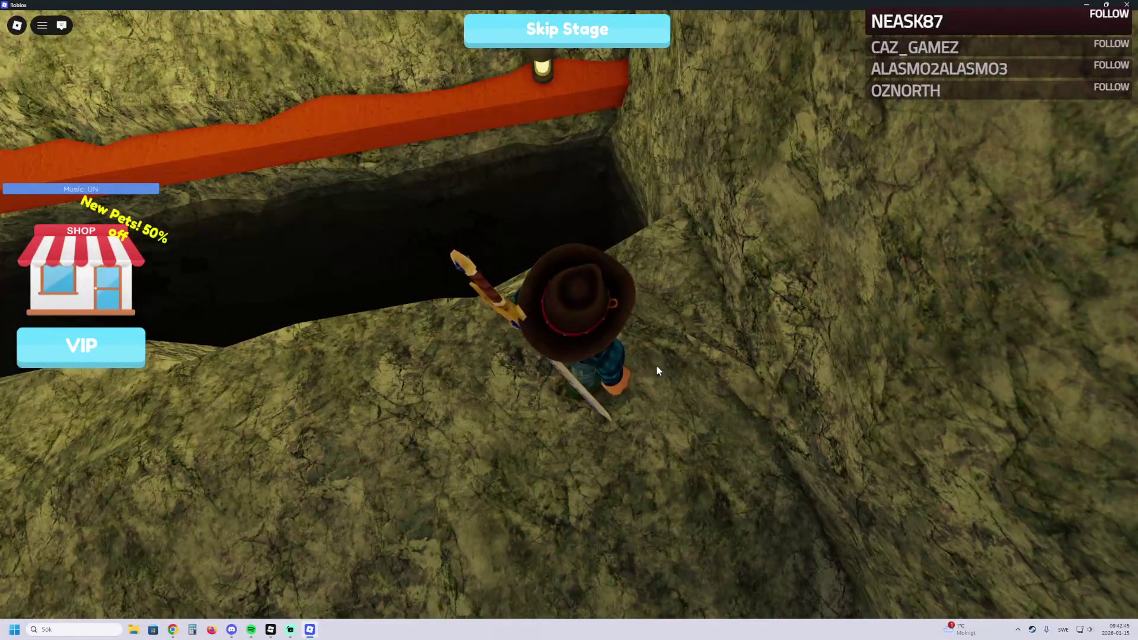
# Step: Get over the red bar onto the next ledge and climb the stairway
pyautogui.press('w')
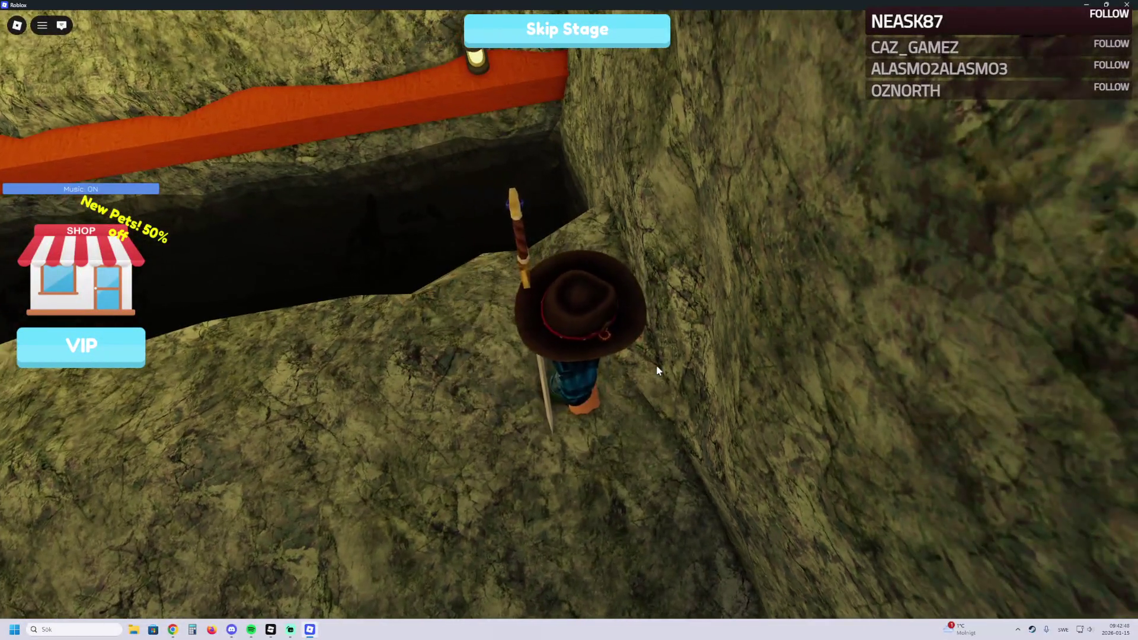
pyautogui.press('a')
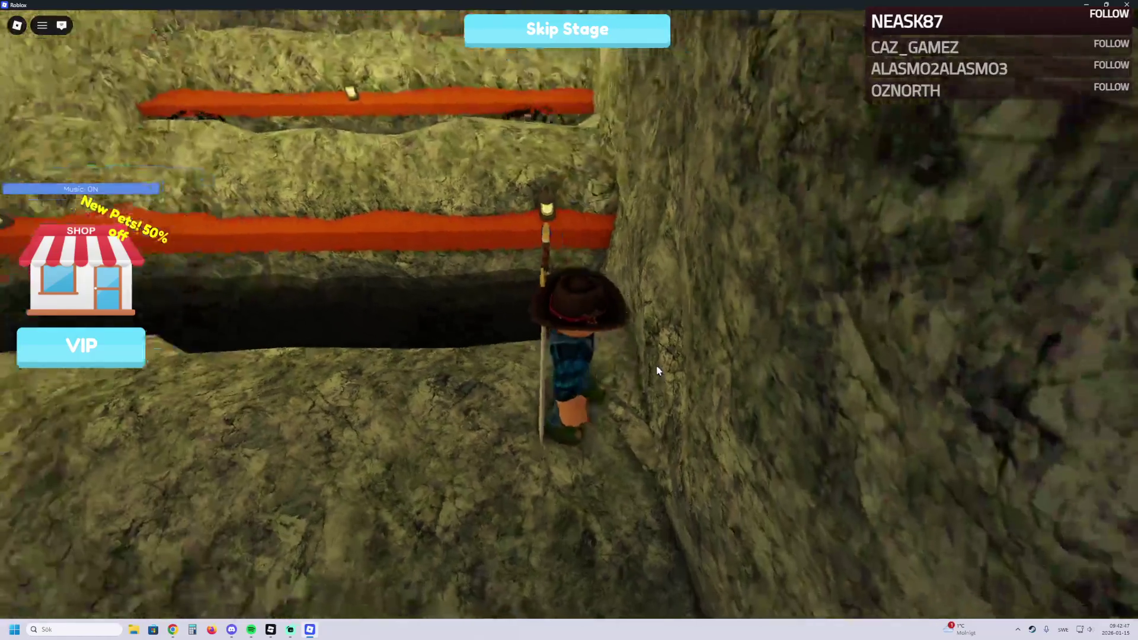
pyautogui.press('w')
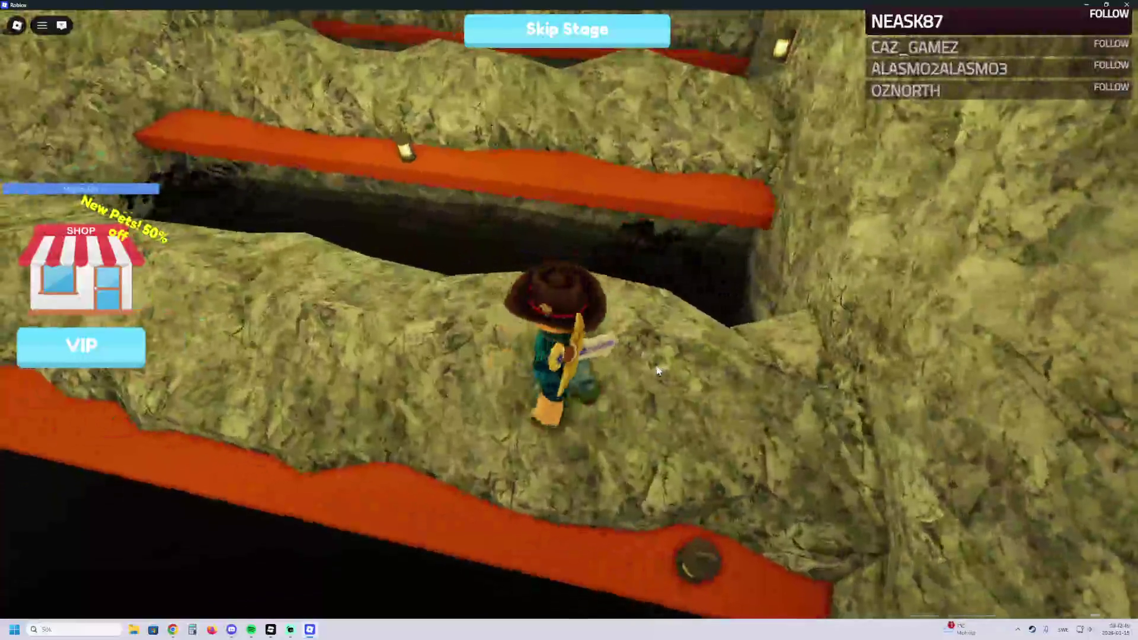
pyautogui.press('w')
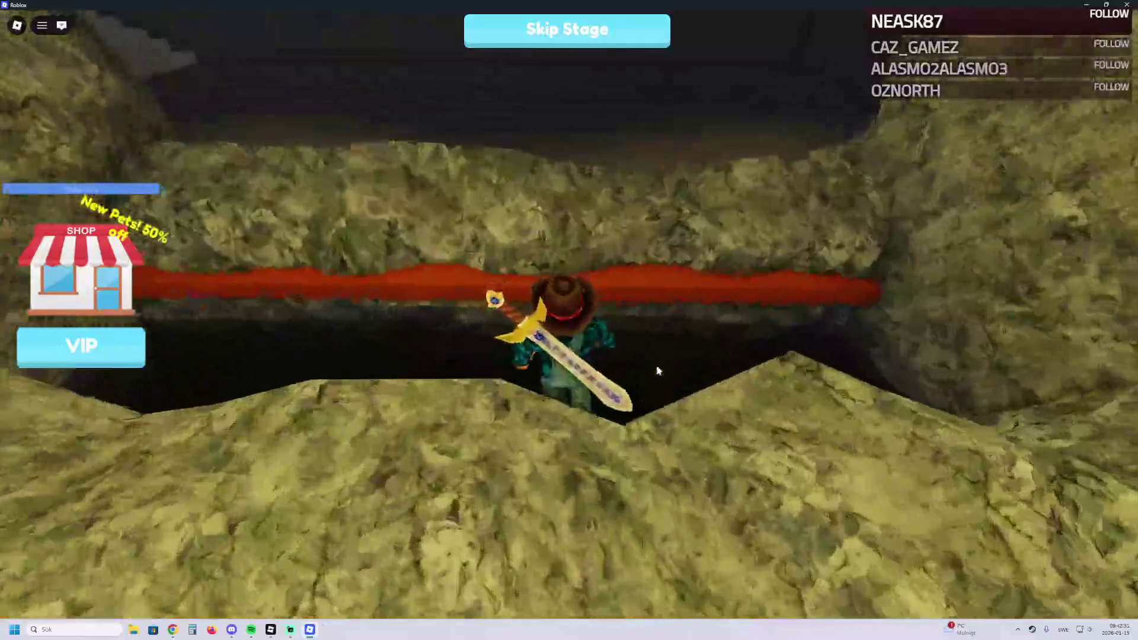
pyautogui.press('w')
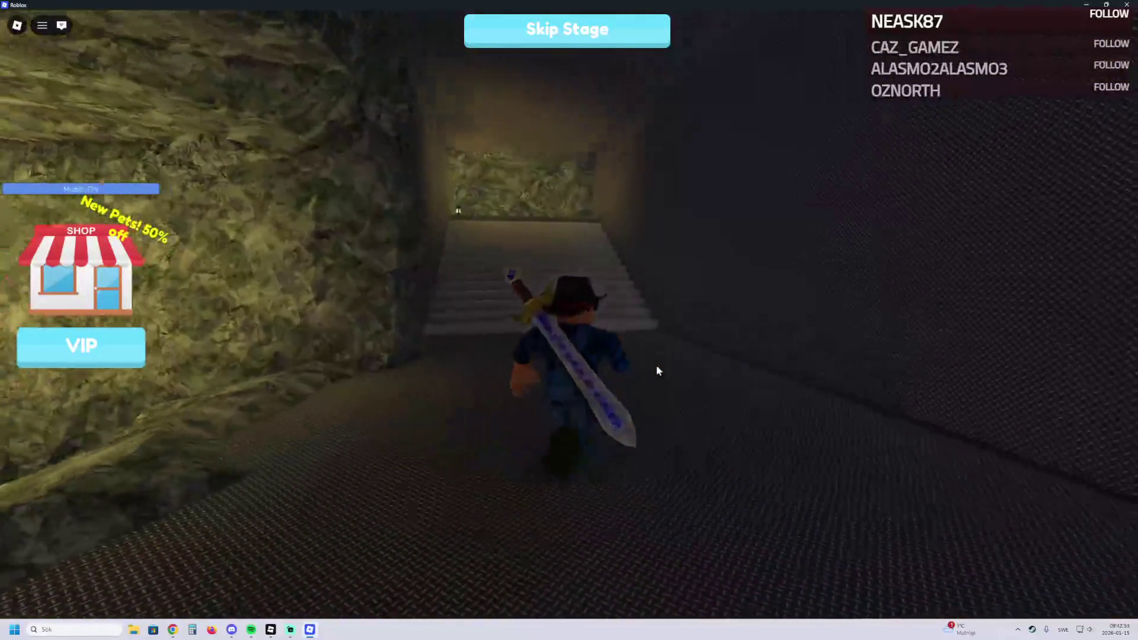
pyautogui.press('w')
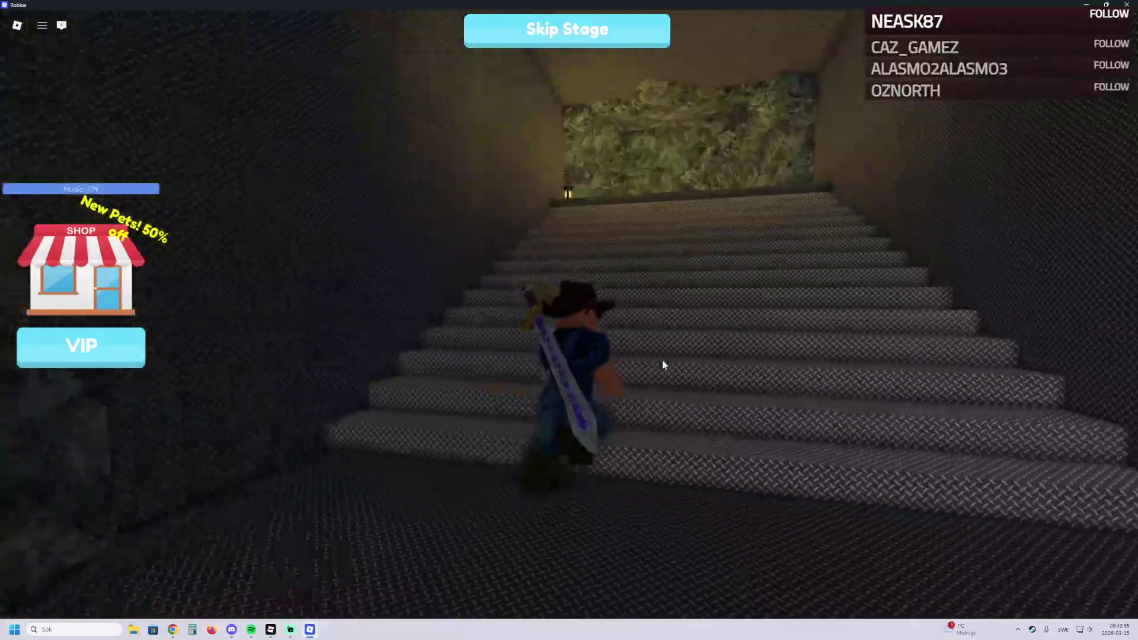
pyautogui.press('w')
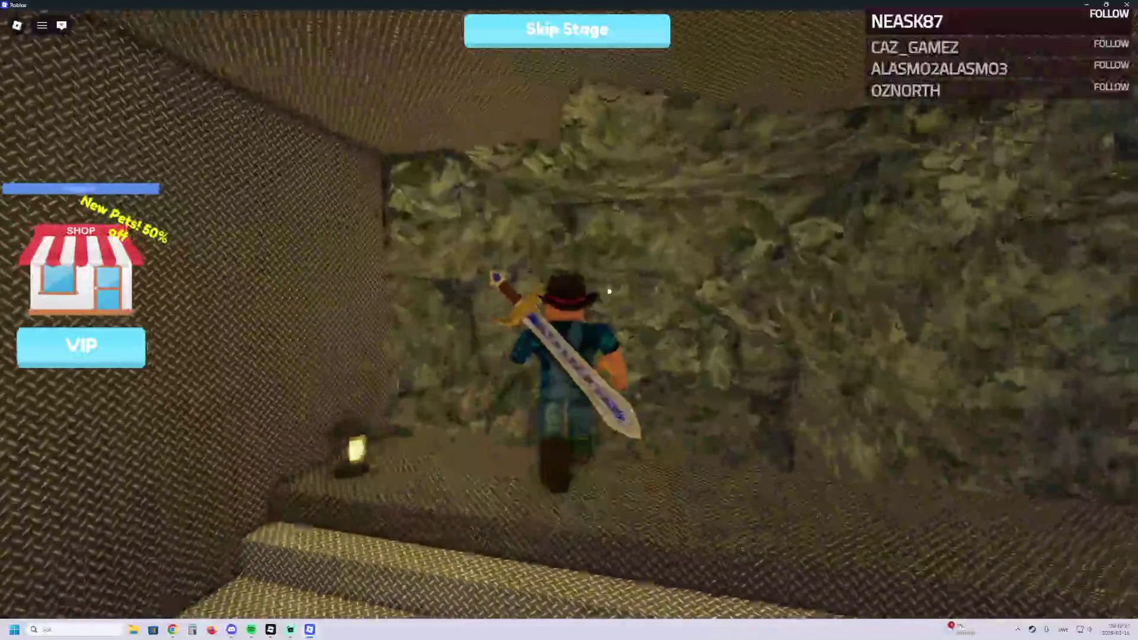
# Step: Drop into the chasm and swim across the pond toward the dome and bank
pyautogui.press('w')
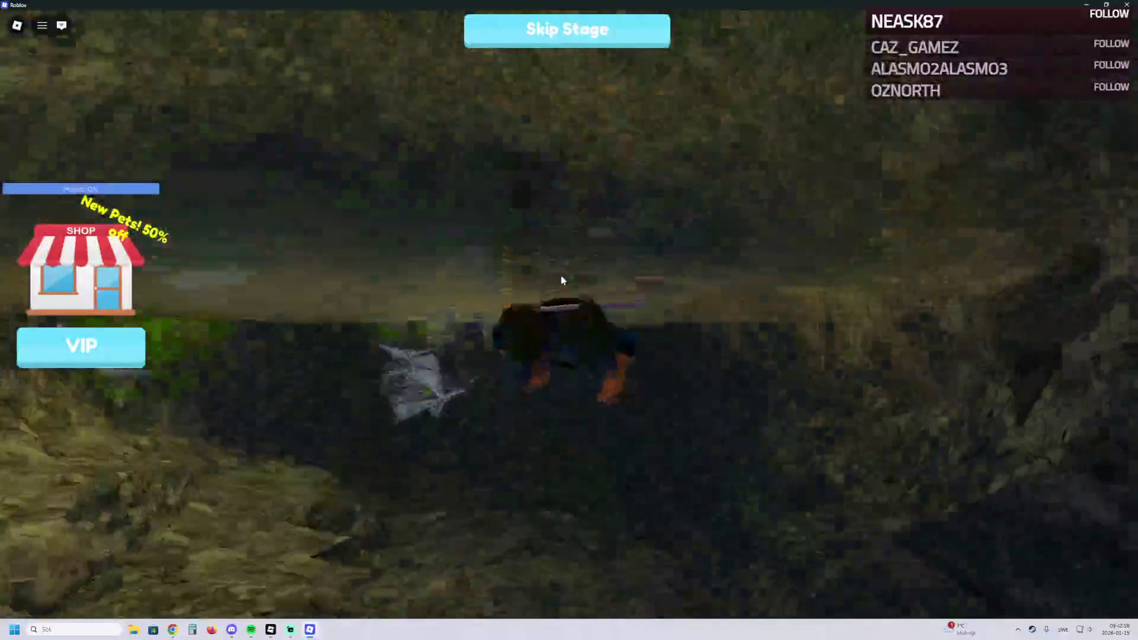
pyautogui.press('w')
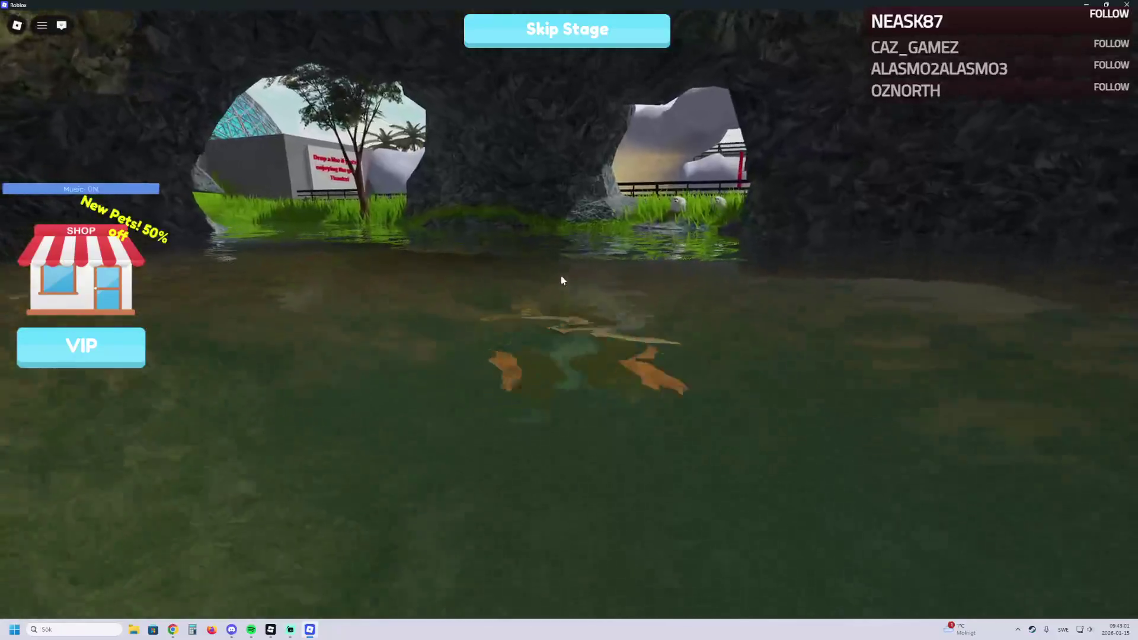
pyautogui.press('w')
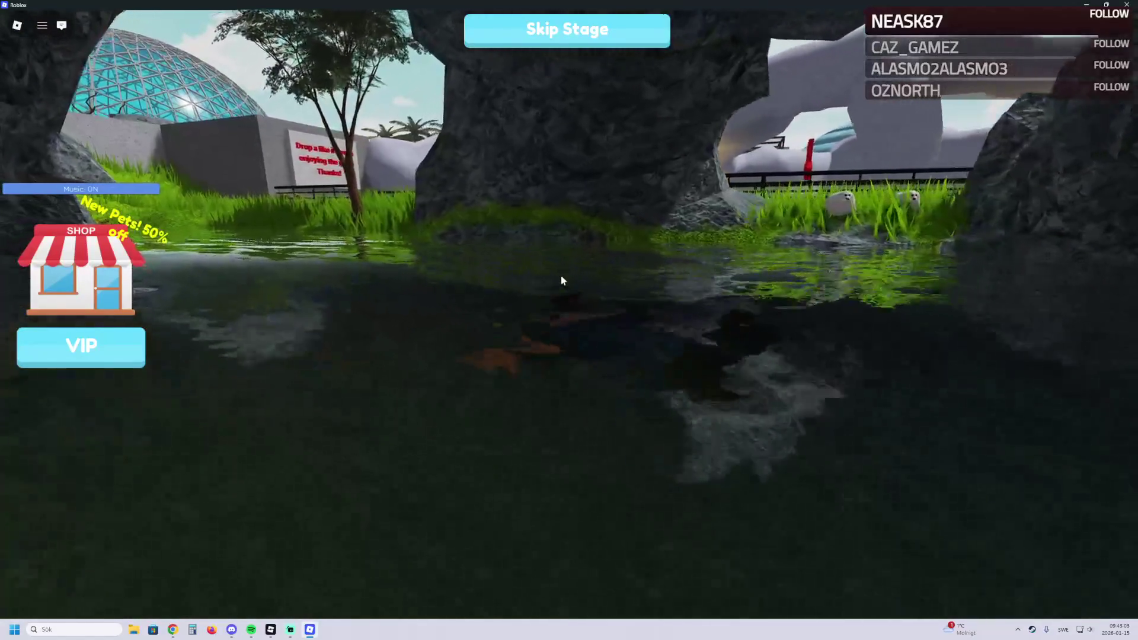
pyautogui.press('a')
pyautogui.press('w')
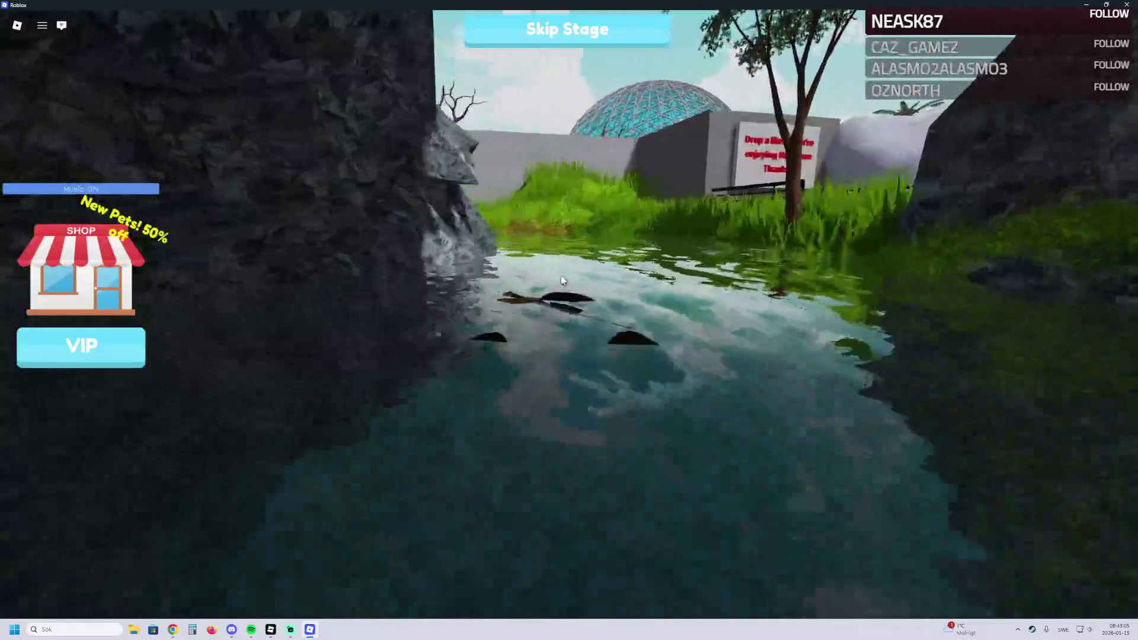
pyautogui.press('a')
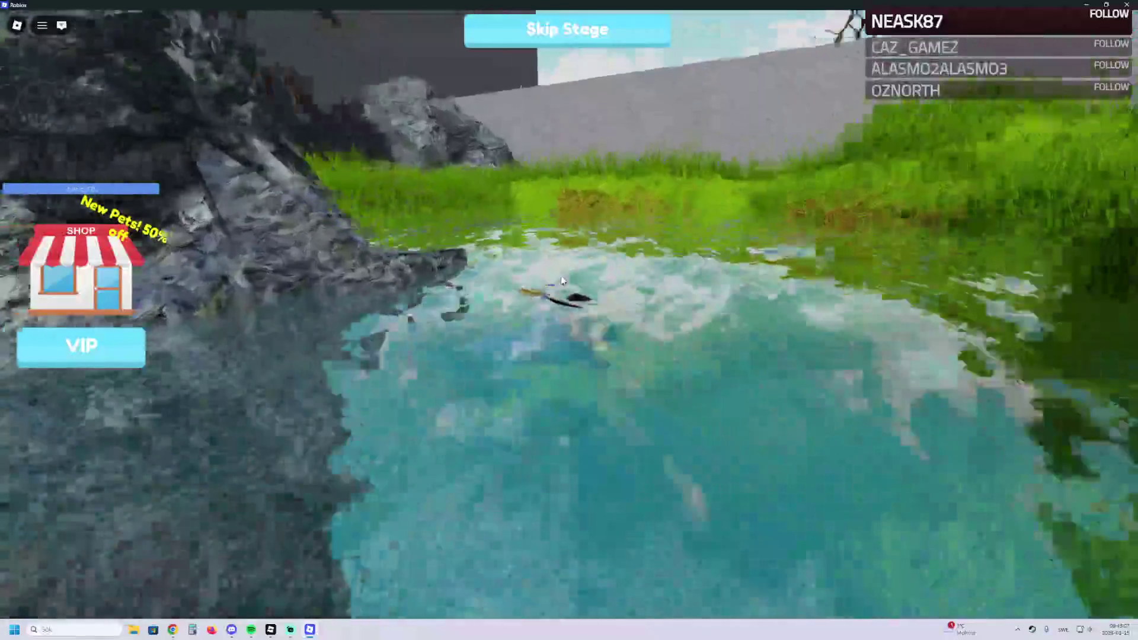
pyautogui.press('space')
pyautogui.press('w')
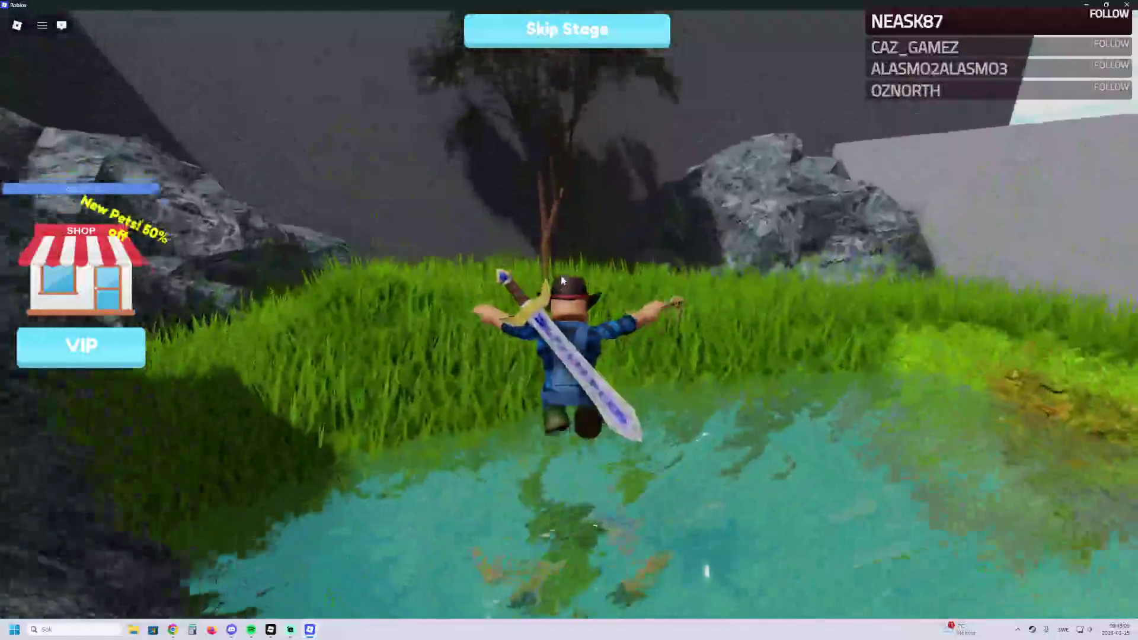
# Step: Climb onto the grass, reach the red checkpoint pad by the zookeeper, and return to Studio
pyautogui.press('w')
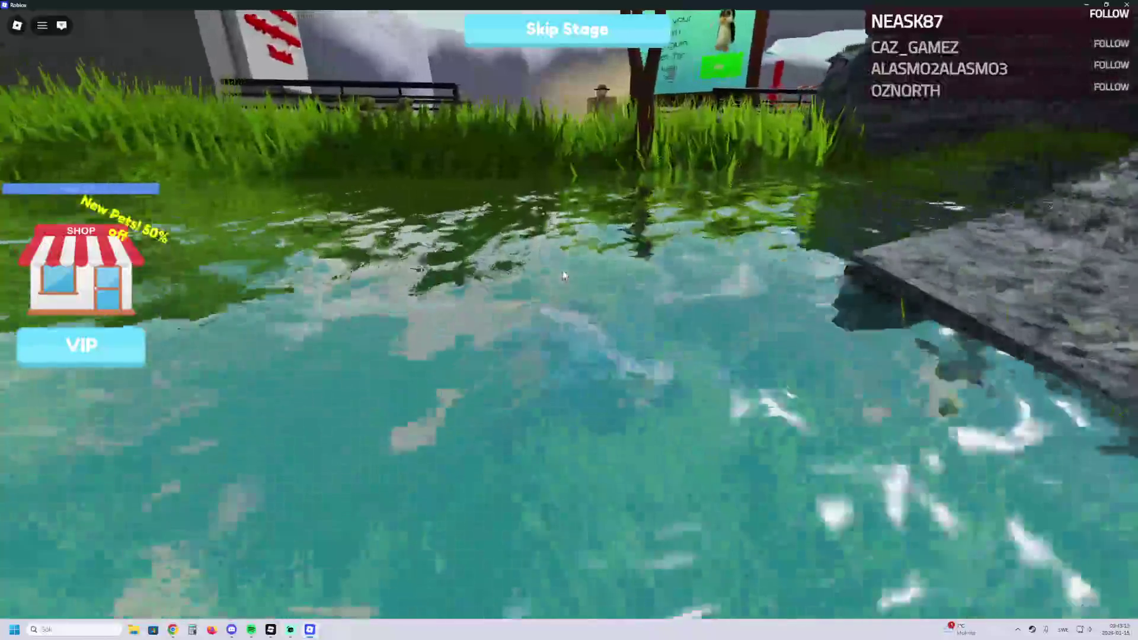
pyautogui.press('space')
pyautogui.press('w')
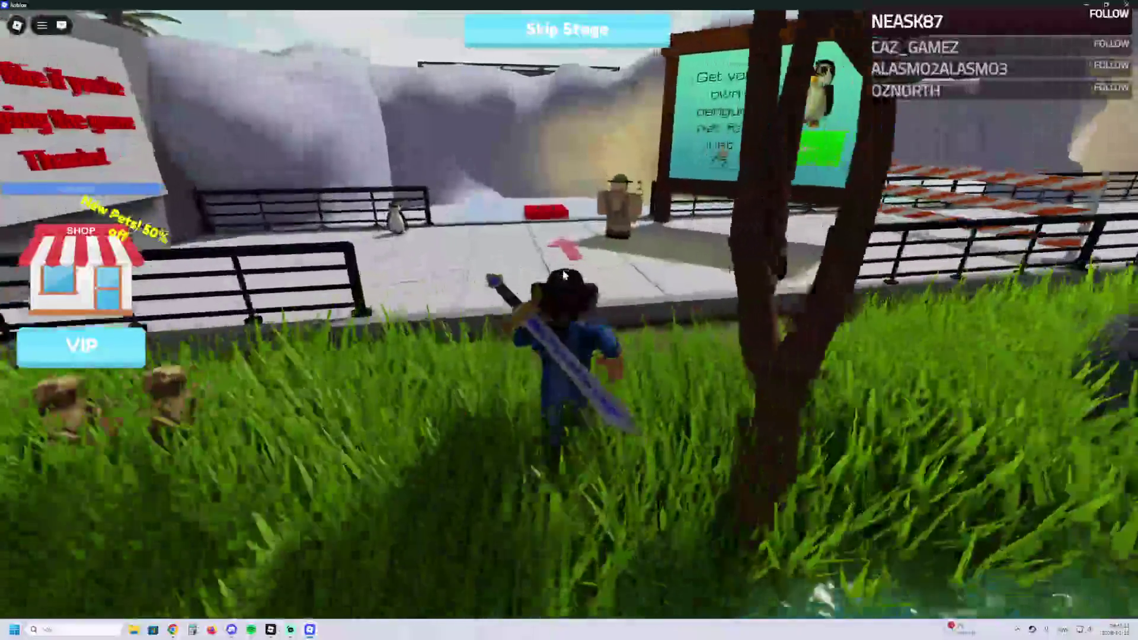
pyautogui.press('w')
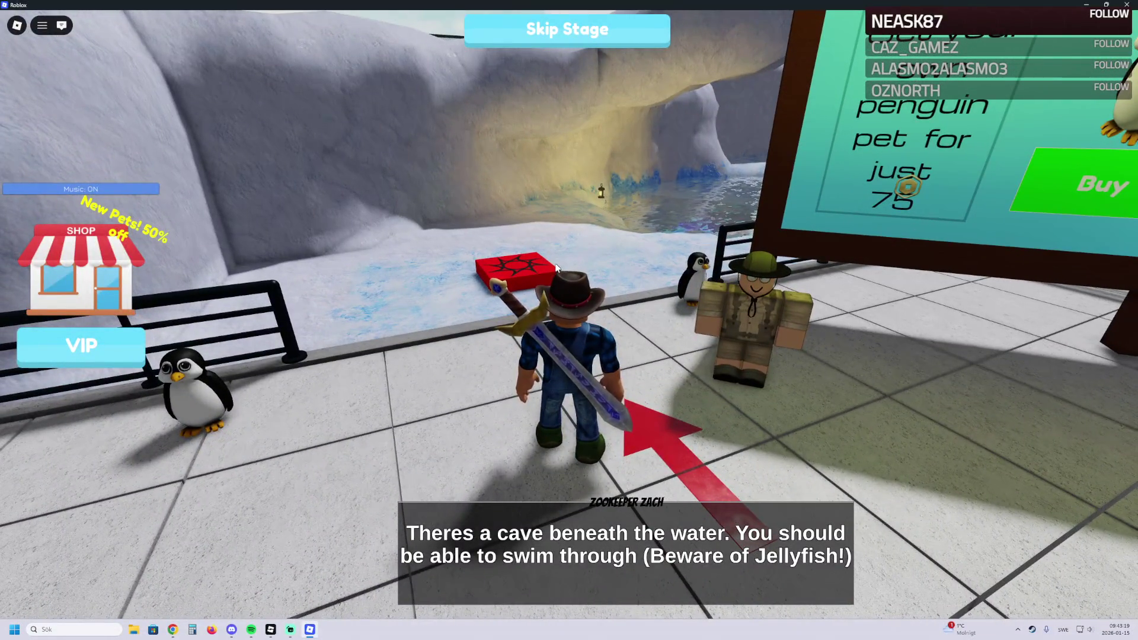
pyautogui.press('w')
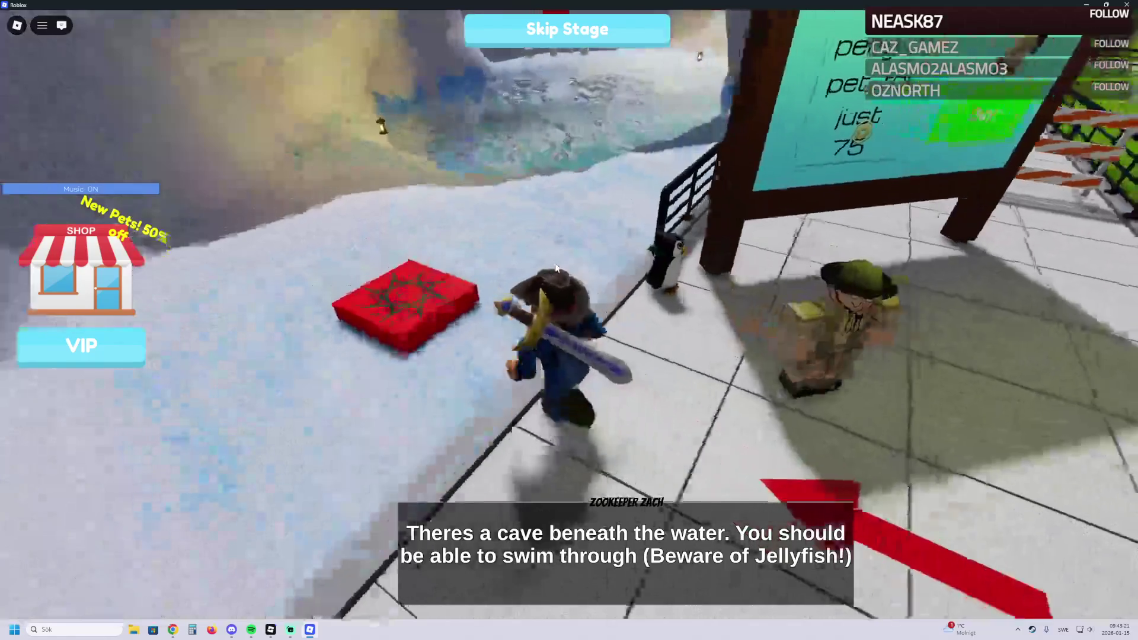
pyautogui.press('w')
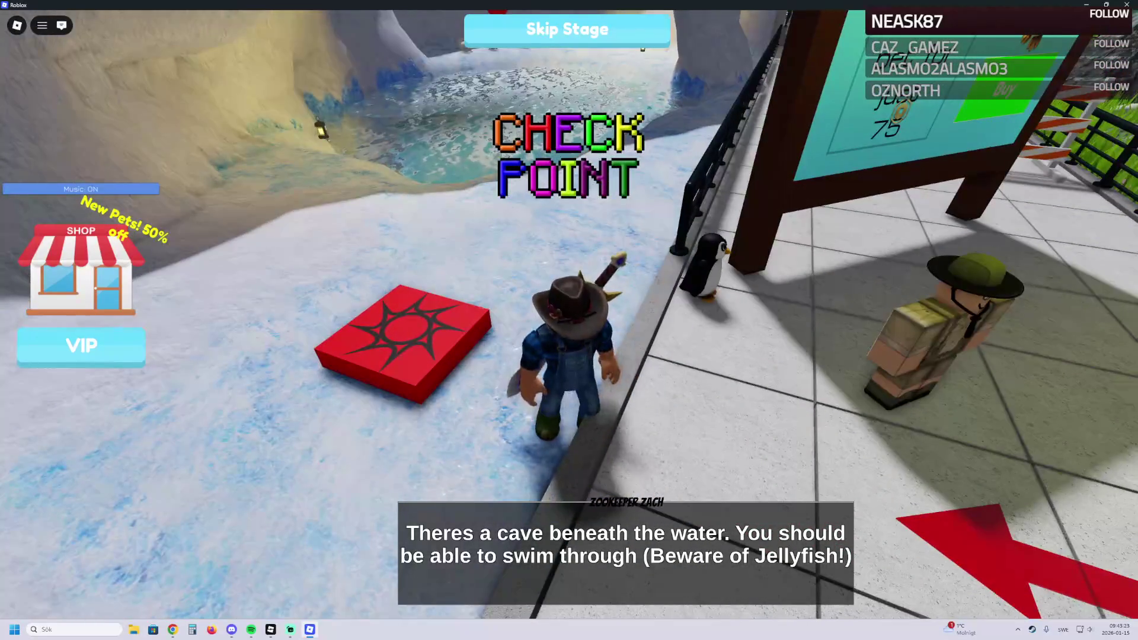
pyautogui.hotkey('alt', 'Tab')
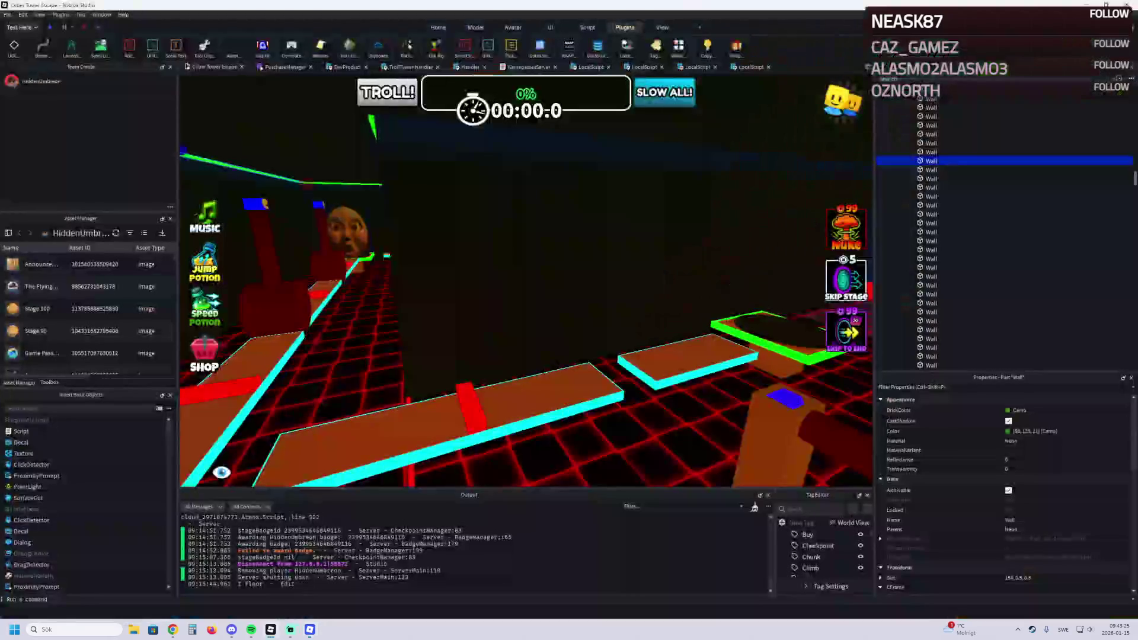
# Step: Turn the camera along the cyan-edged path toward the orange pillar and back to the platforms
pyautogui.press('Right')
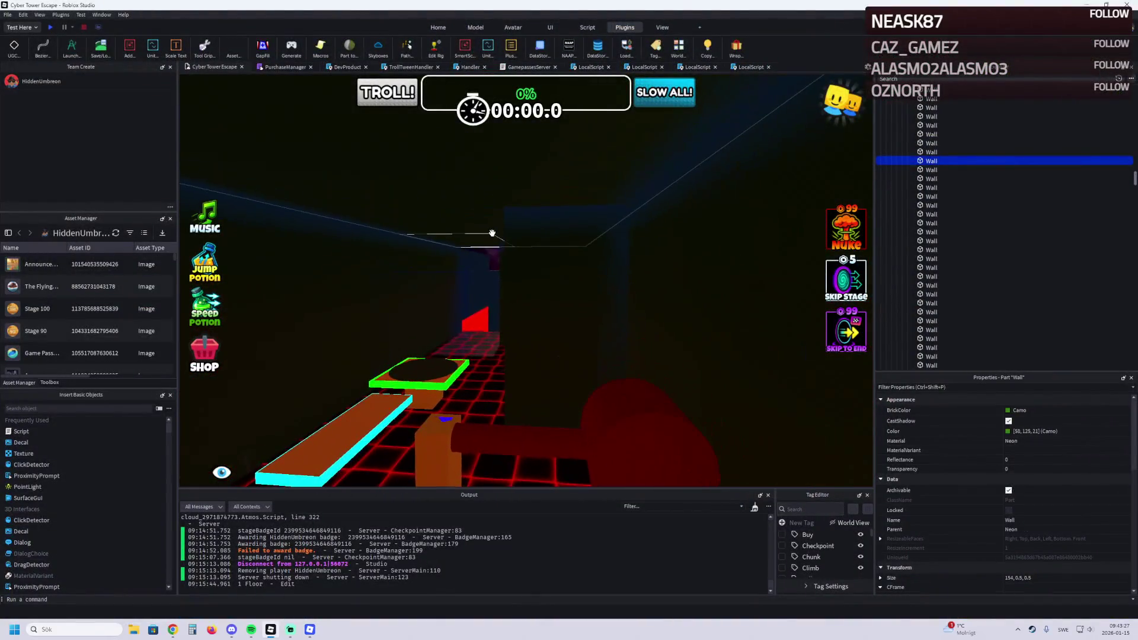
pyautogui.press('Right')
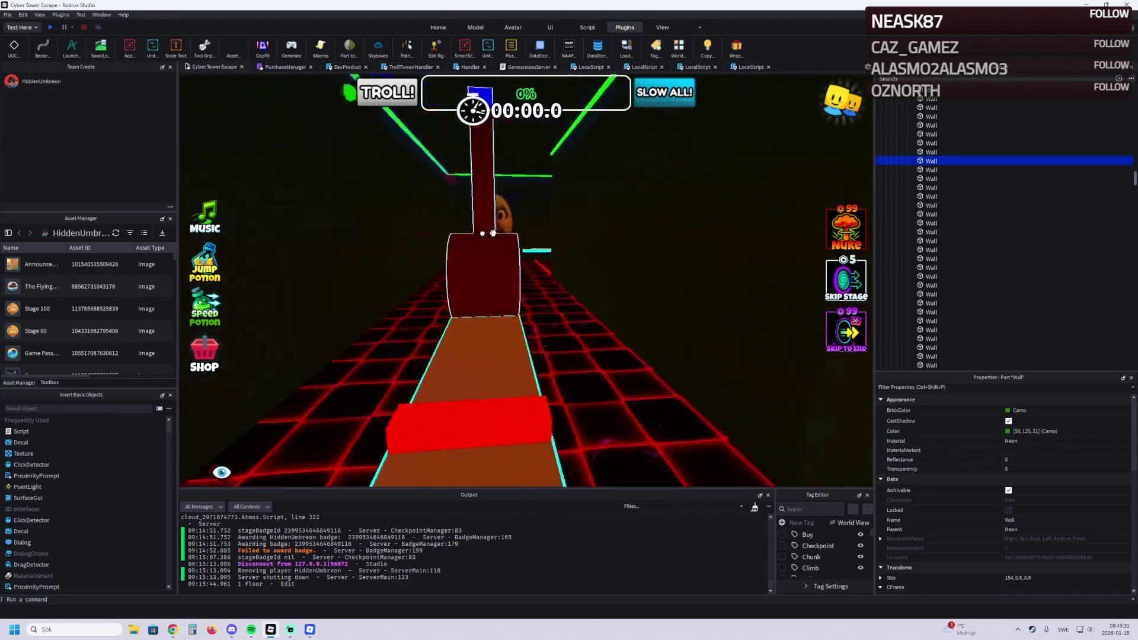
pyautogui.press('Right')
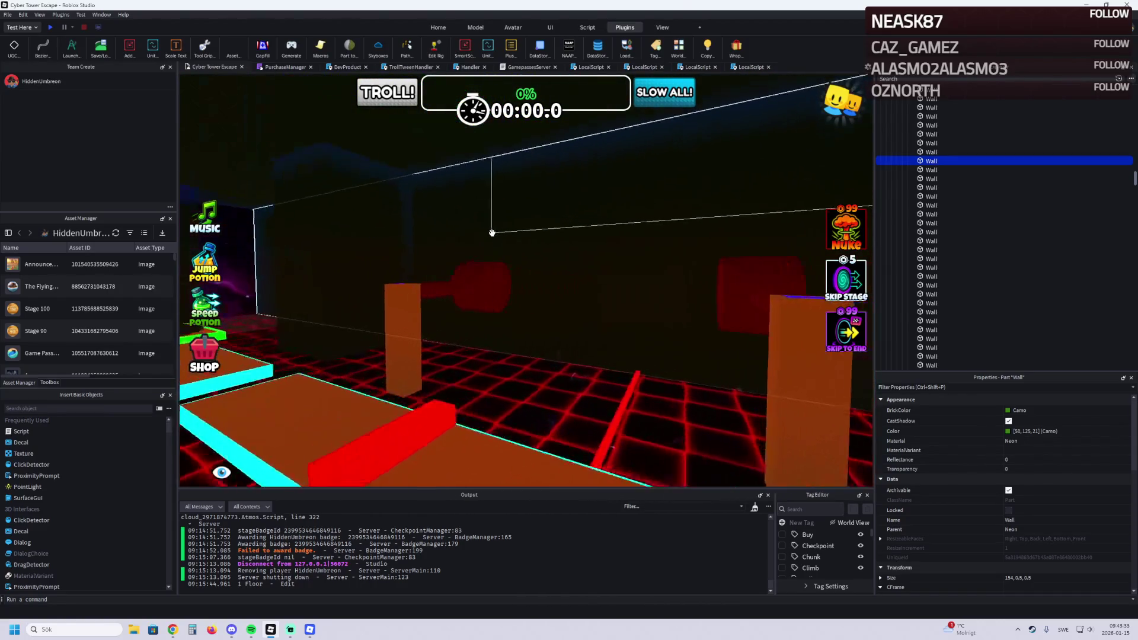
pyautogui.press('Left')
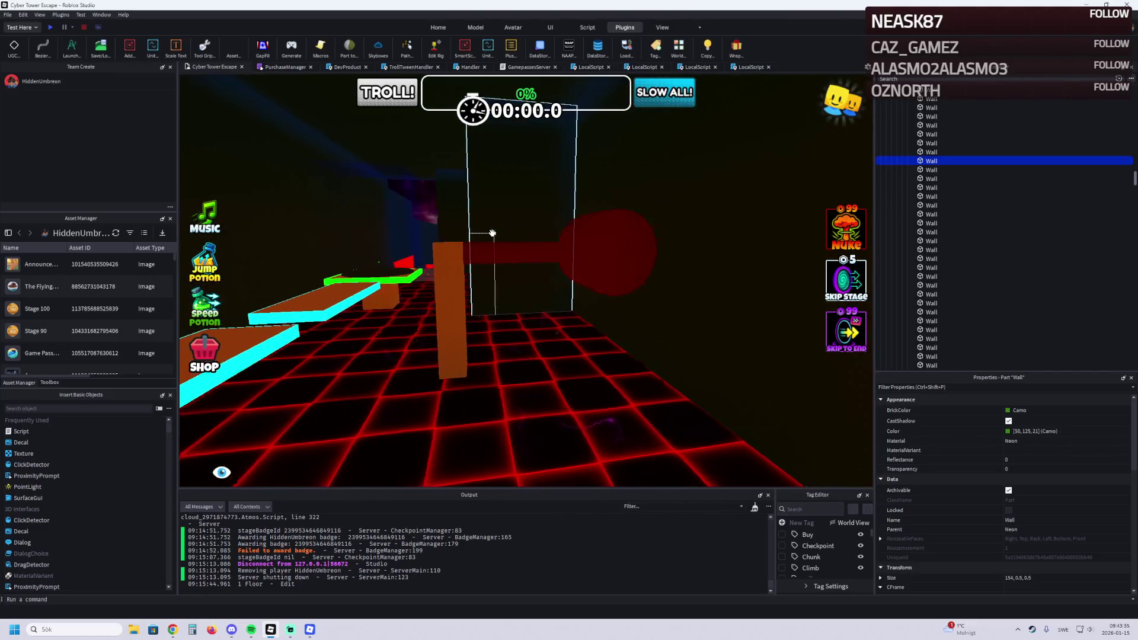
pyautogui.press('Left')
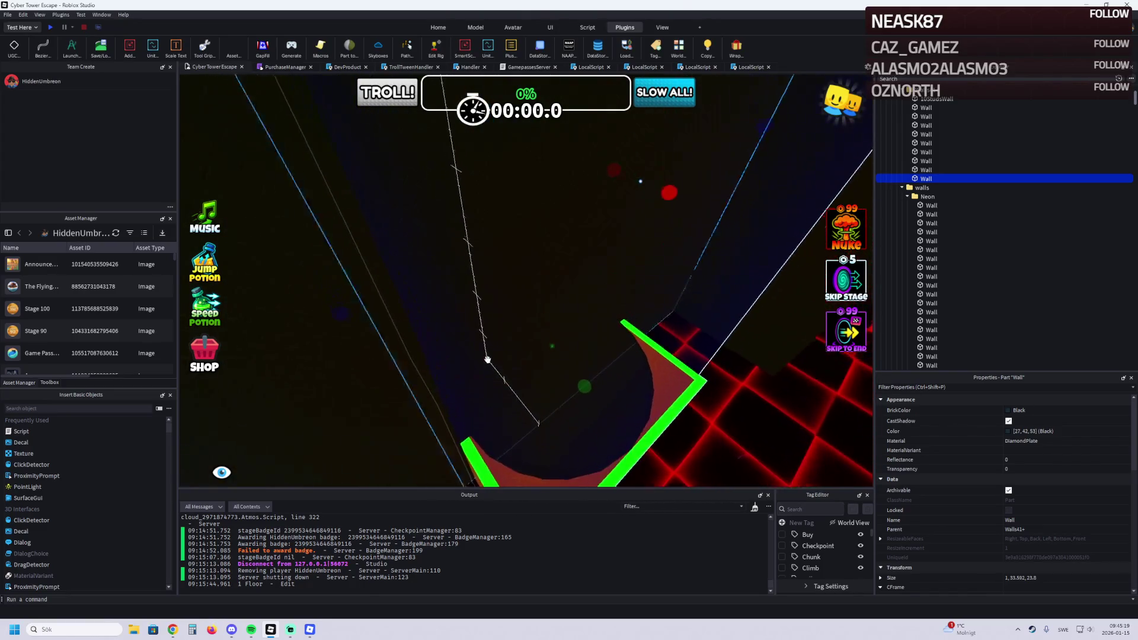
# Step: Scale two black boundary walls down to about 12.8 and 14.9 studs high
pyautogui.moveTo(570, 327); pyautogui.dragTo(563, 275)
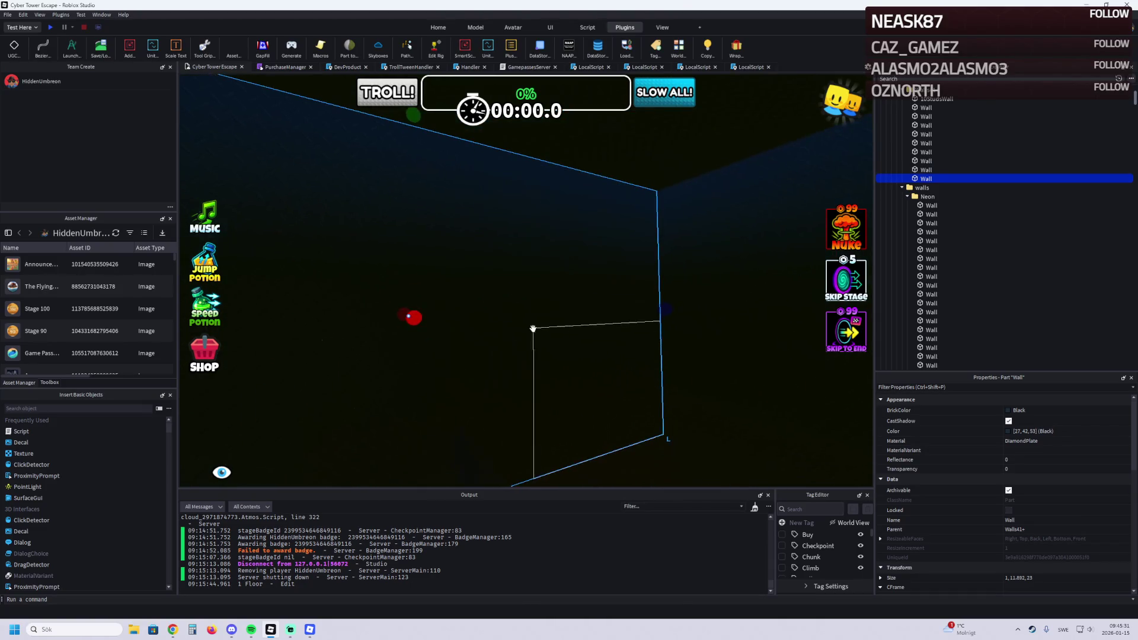
pyautogui.moveTo(649, 300)
pyautogui.mouseDown()
pyautogui.moveTo(664, 307)
pyautogui.moveTo(576, 317)
pyautogui.mouseUp()
pyautogui.rightClick(577, 317)
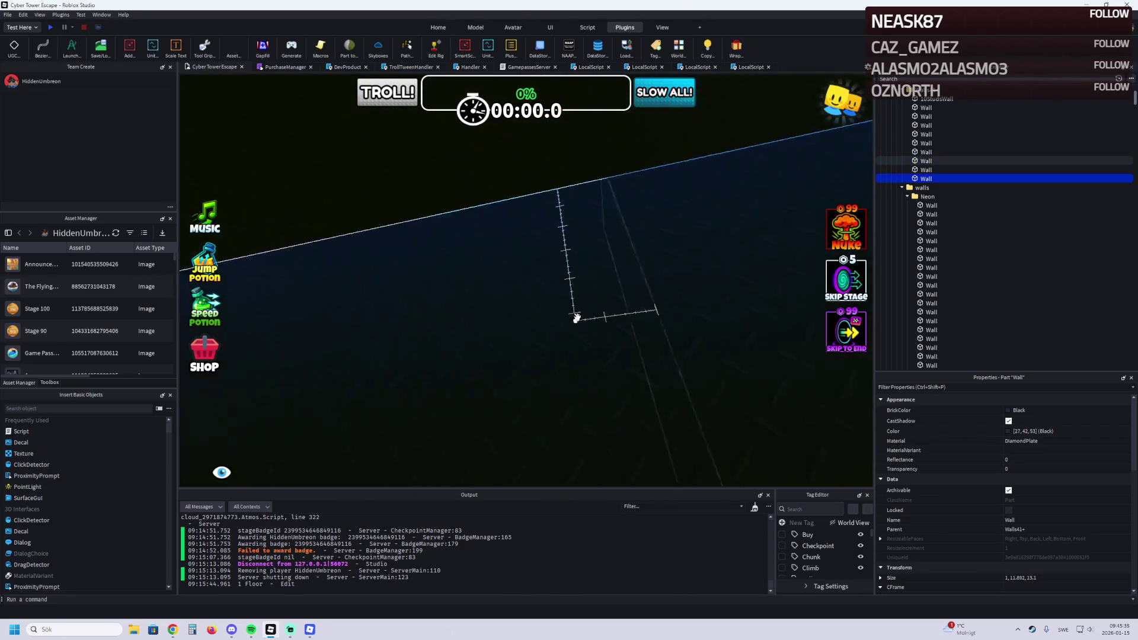
pyautogui.scroll(-5, 577, 317)
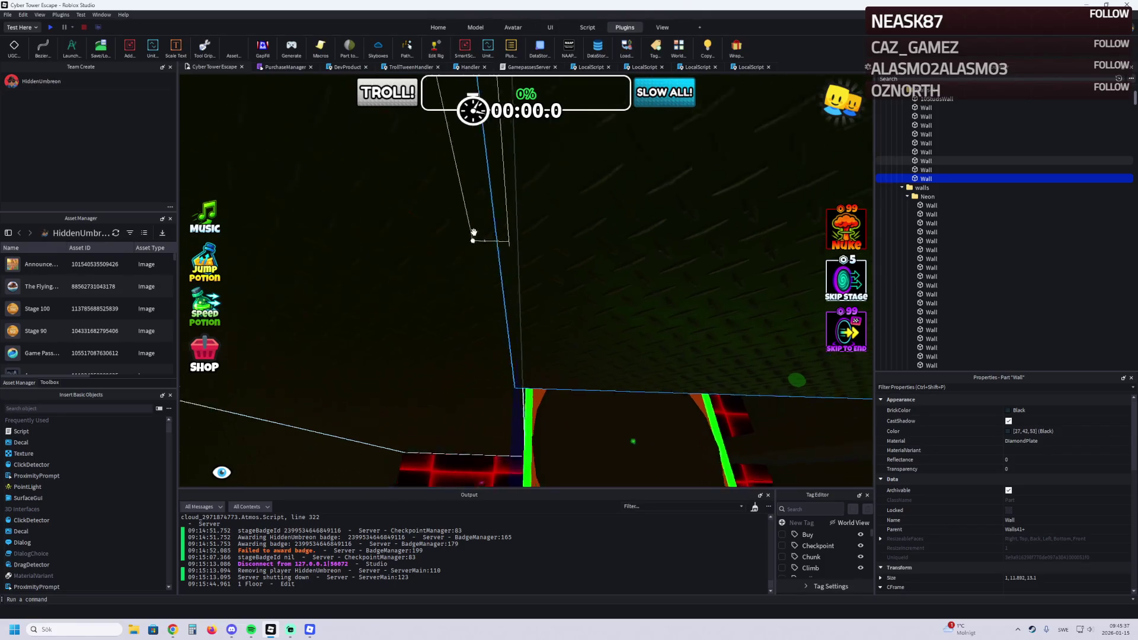
pyautogui.scroll(-5, 478, 222)
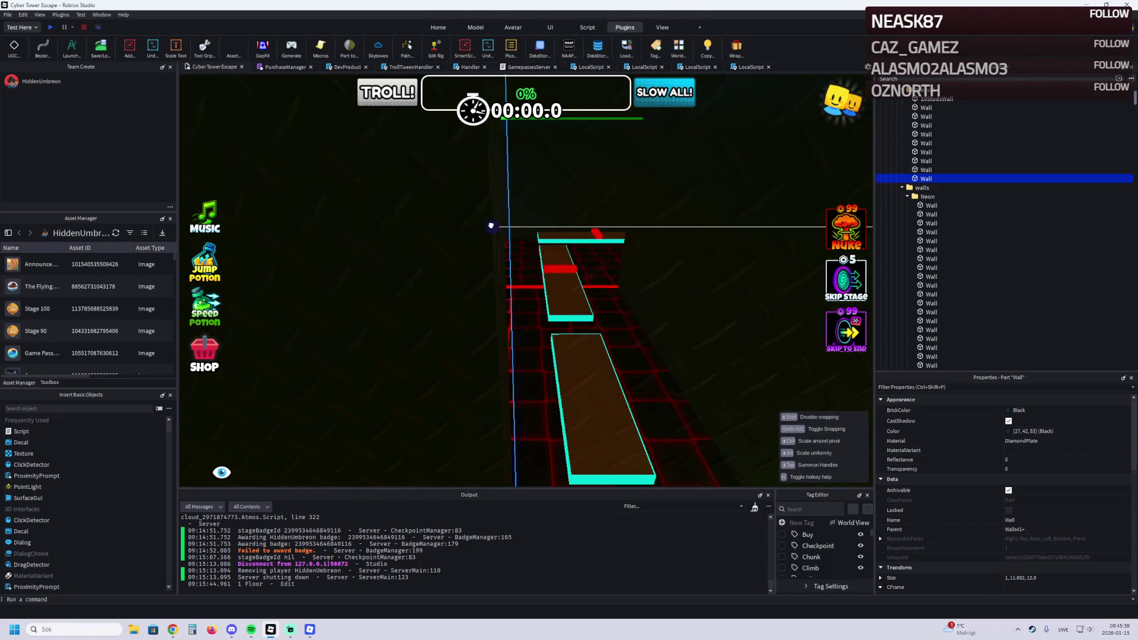
pyautogui.scroll(-5, 491, 225)
# Step: Select Stage_42's Checkpoint and the wall above it, then fly along the path to check before playtesting
pyautogui.click(644, 407)
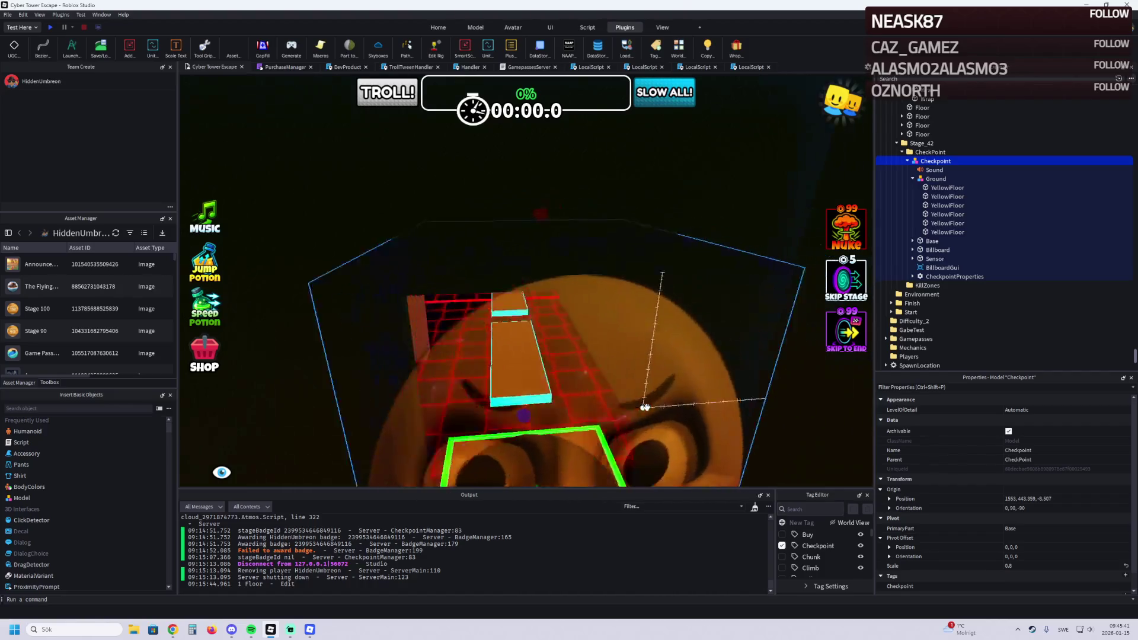
pyautogui.scroll(10, 644, 407)
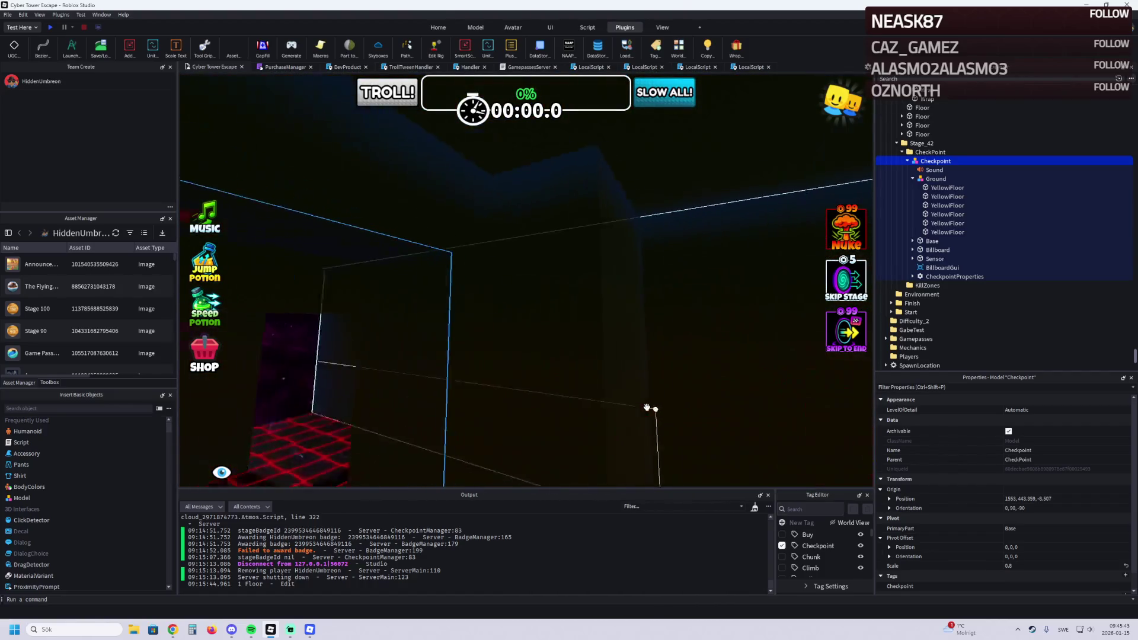
pyautogui.scroll(-10, 646, 408)
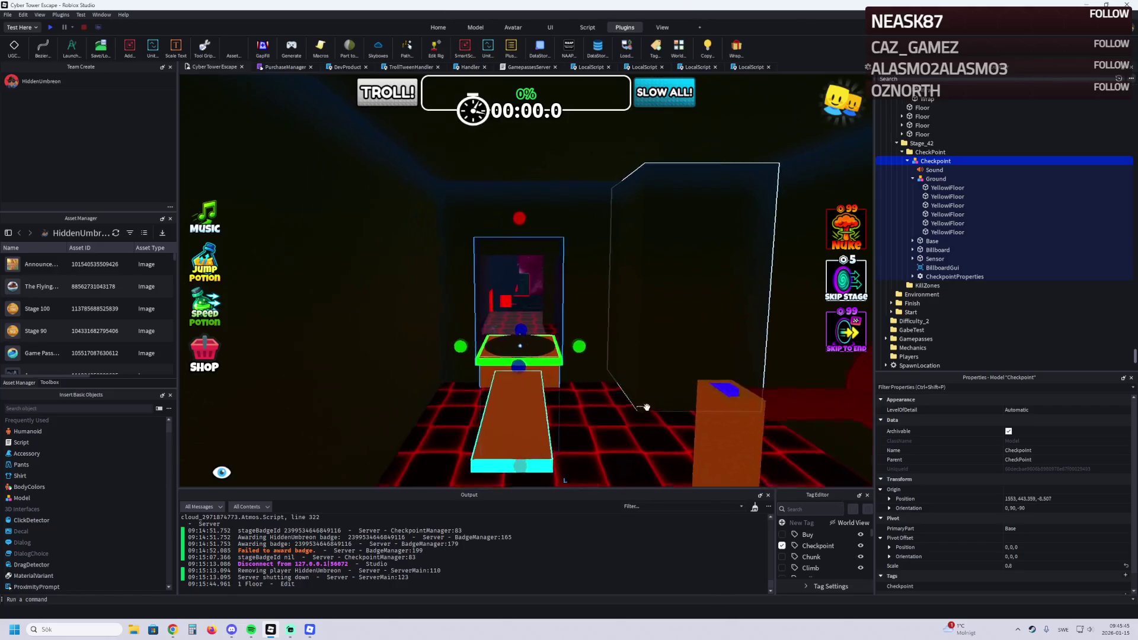
pyautogui.scroll(-10, 647, 408)
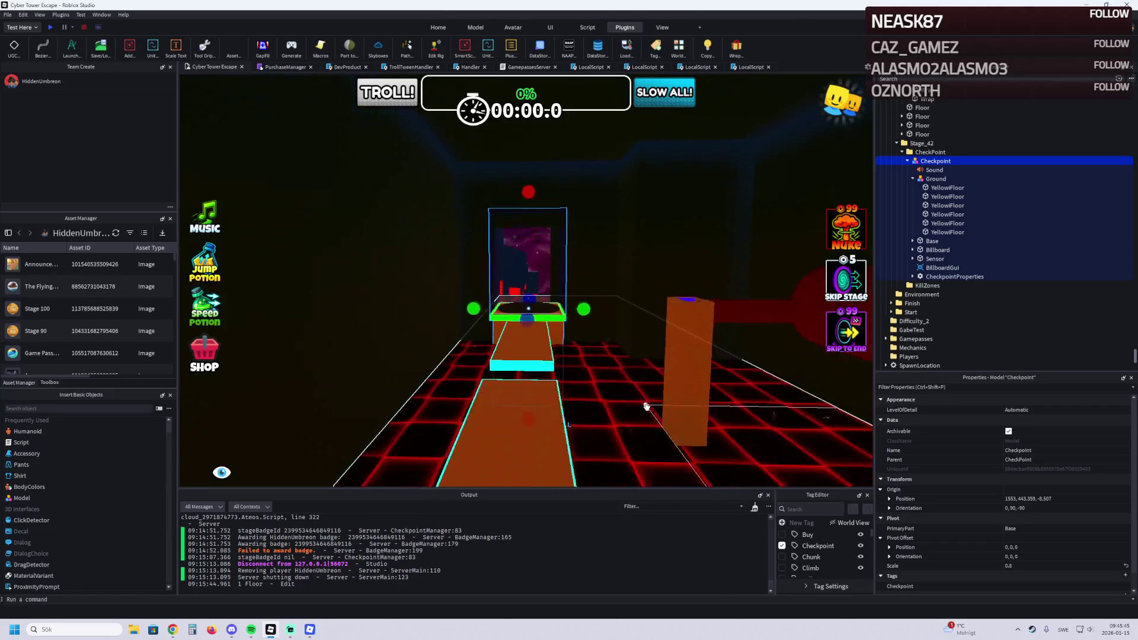
pyautogui.click(563, 196)
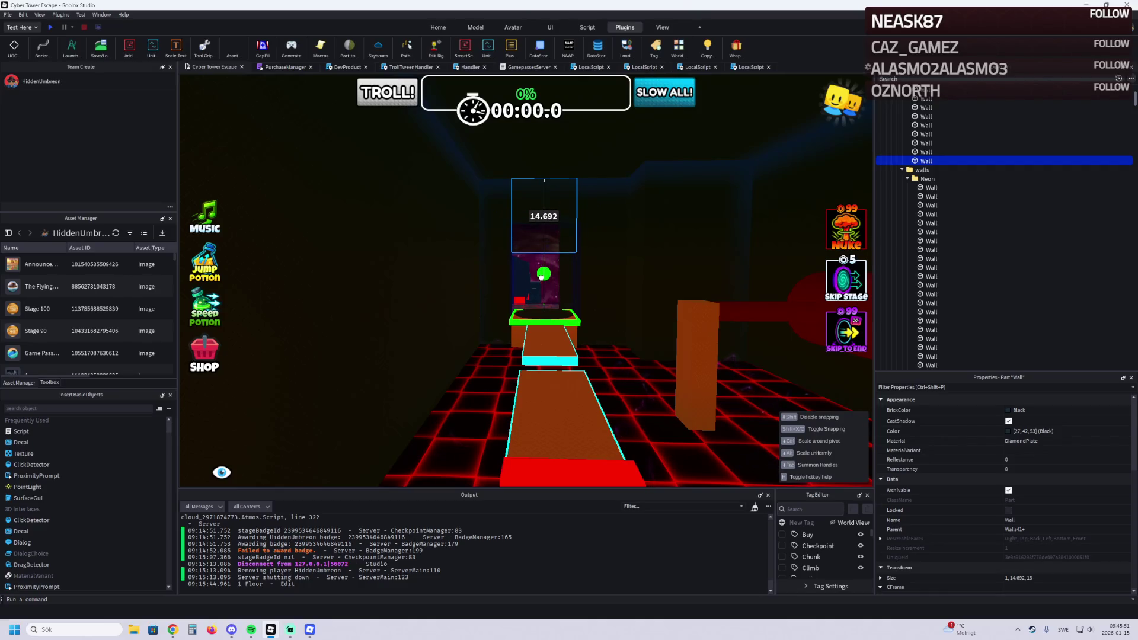
pyautogui.press('w')
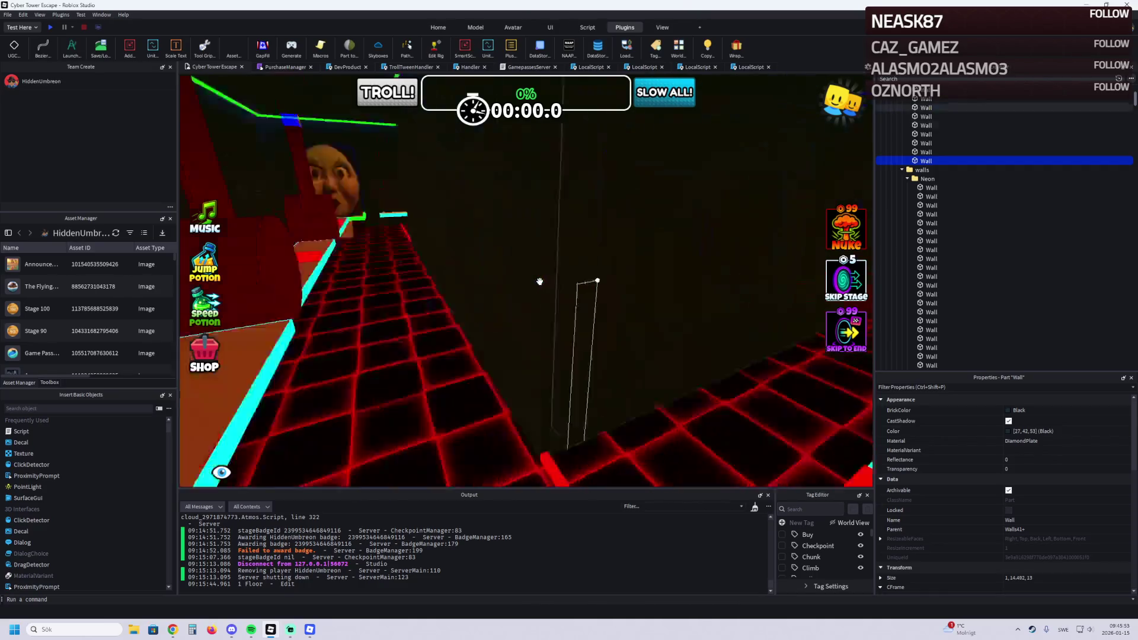
pyautogui.press('w')
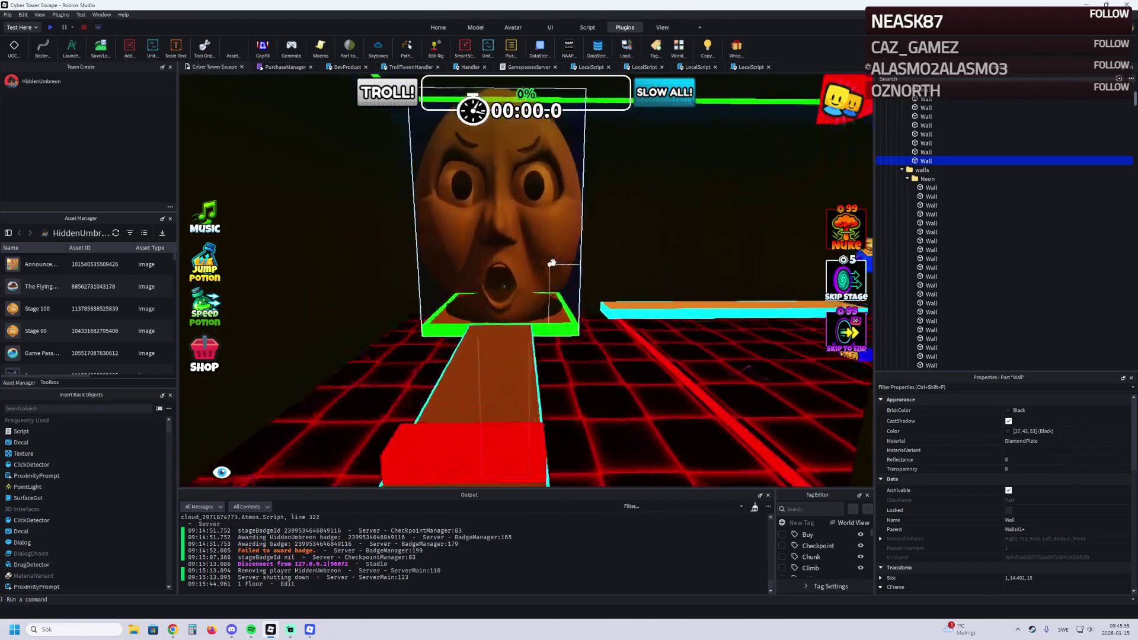
pyautogui.press('w')
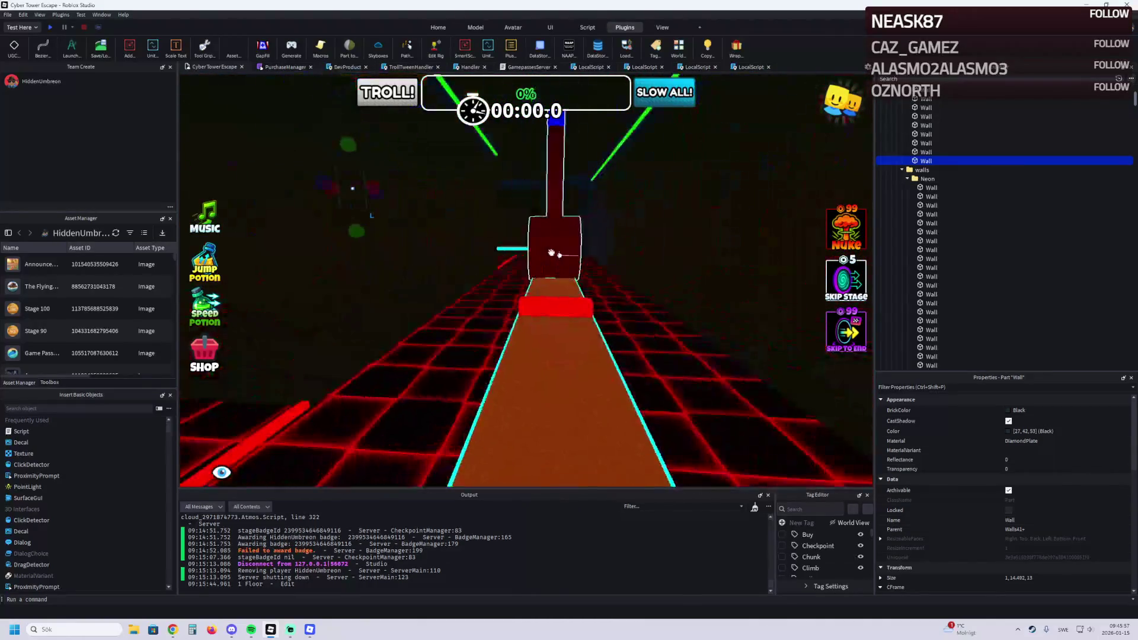
pyautogui.click(49, 26)
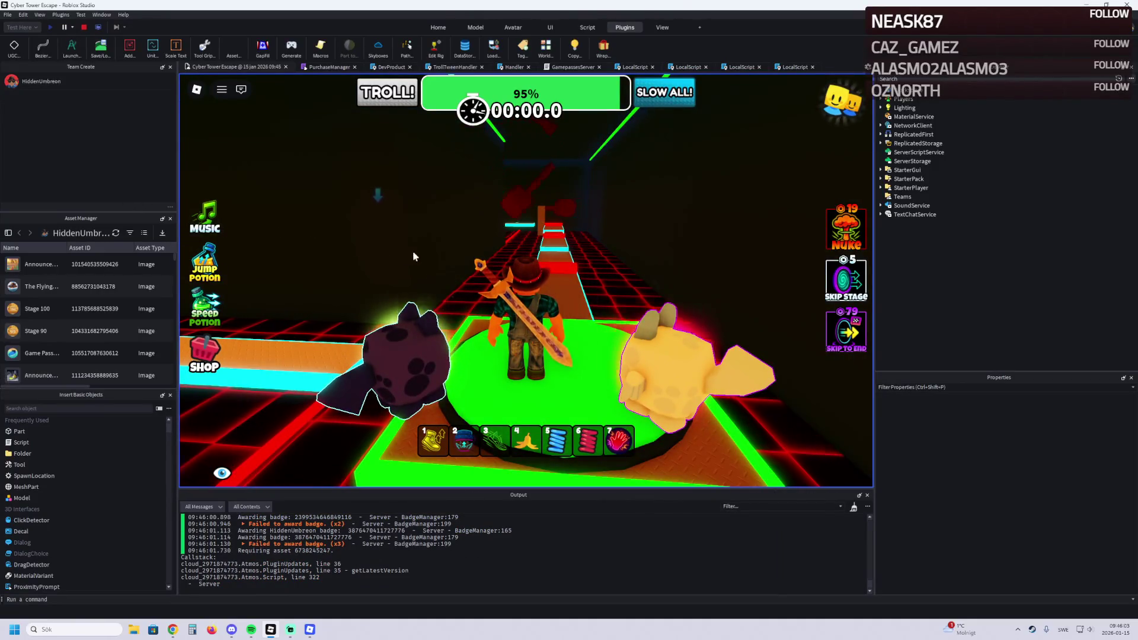
# Step: Run the straight neon path and platforms onto the green checkpoint, reaching 97% progress
pyautogui.press('w')
pyautogui.press('w')
pyautogui.press('w')
pyautogui.press('w')
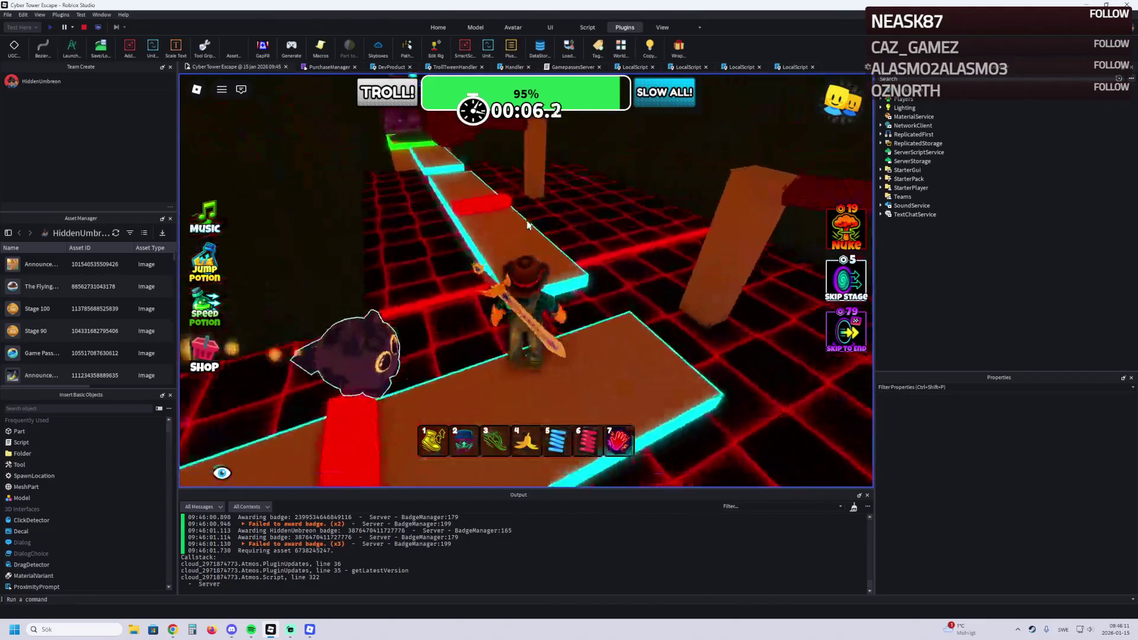
pyautogui.press('w')
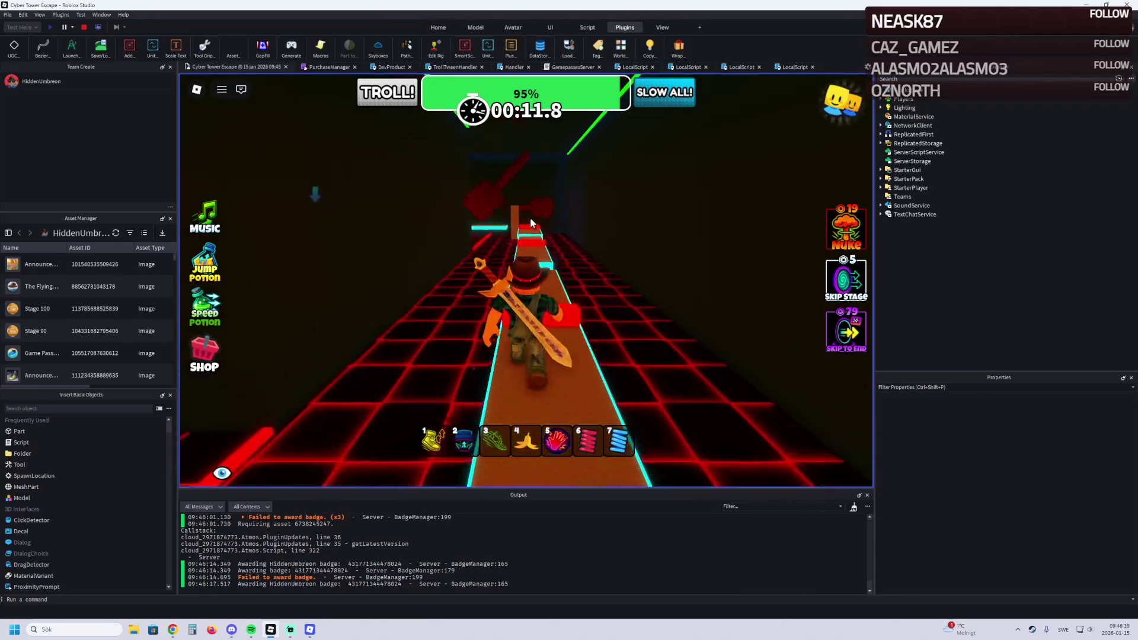
pyautogui.press('w')
pyautogui.press('w')
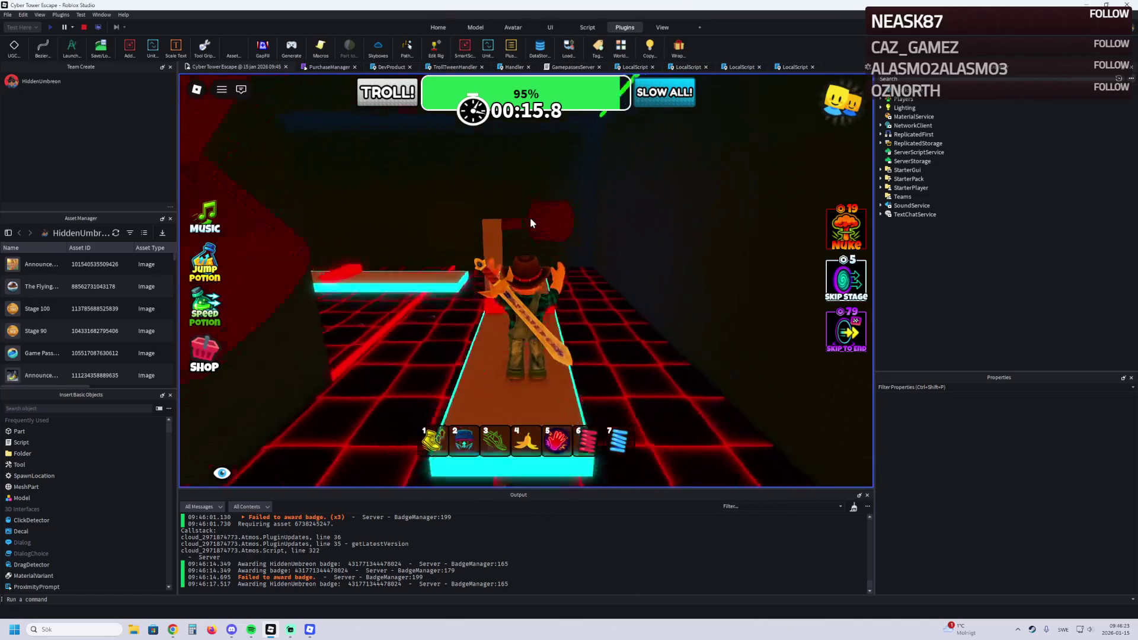
pyautogui.press('w')
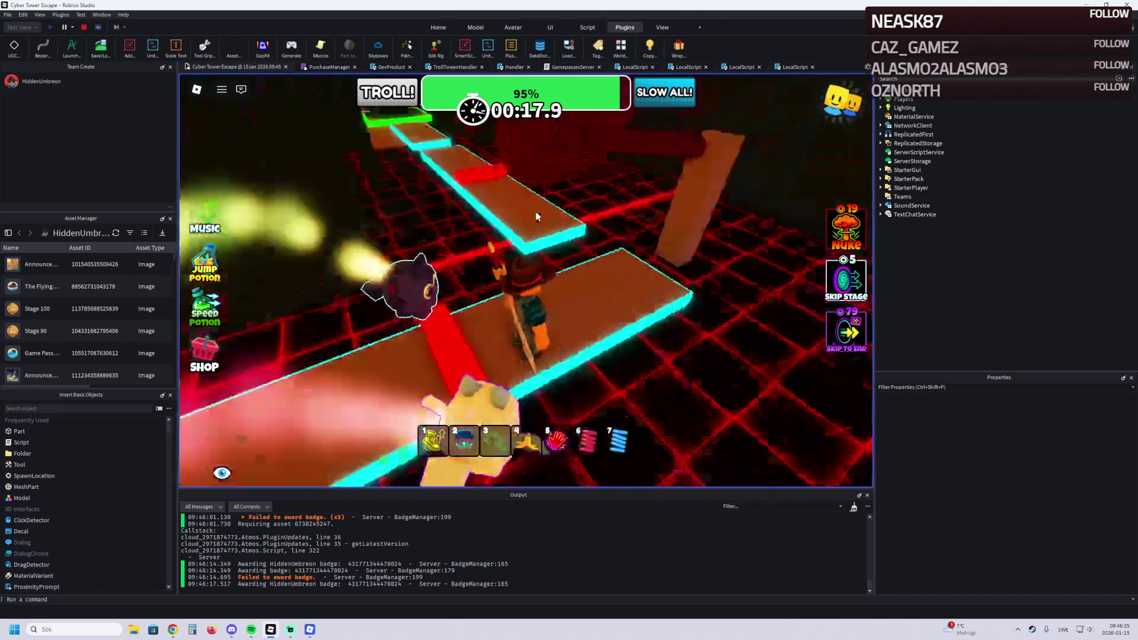
pyautogui.press('w')
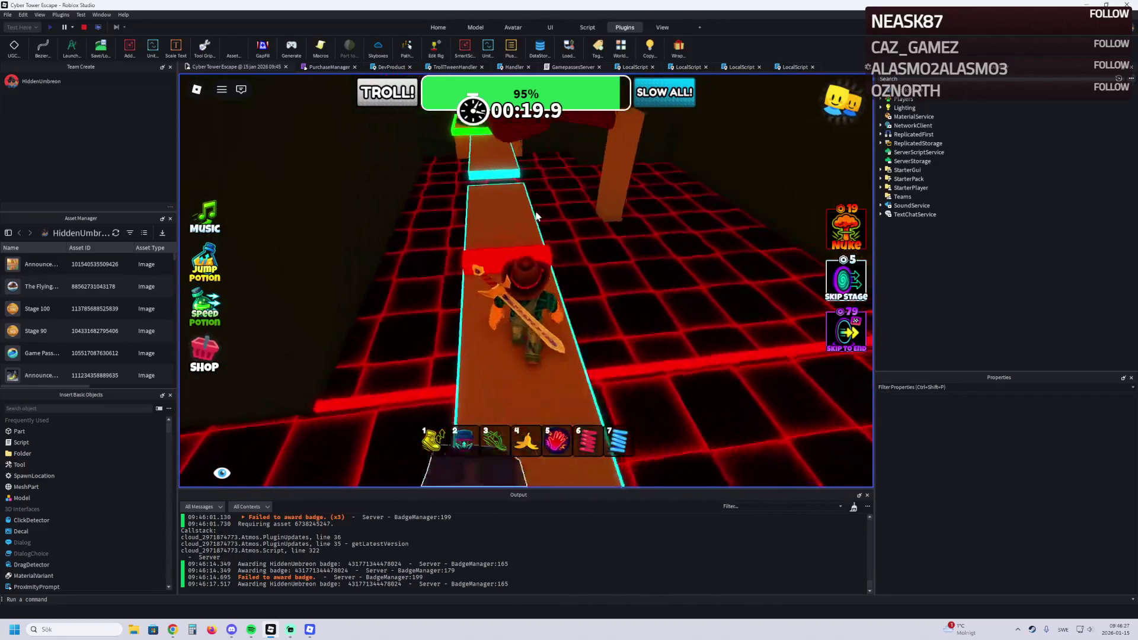
pyautogui.press('w')
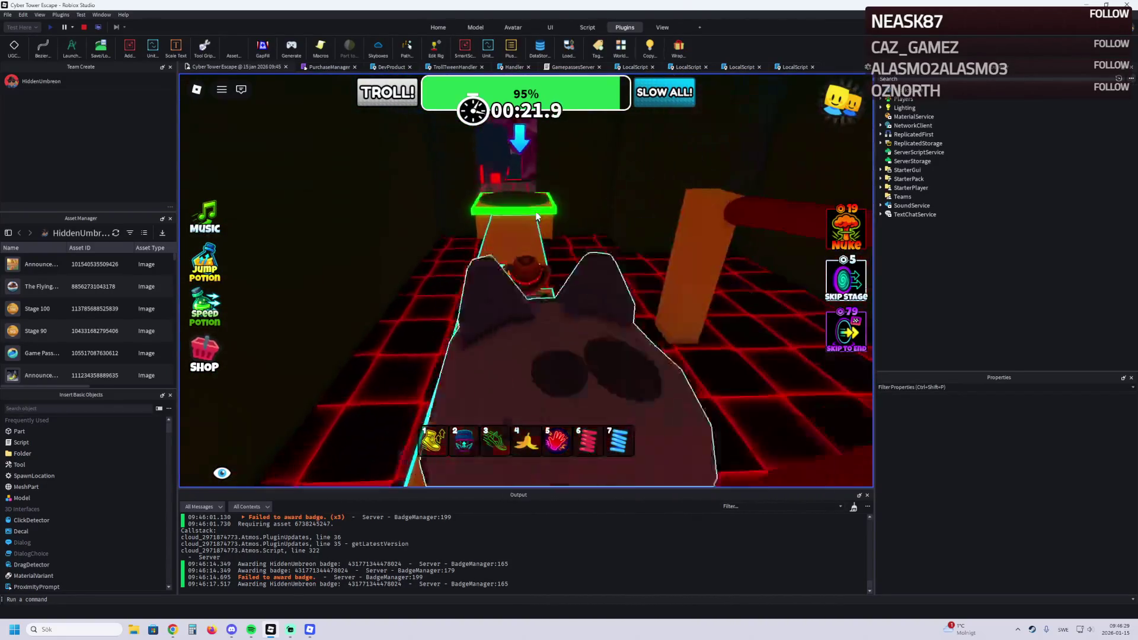
pyautogui.press('w')
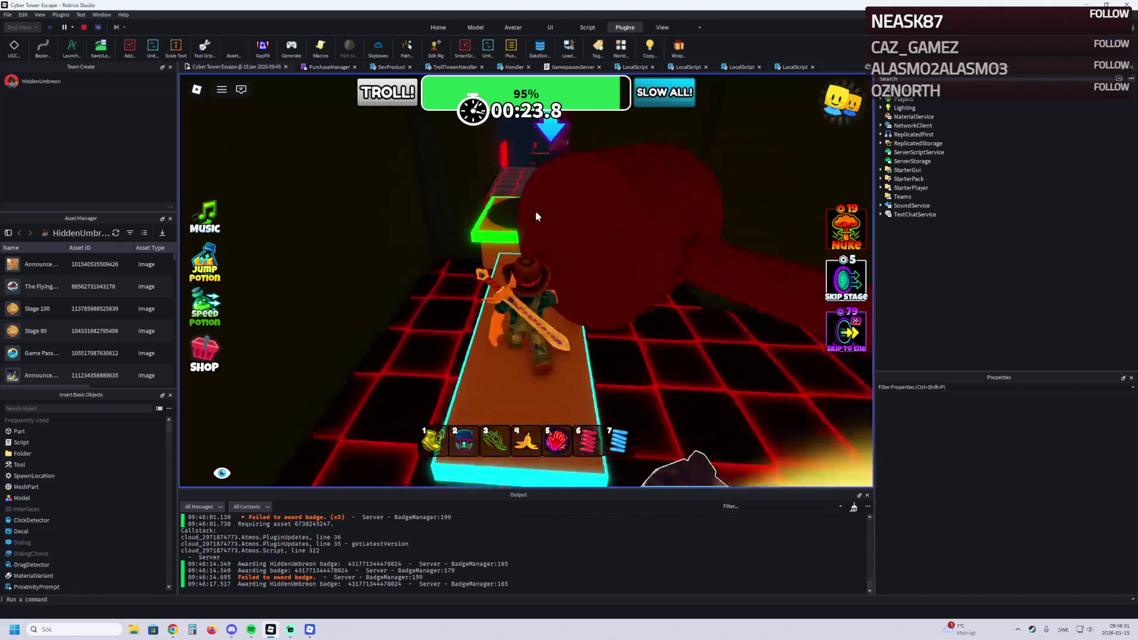
pyautogui.press('w')
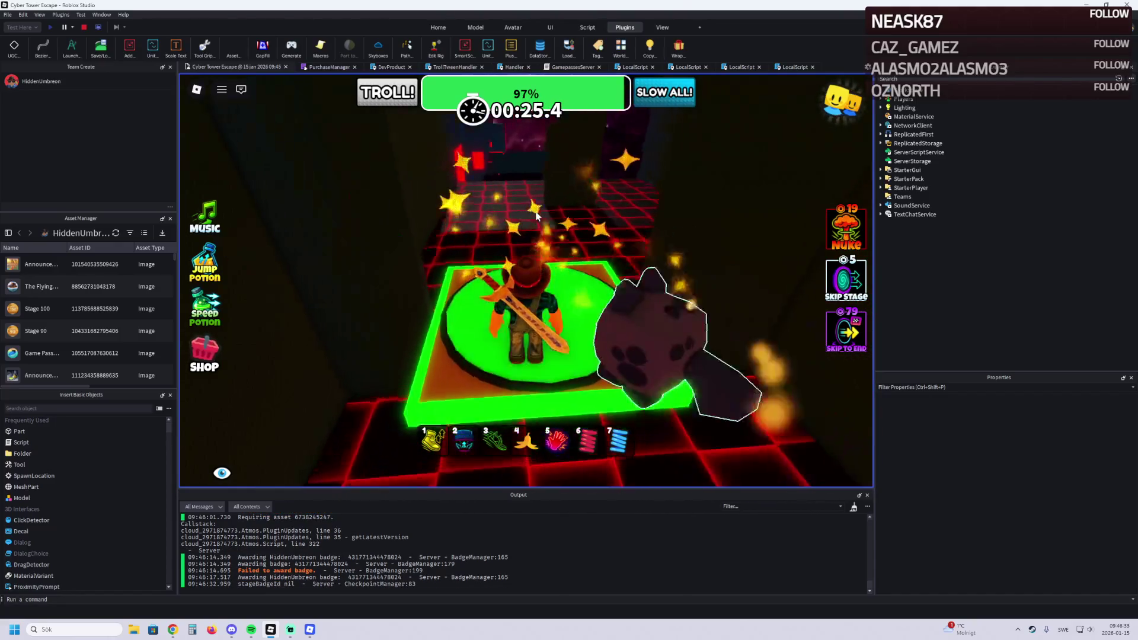
pyautogui.press('w')
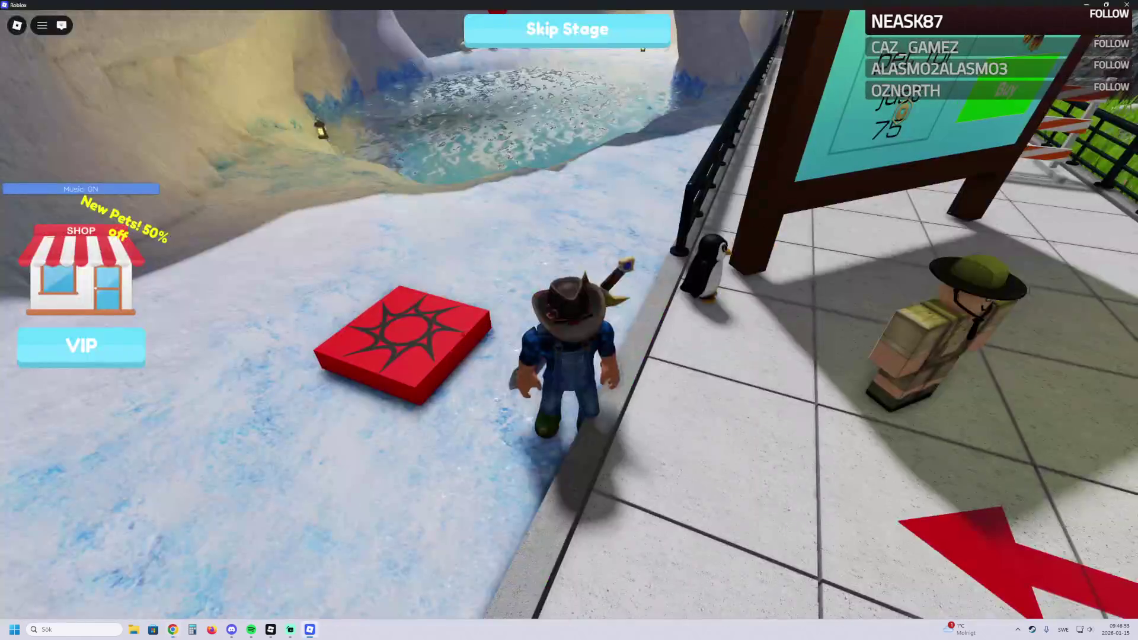
# Step: Walk into the icy water basin, browse the pet shop, and close it
pyautogui.press('w')
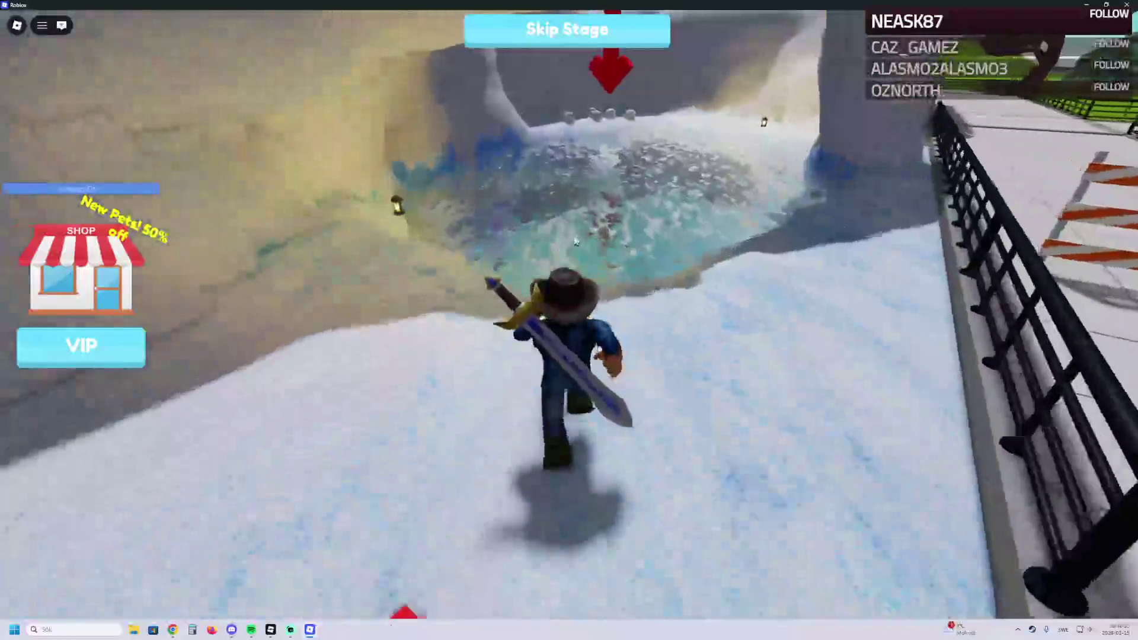
pyautogui.press('w')
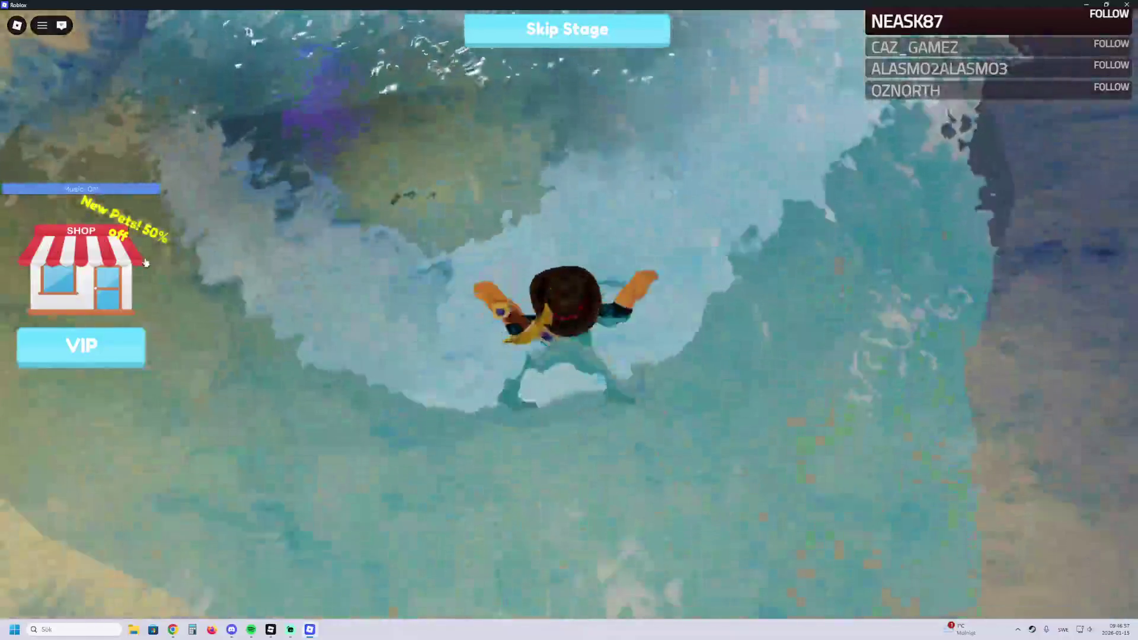
pyautogui.click(109, 270)
pyautogui.scroll(-3, 532, 289)
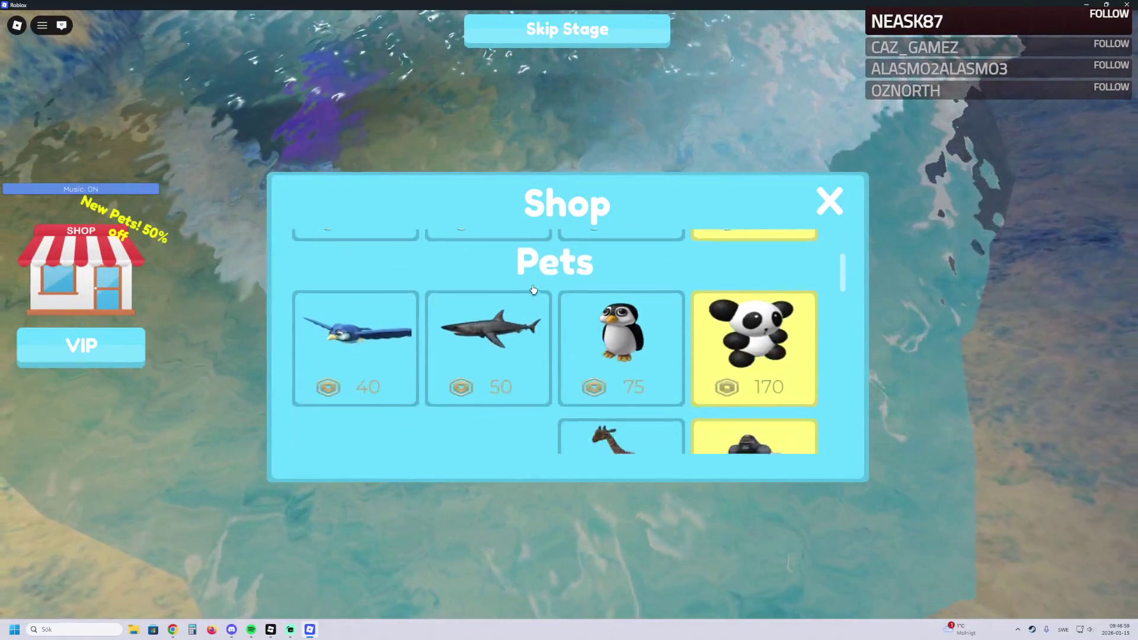
pyautogui.scroll(-4, 522, 287)
pyautogui.click(824, 200)
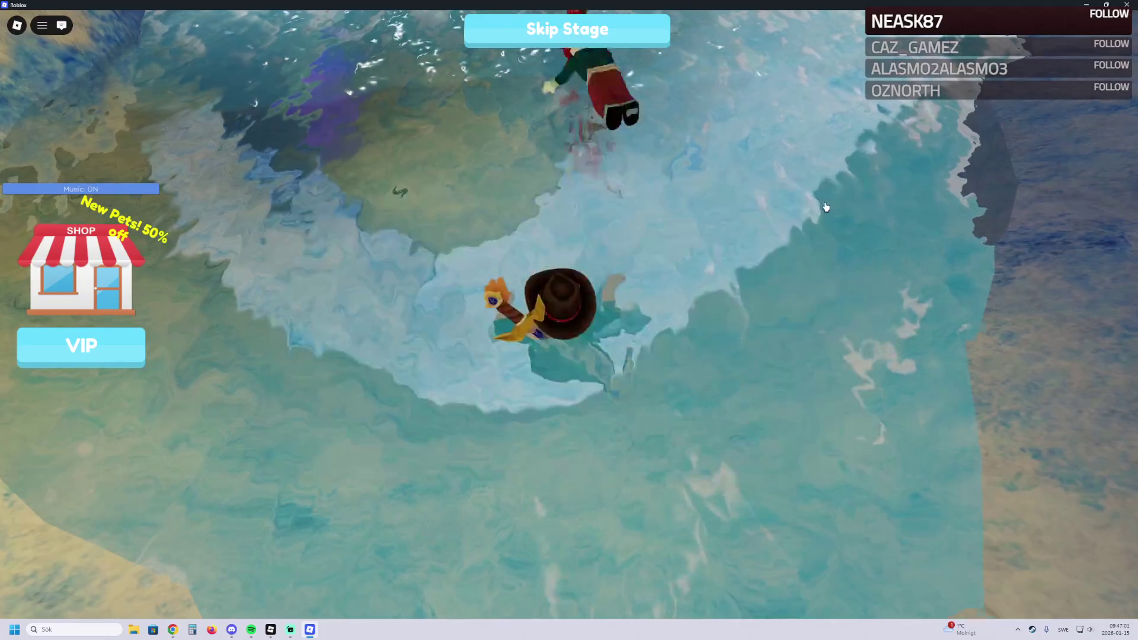
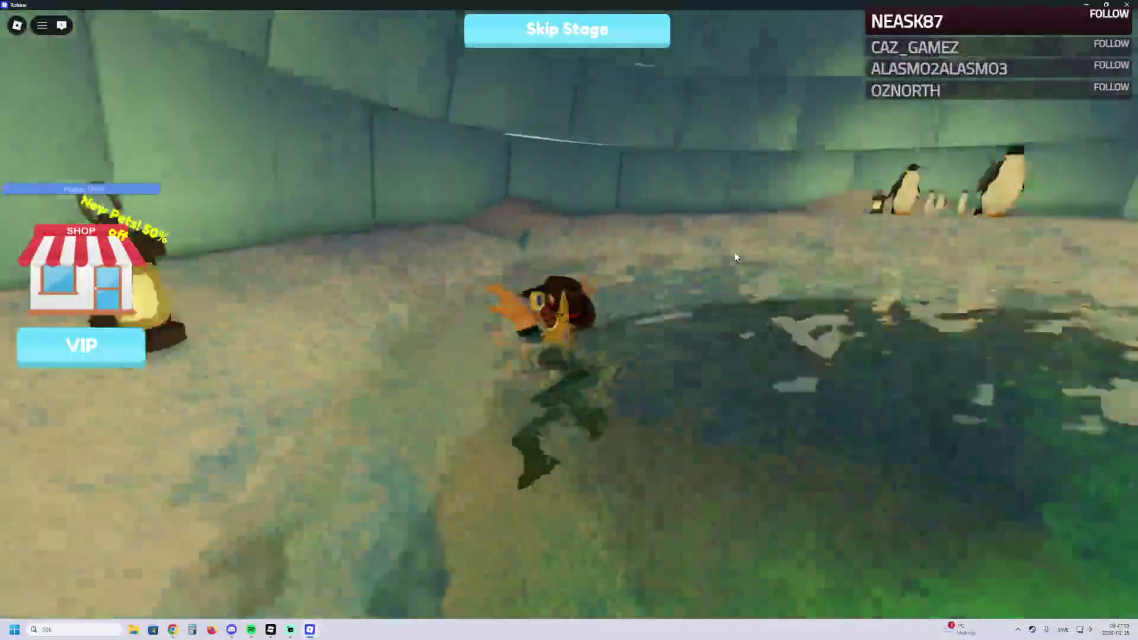
# Step: Swim out of the water, run through the igloo tunnel over the checkpoint, and onto the snowy ice path
pyautogui.press('w')
pyautogui.press('w')
pyautogui.press('w')
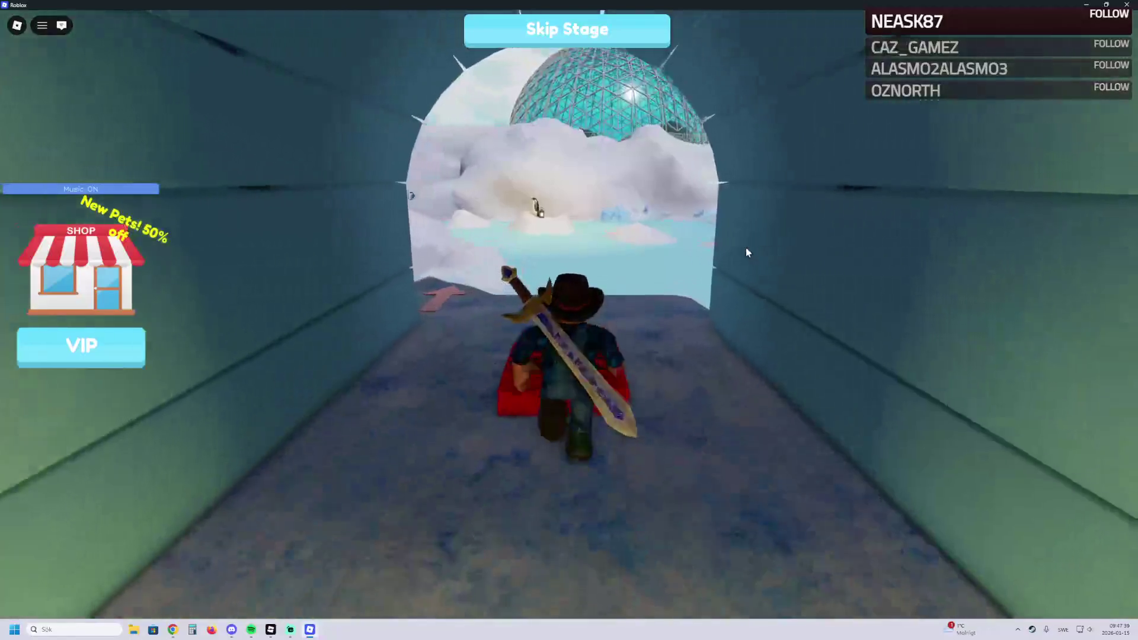
pyautogui.press('w')
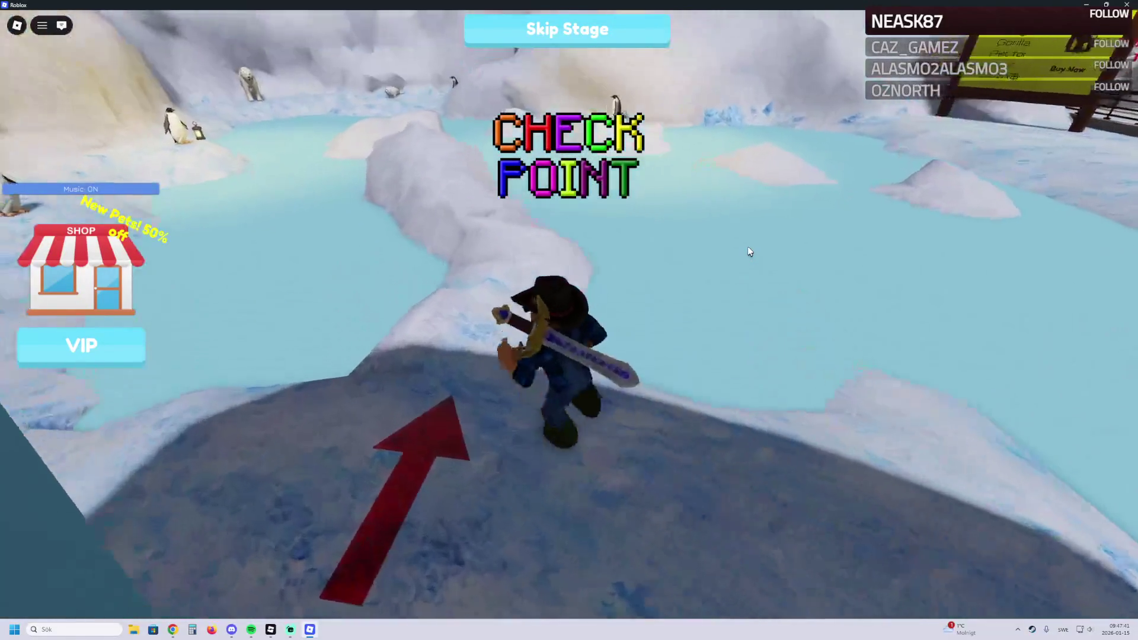
pyautogui.press('w')
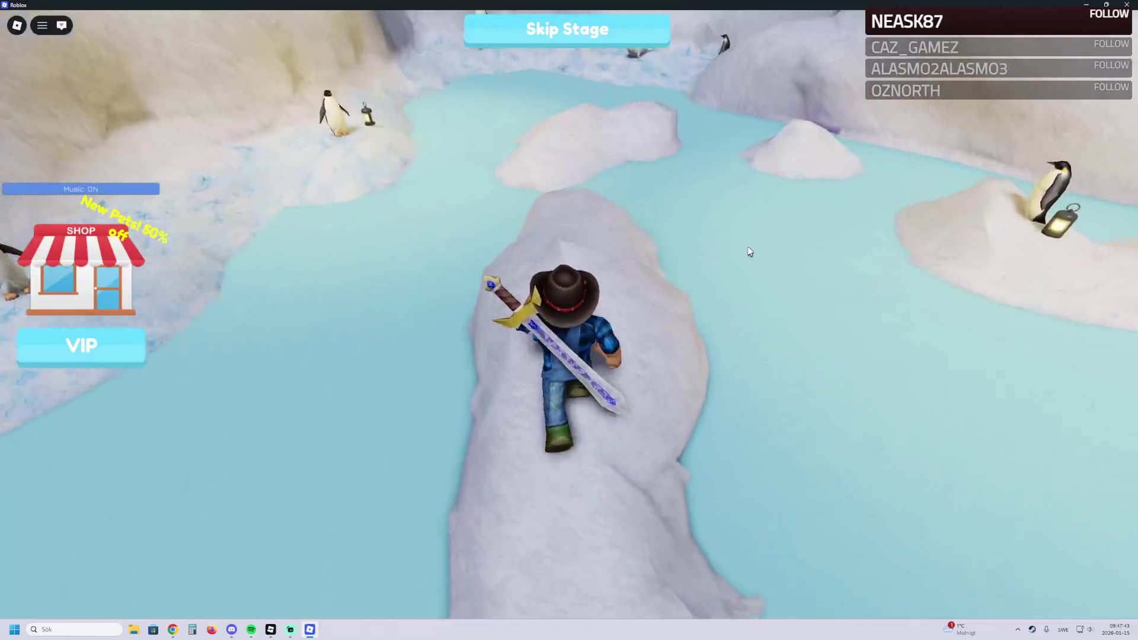
pyautogui.press('w')
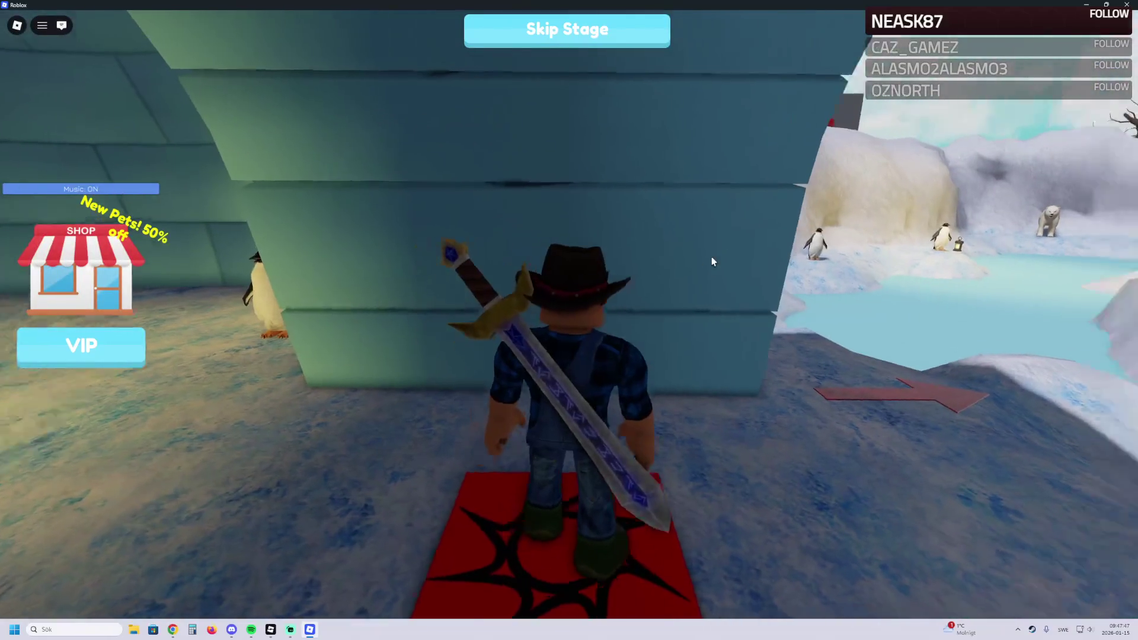
pyautogui.press('w')
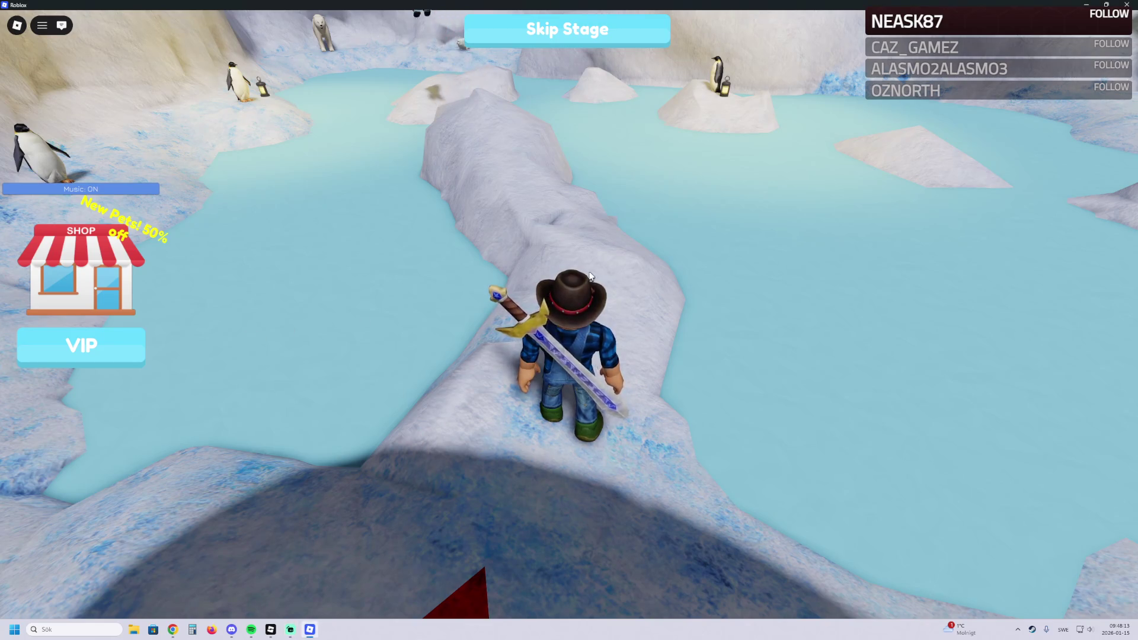
# Step: Walk along the ice path and attempt the first jumps across the snow floes
pyautogui.press('w')
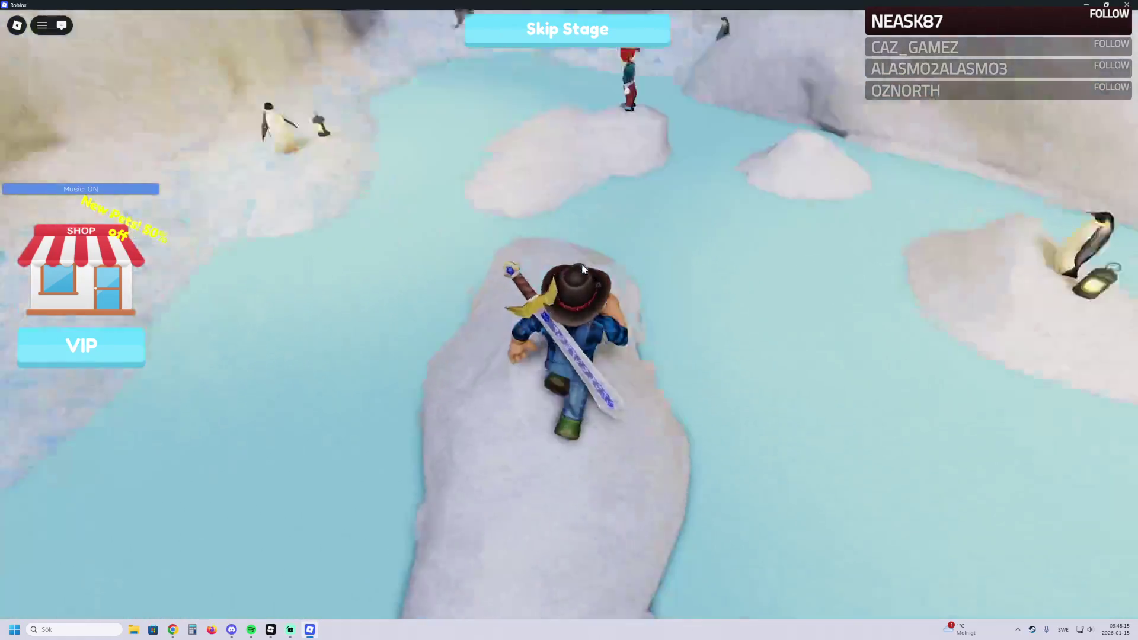
pyautogui.press('w')
pyautogui.press('space')
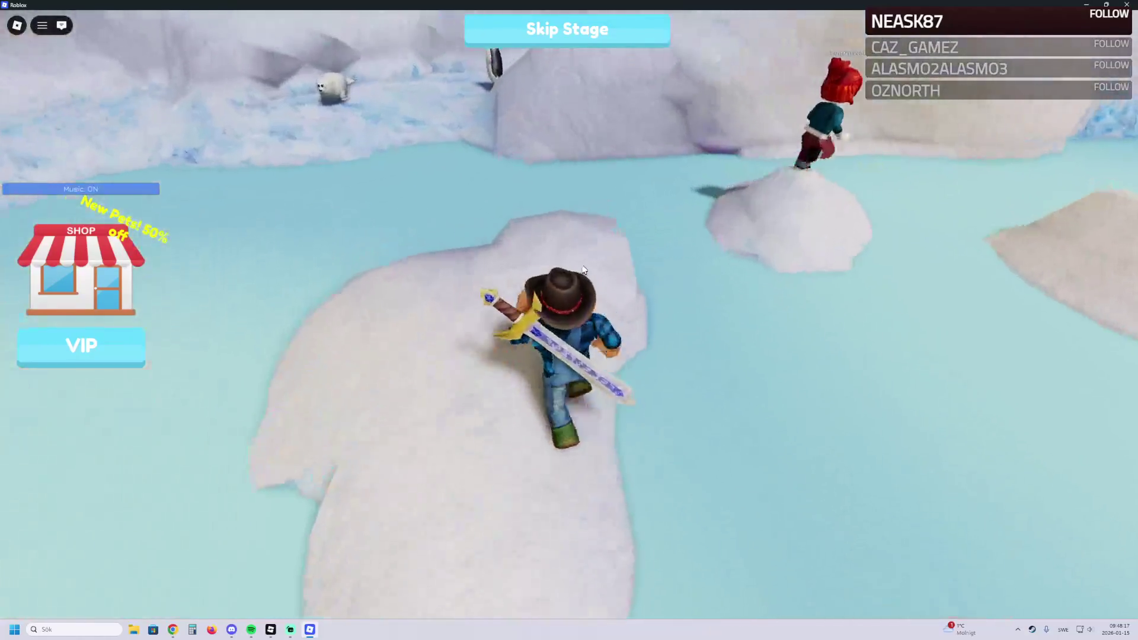
pyautogui.press('w')
pyautogui.press('space')
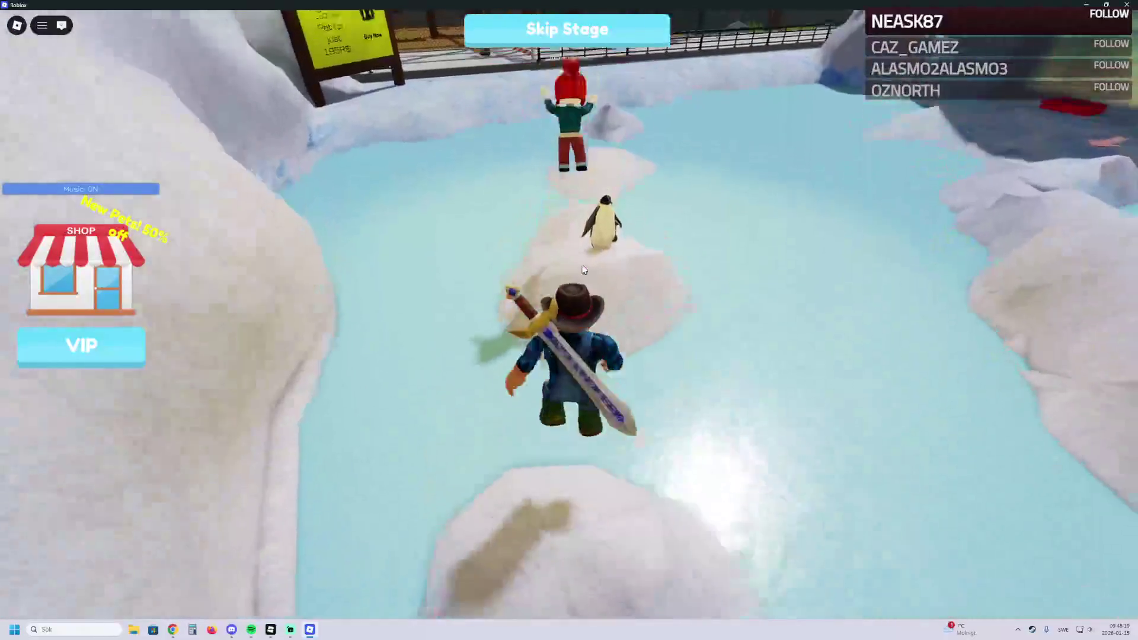
pyautogui.press('w')
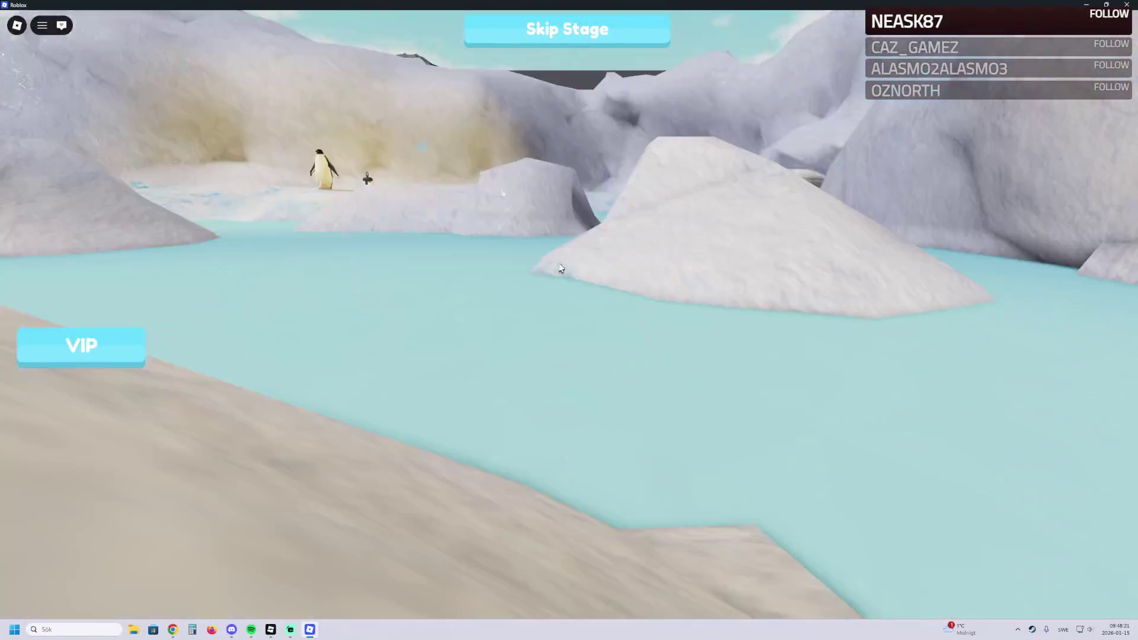
# Step: After respawning, return down the snow path and jump across the floes toward the penguin again
pyautogui.press('w')
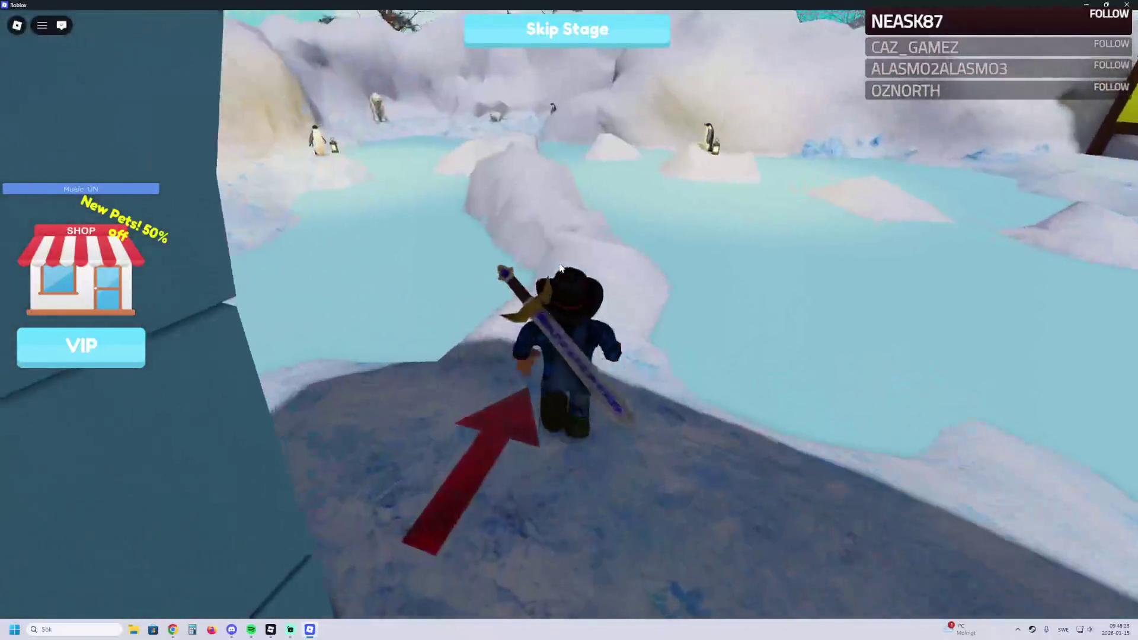
pyautogui.press('w')
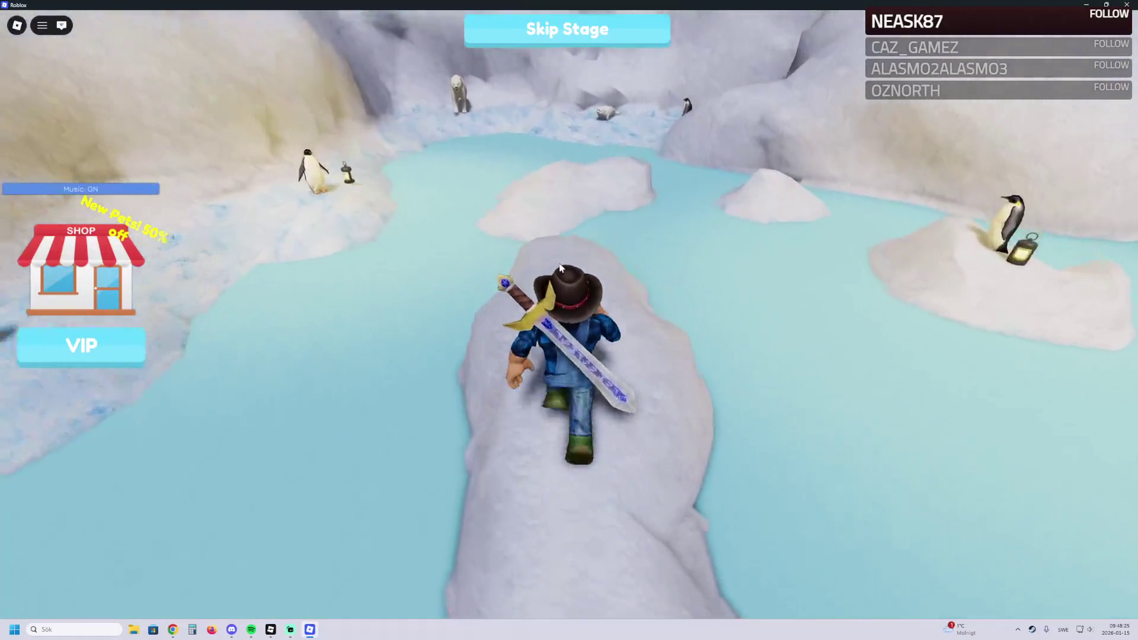
pyautogui.press('w')
pyautogui.press('w')
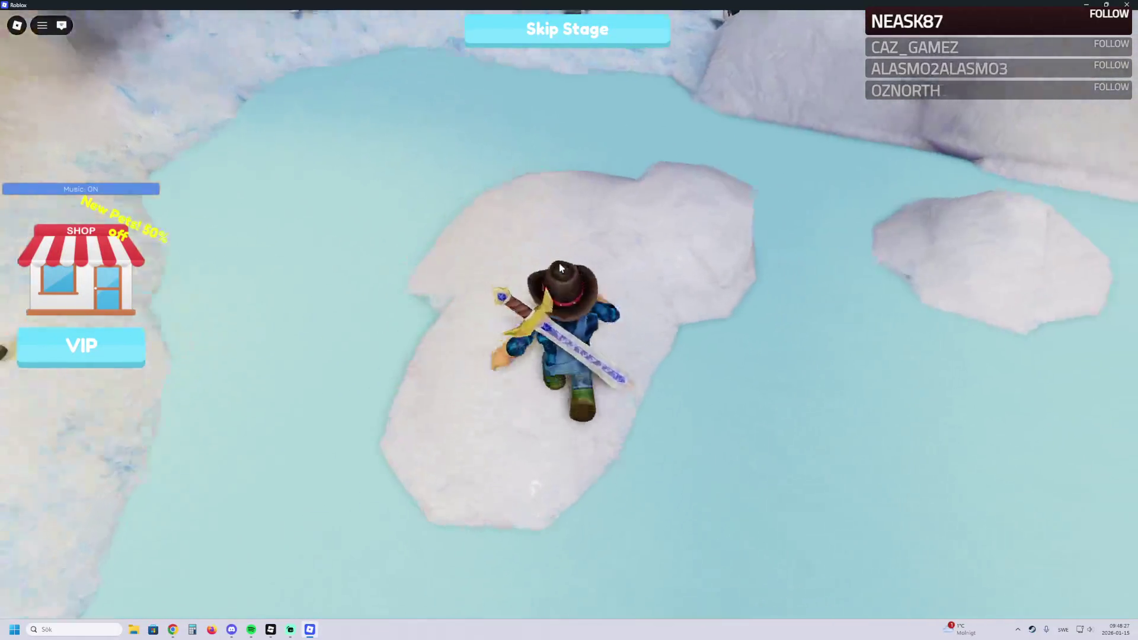
pyautogui.press('space')
pyautogui.press('w')
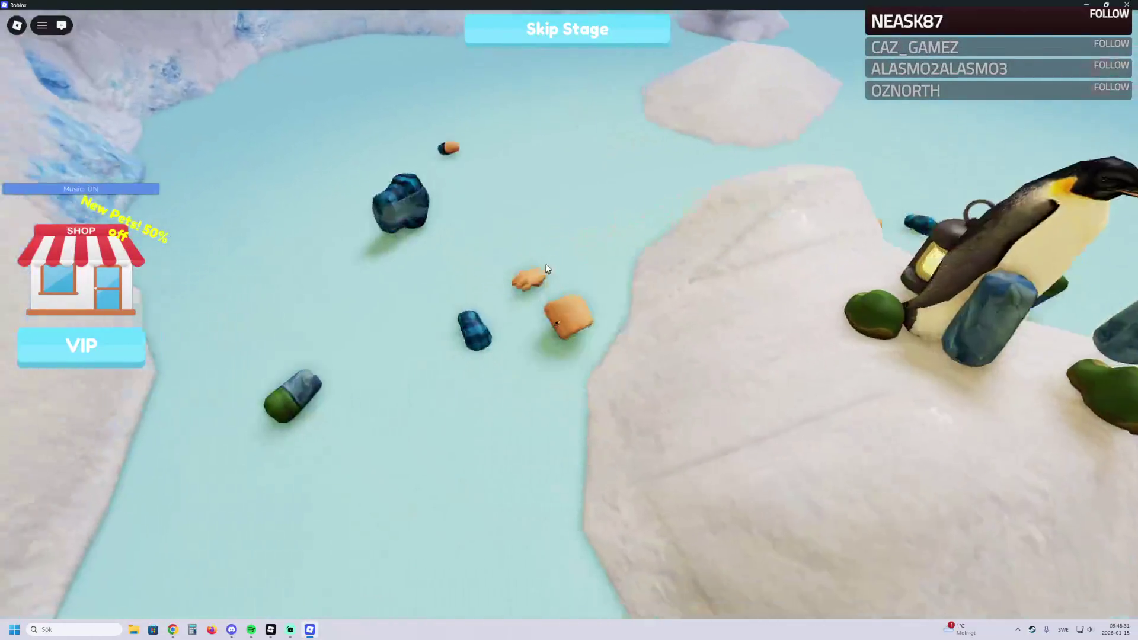
# Step: Respawn once more and hop floe by floe onto the snowy bank beside the gorilla enclosure
pyautogui.press('w')
pyautogui.press('w')
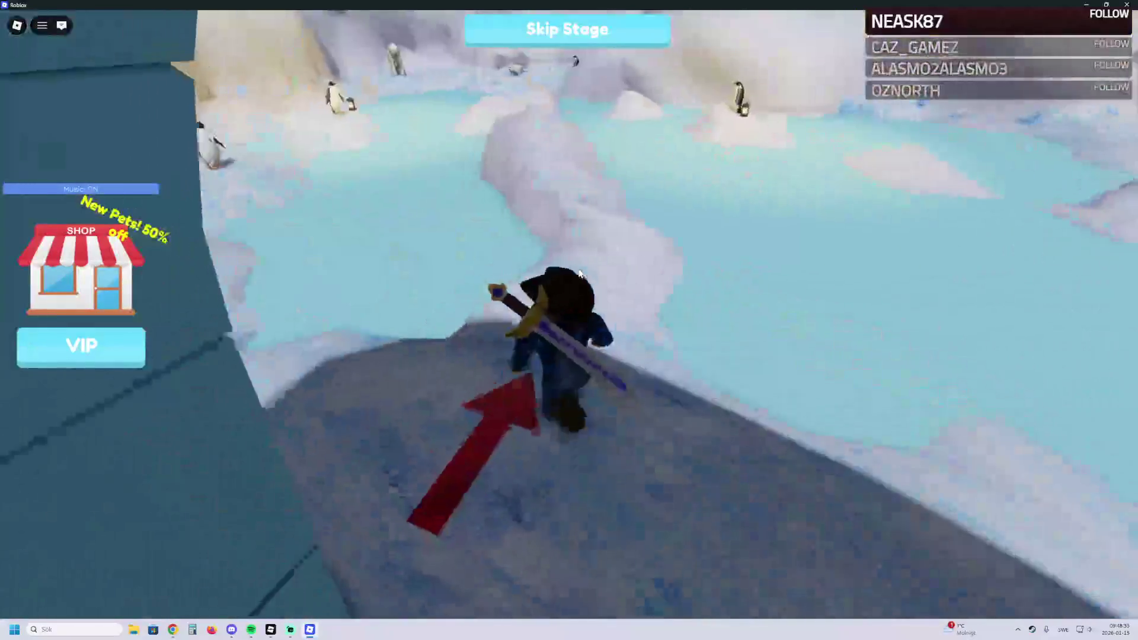
pyautogui.press('w')
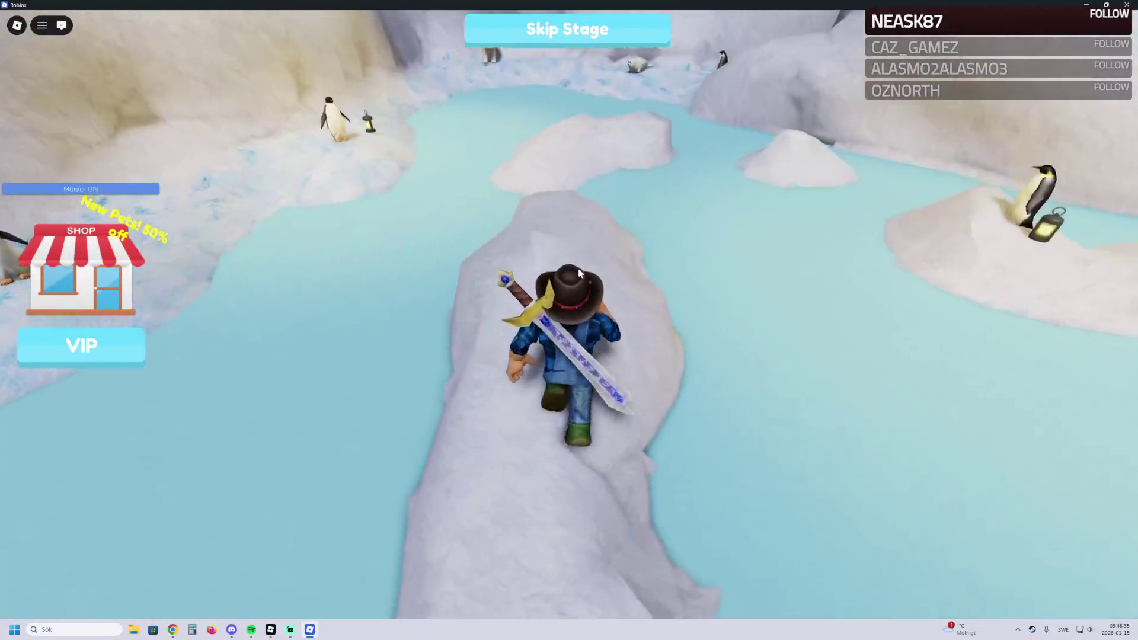
pyautogui.press('w')
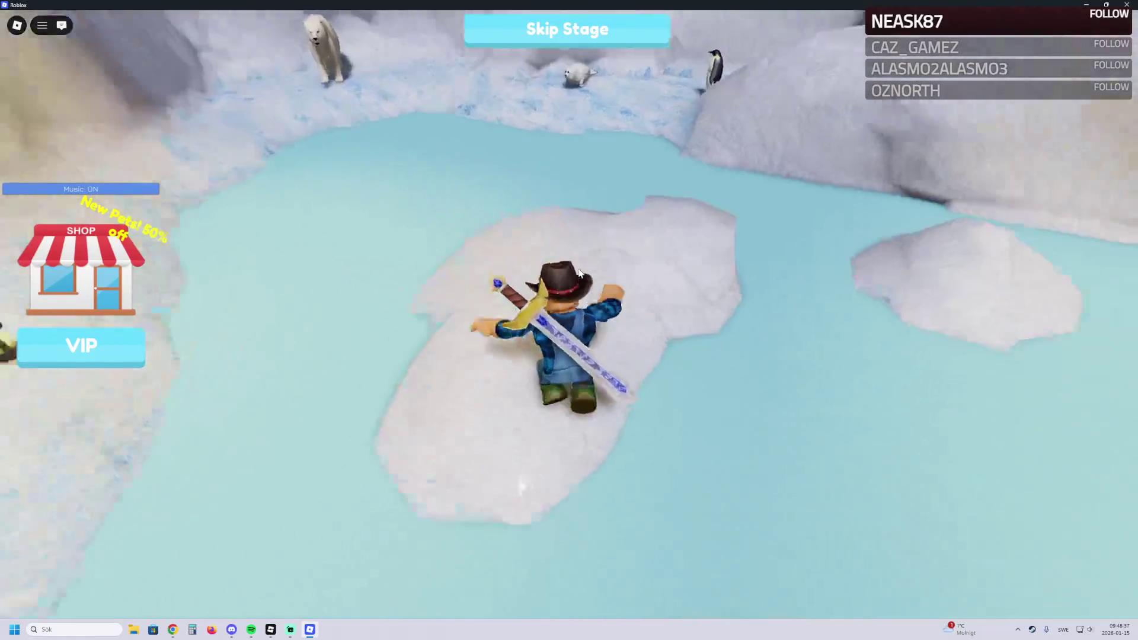
pyautogui.press('space')
pyautogui.press('w')
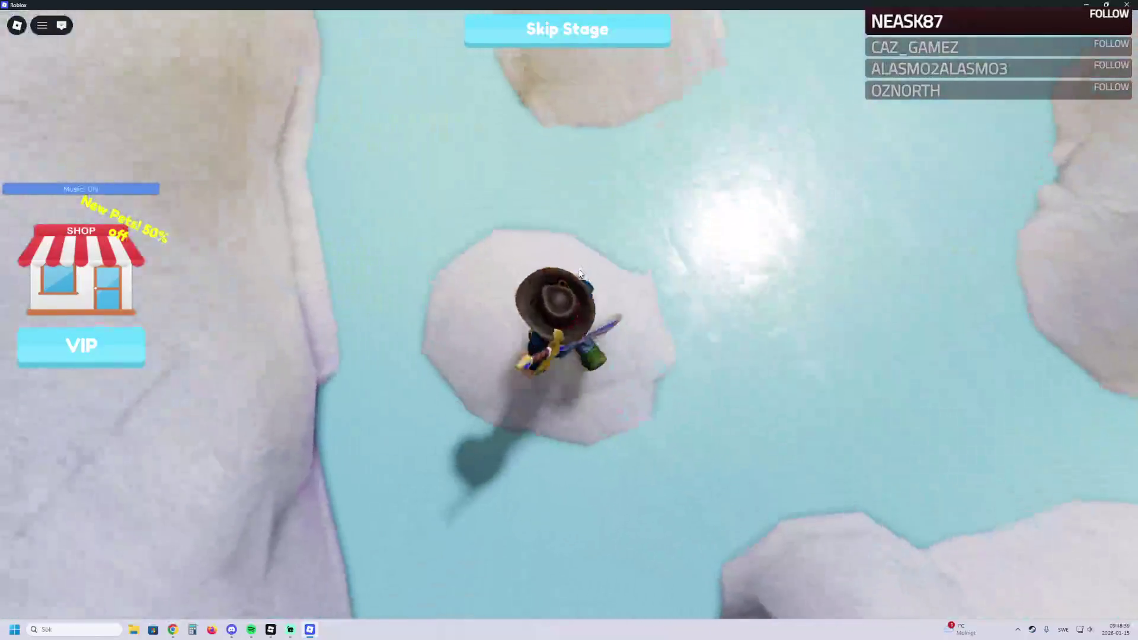
pyautogui.press('space')
pyautogui.press('w')
pyautogui.press('space')
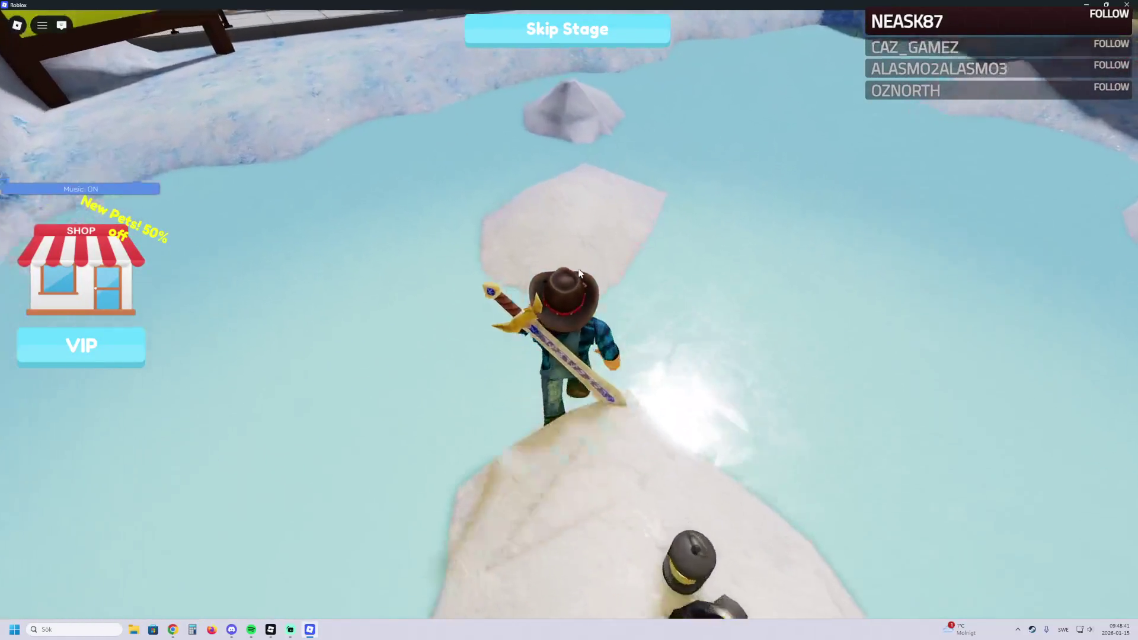
# Step: Walk from the snowy bank along the walkway into the gorilla enclosure onto the red pad
pyautogui.press('w')
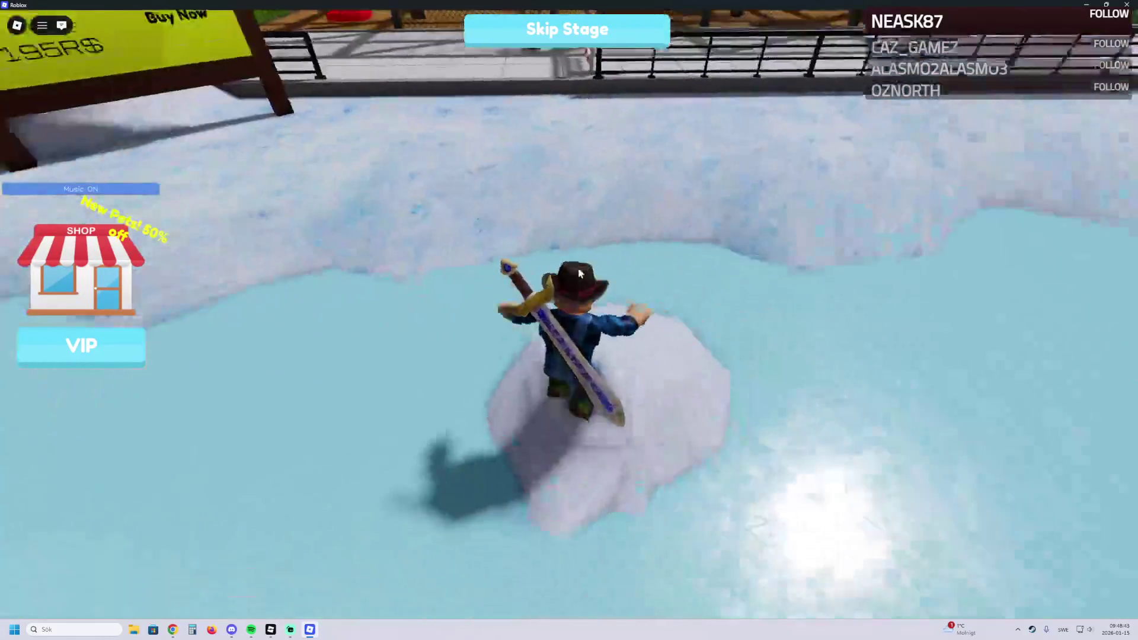
pyautogui.press('space')
pyautogui.press('w')
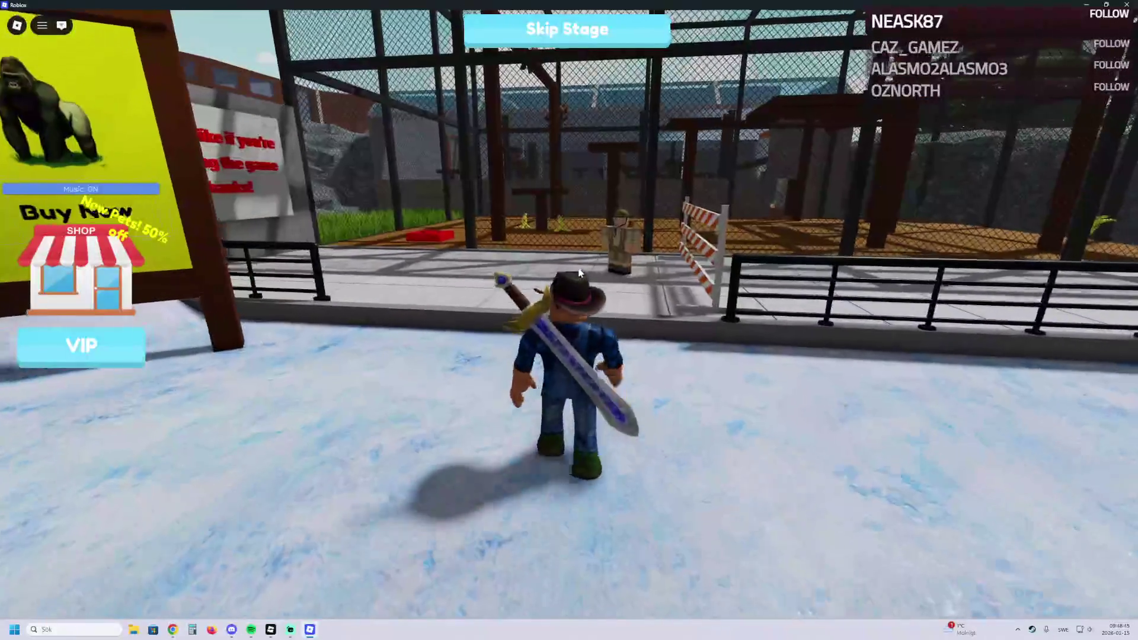
pyautogui.press('w')
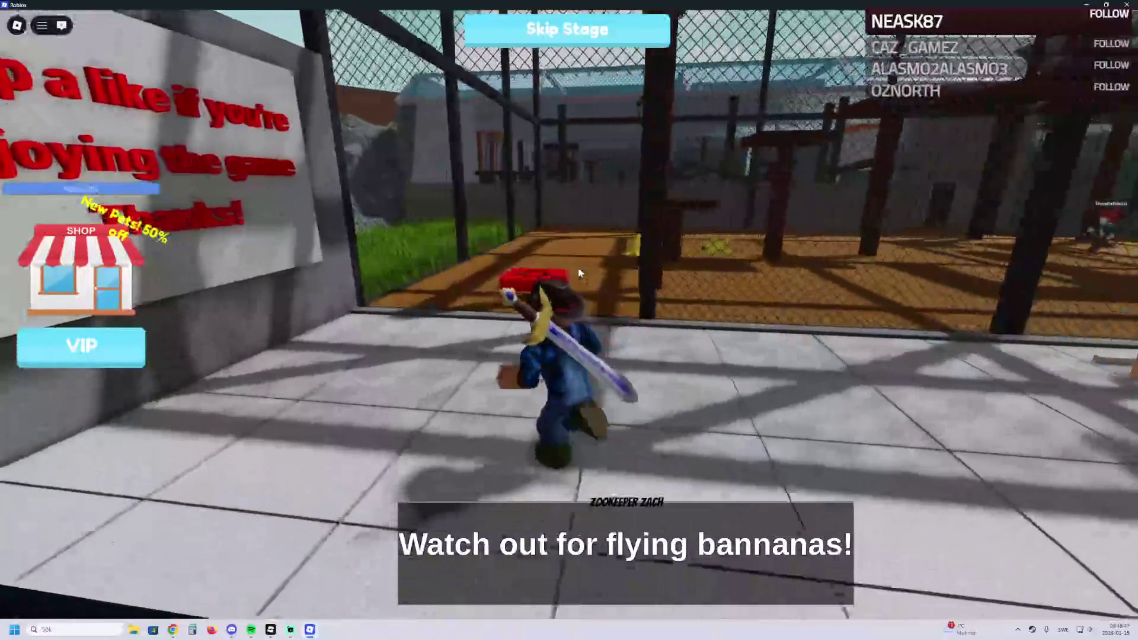
pyautogui.press('w')
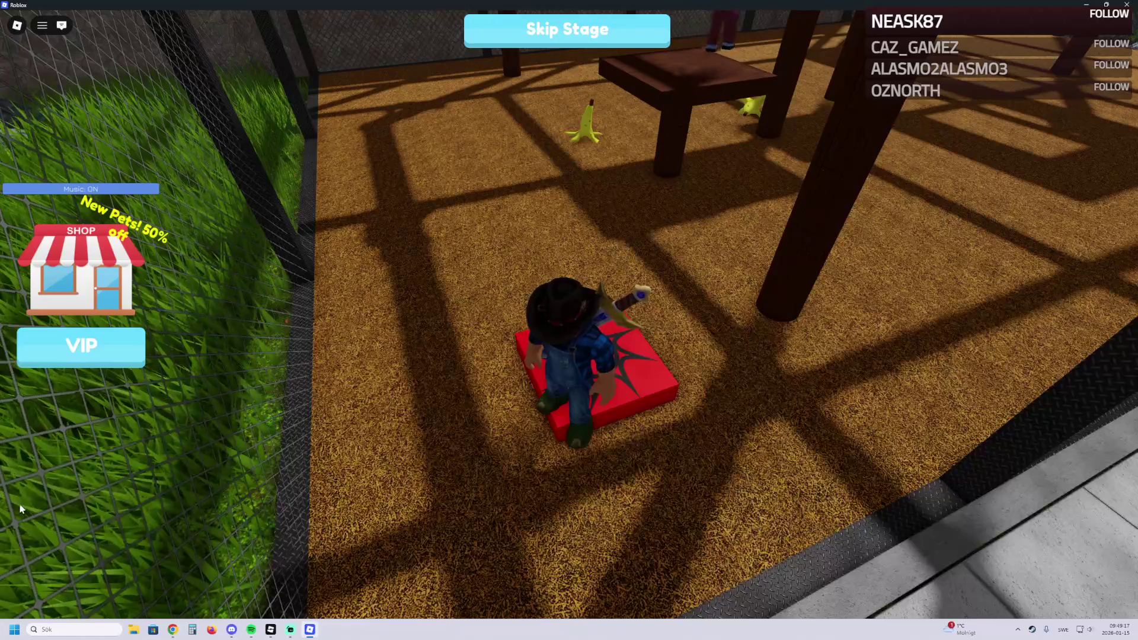
# Step: Jump up the wooden table and platforms, then hop onto the red checkpoint platform
pyautogui.press('w')
pyautogui.press('w')
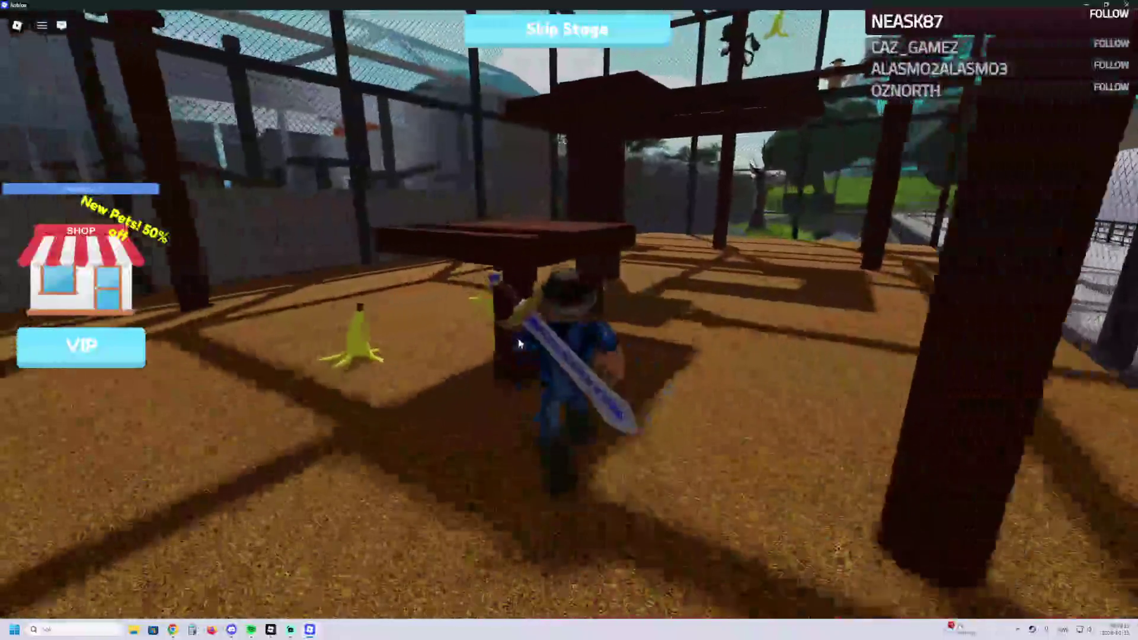
pyautogui.press('space')
pyautogui.press('w')
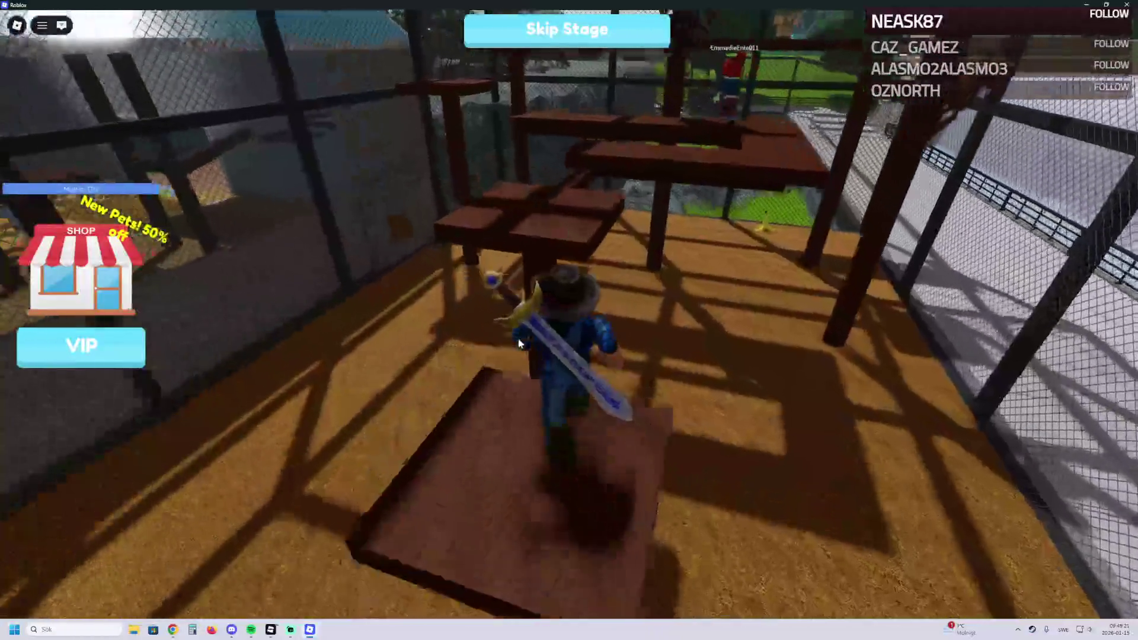
pyautogui.press('space')
pyautogui.press('w')
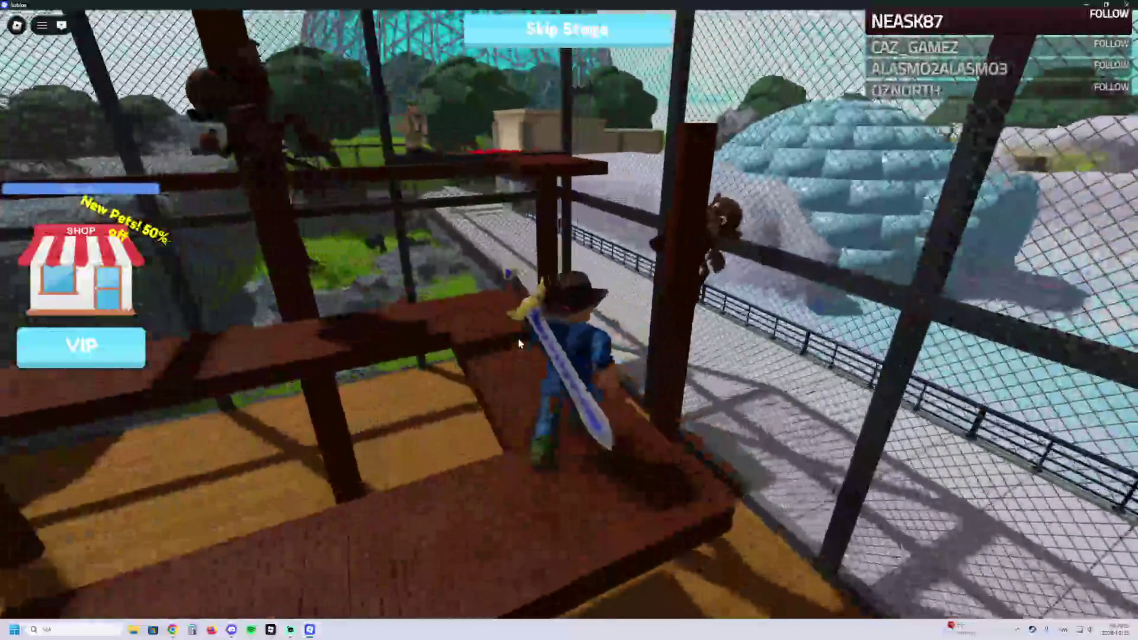
pyautogui.press('w')
pyautogui.press('space')
pyautogui.press('w')
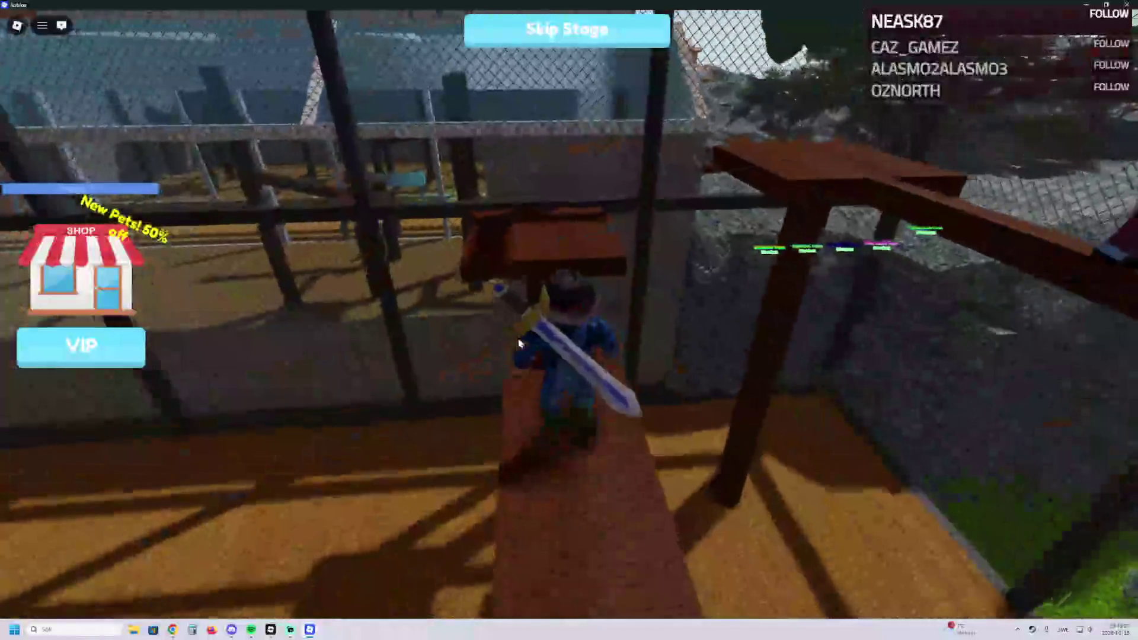
pyautogui.press('w')
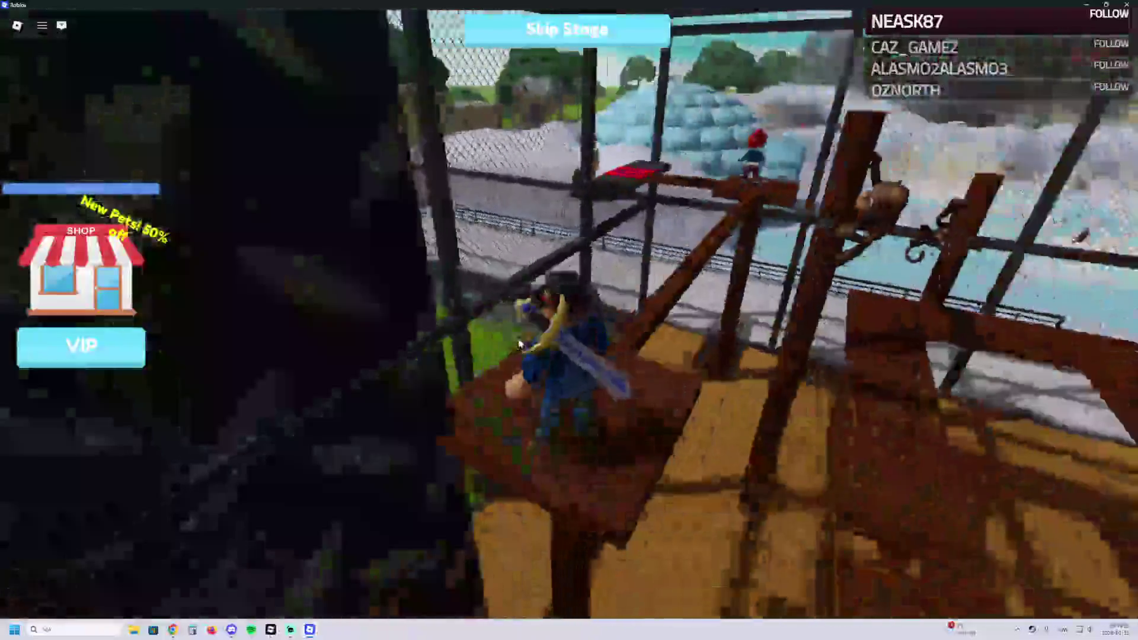
pyautogui.press('w')
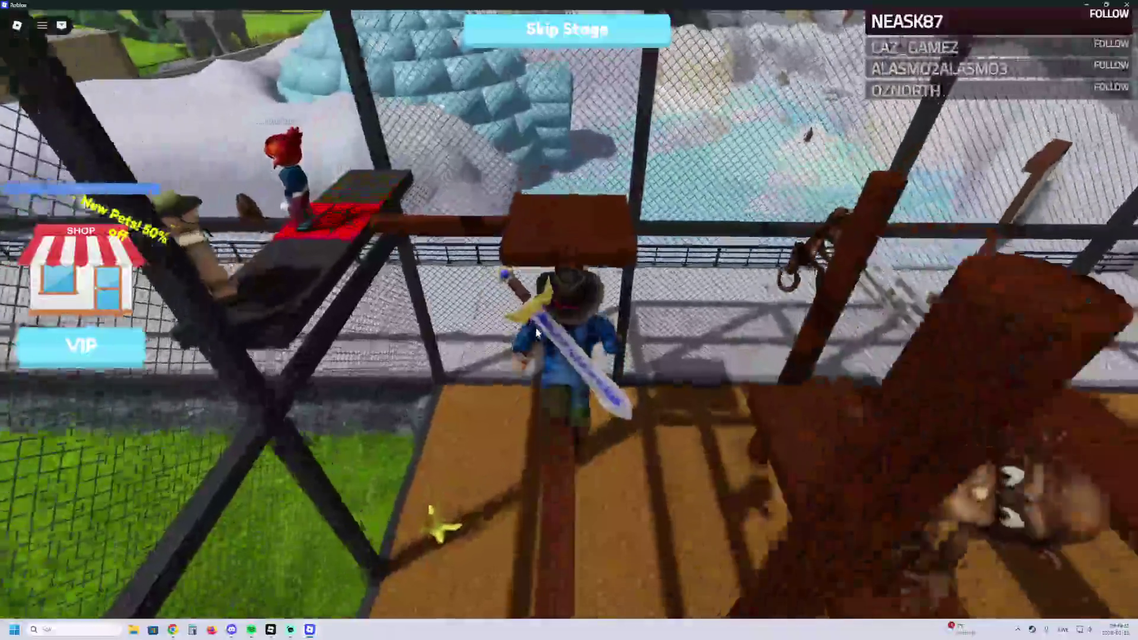
# Step: Leave the checkpoint through the grassy gorilla enclosure and climb over the rock
pyautogui.press('w')
pyautogui.press('space')
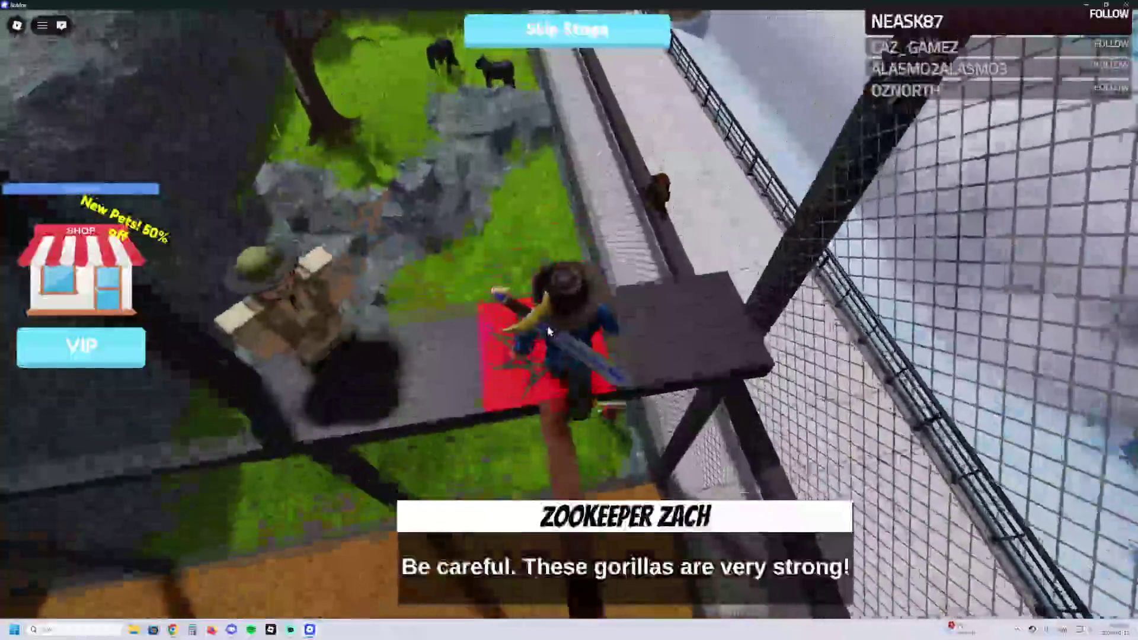
pyautogui.press('w')
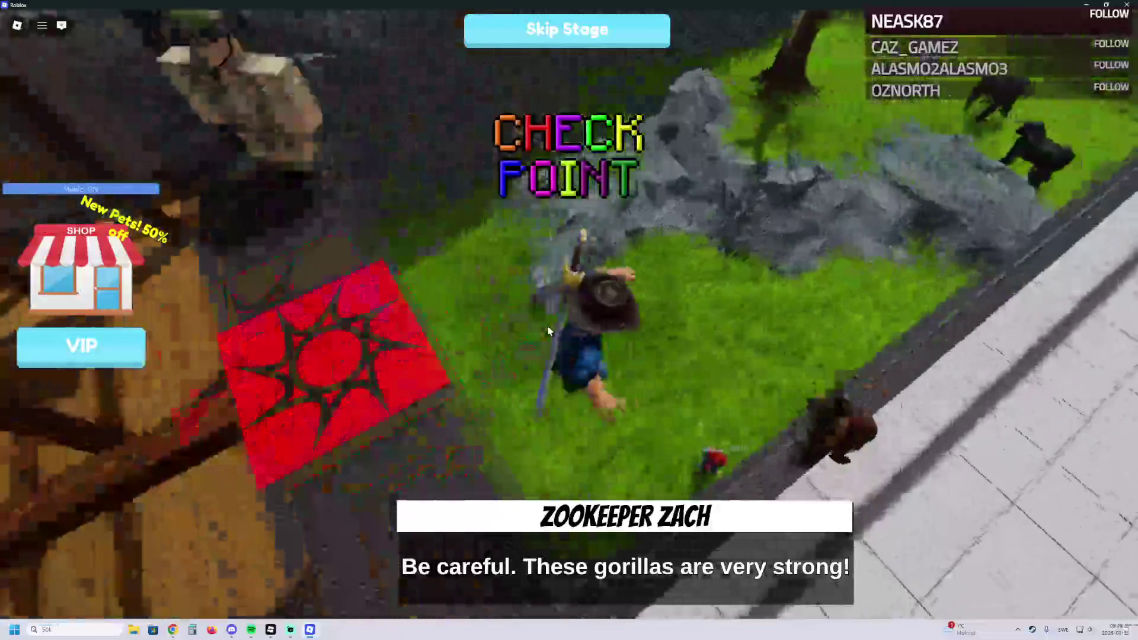
pyautogui.press('w')
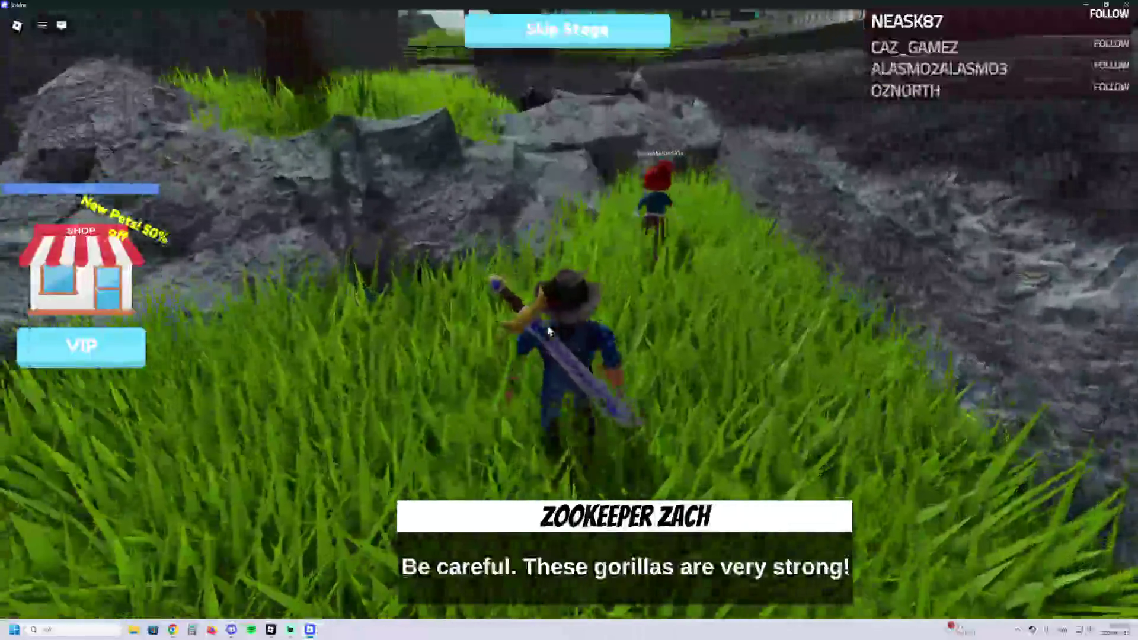
pyautogui.press('w')
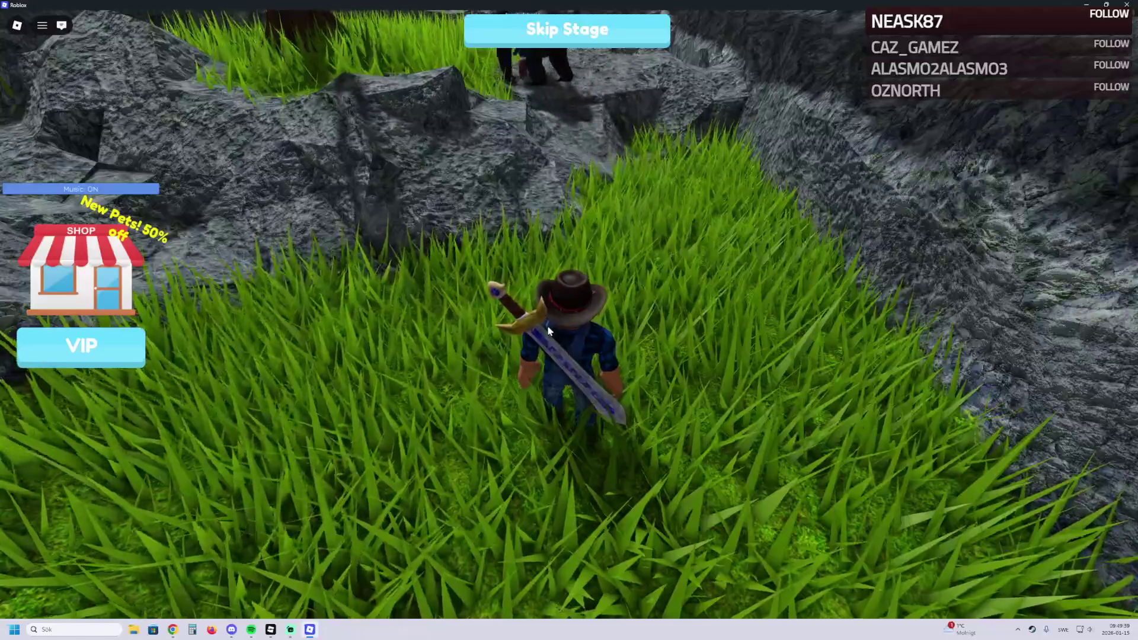
pyautogui.press('w')
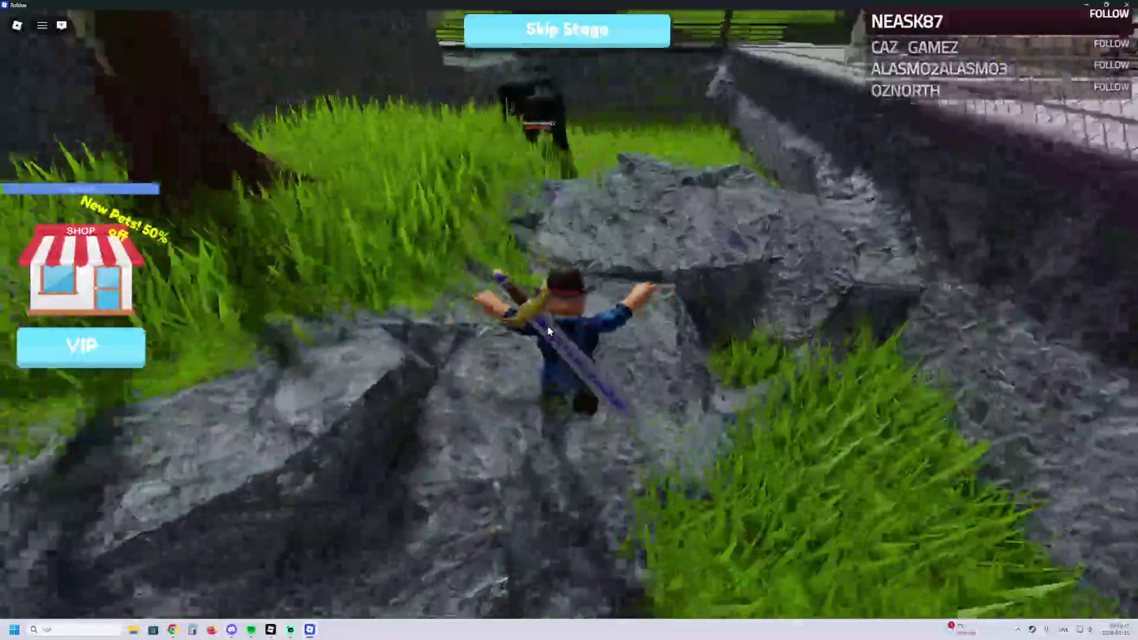
pyautogui.press('w')
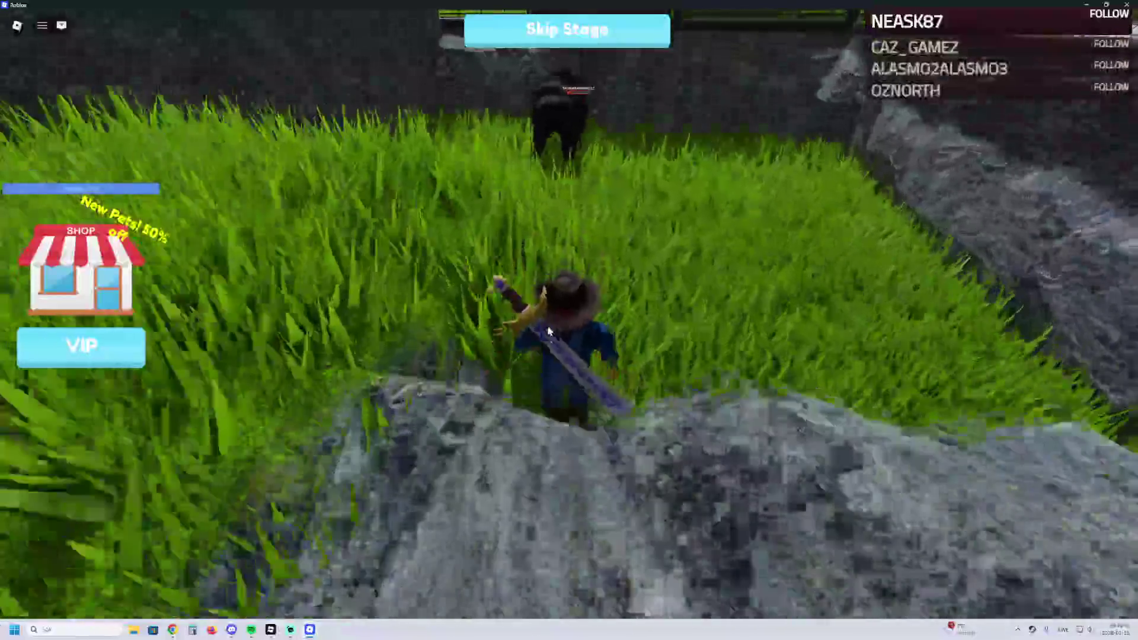
# Step: Run through the tall grass and shelter to the cafe walkway, then return to Roblox Studio
pyautogui.press('w')
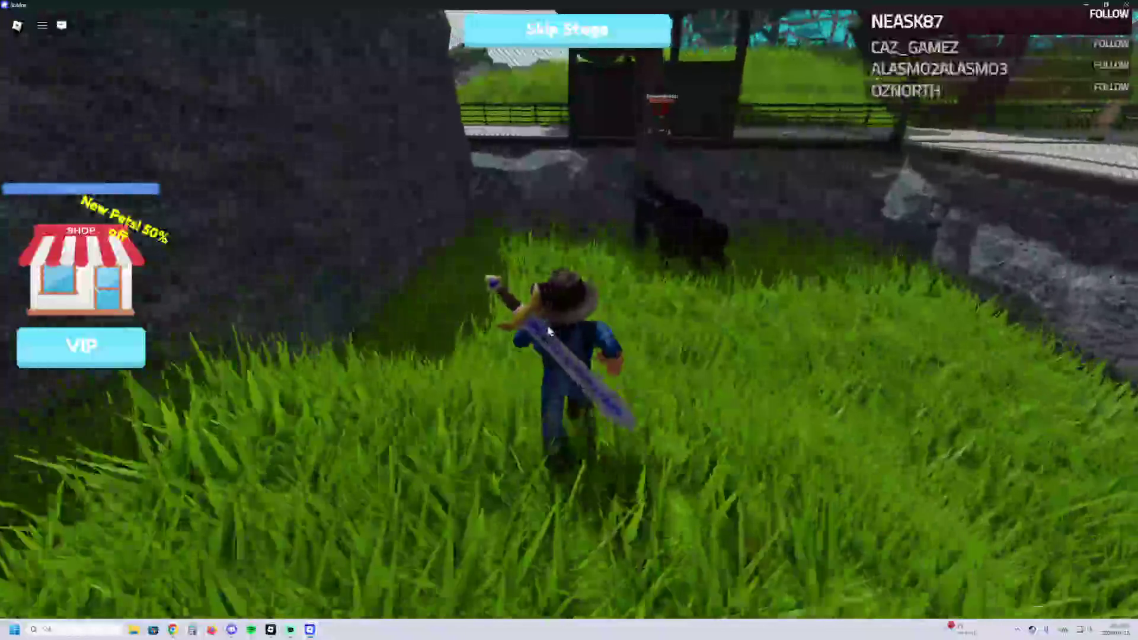
pyautogui.press('w')
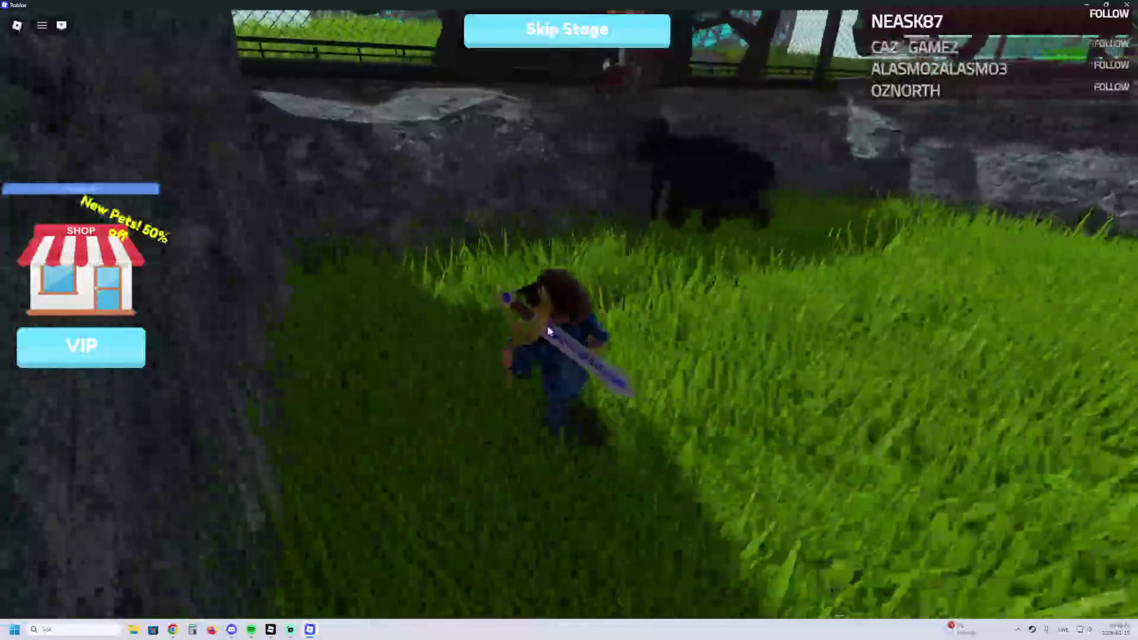
pyautogui.press('w')
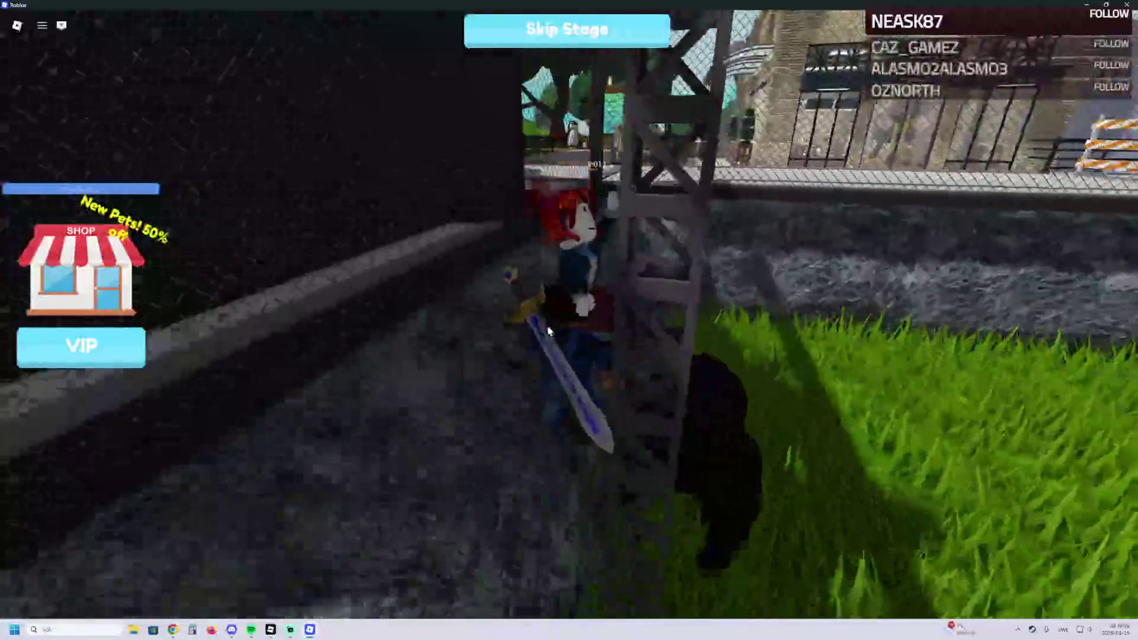
pyautogui.press('w')
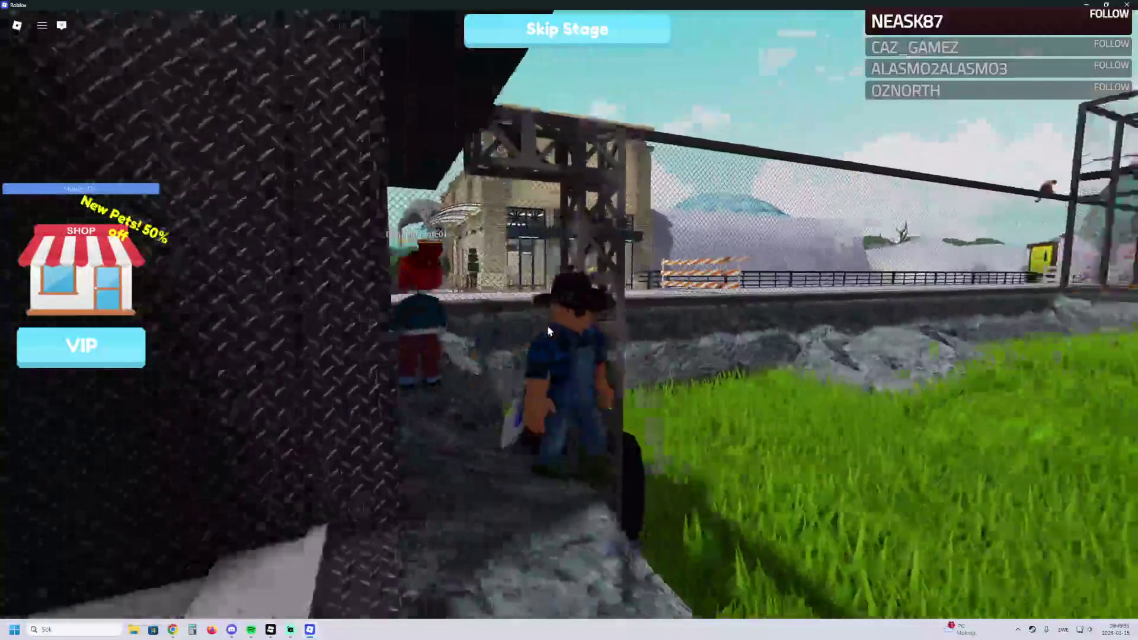
pyautogui.press('w')
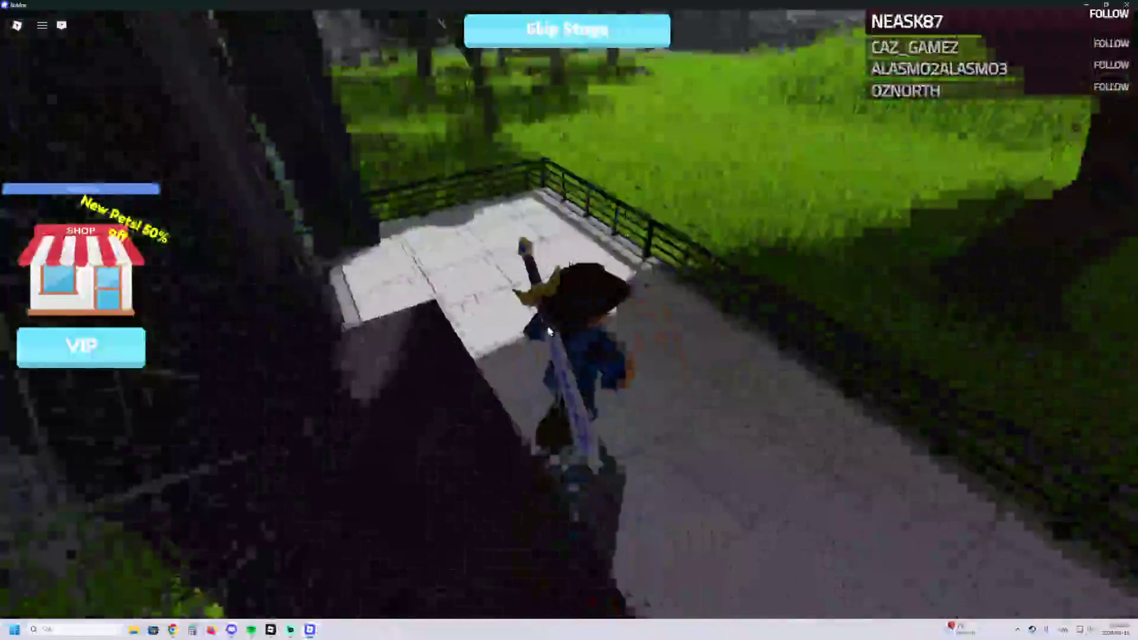
pyautogui.press('w')
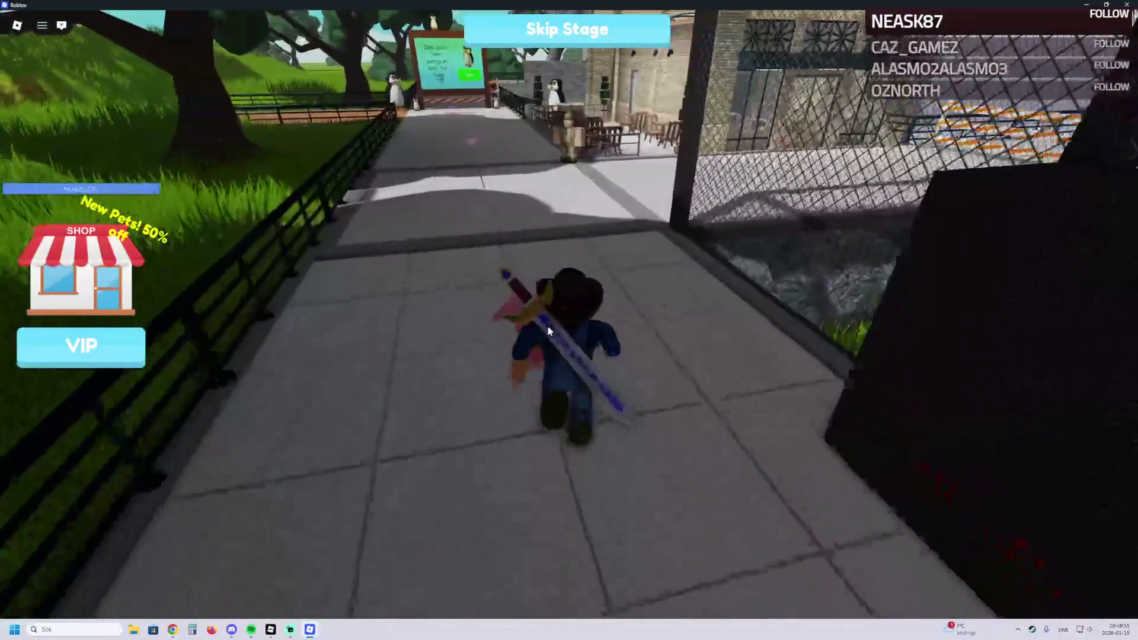
pyautogui.press('w')
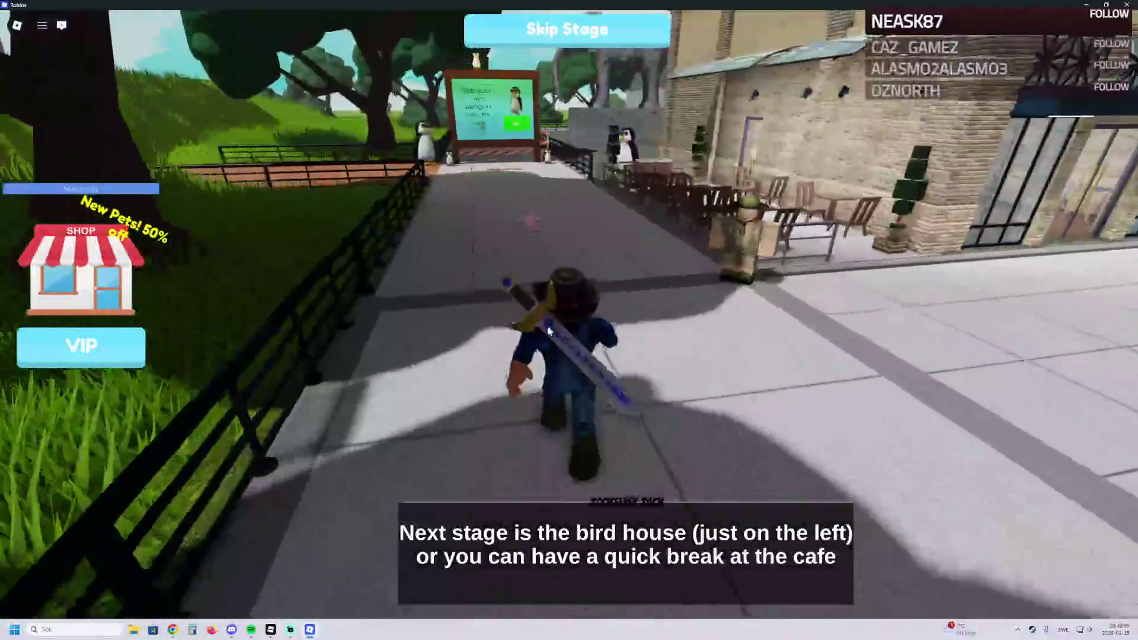
pyautogui.press('w')
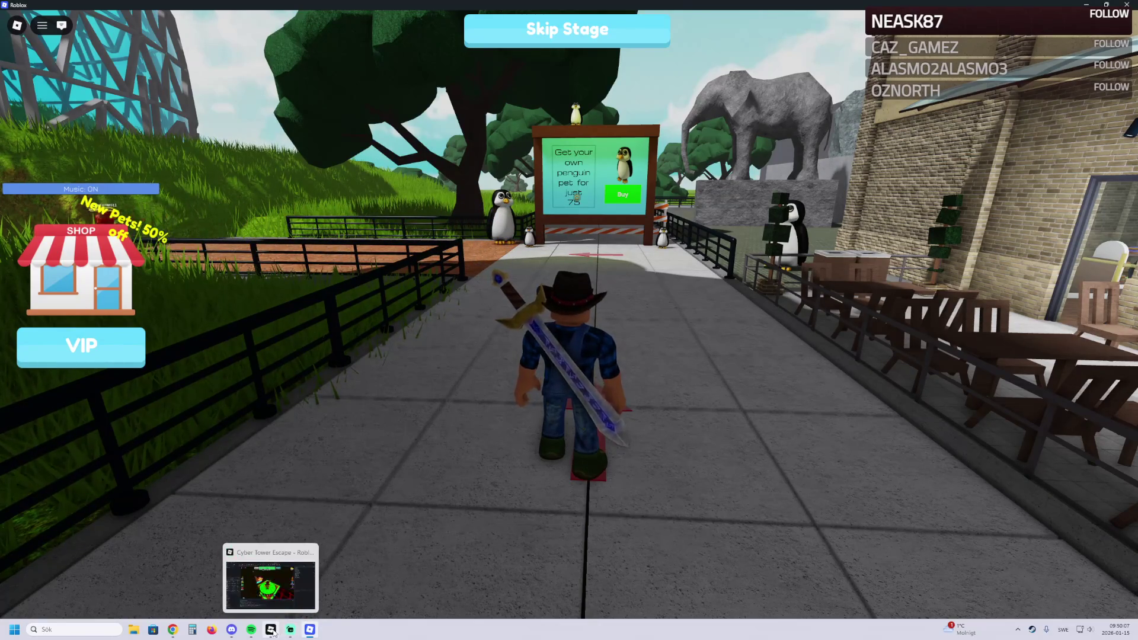
pyautogui.click(271, 629)
pyautogui.press('w')
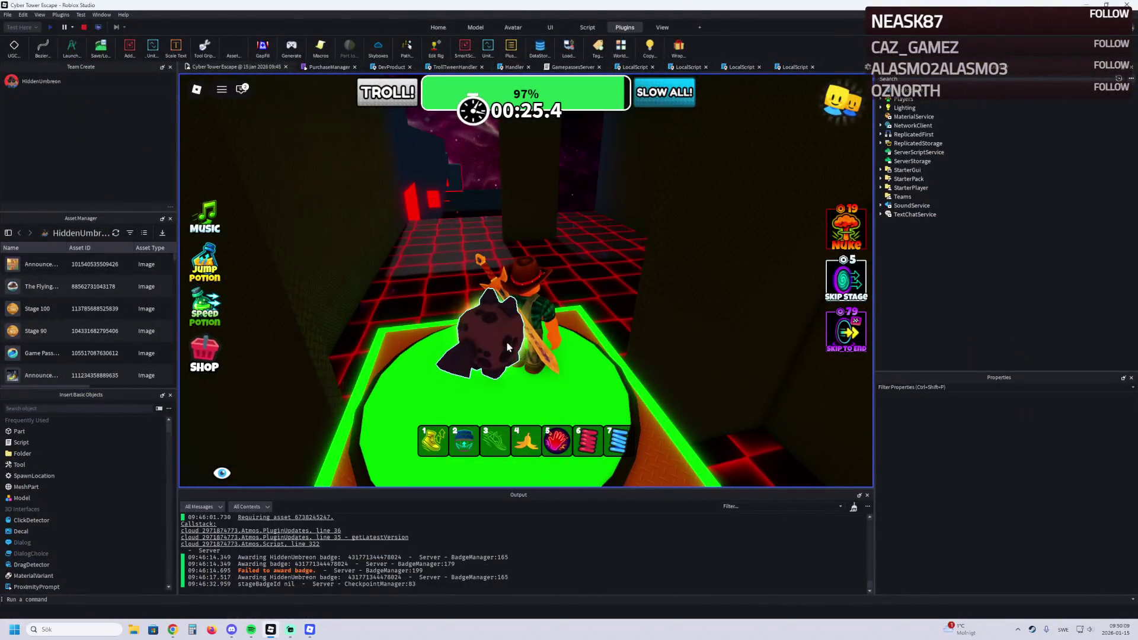
# Step: Stop the playtest and move the Floor part from Stage_41 into the Stage_42 folder
pyautogui.click(83, 27)
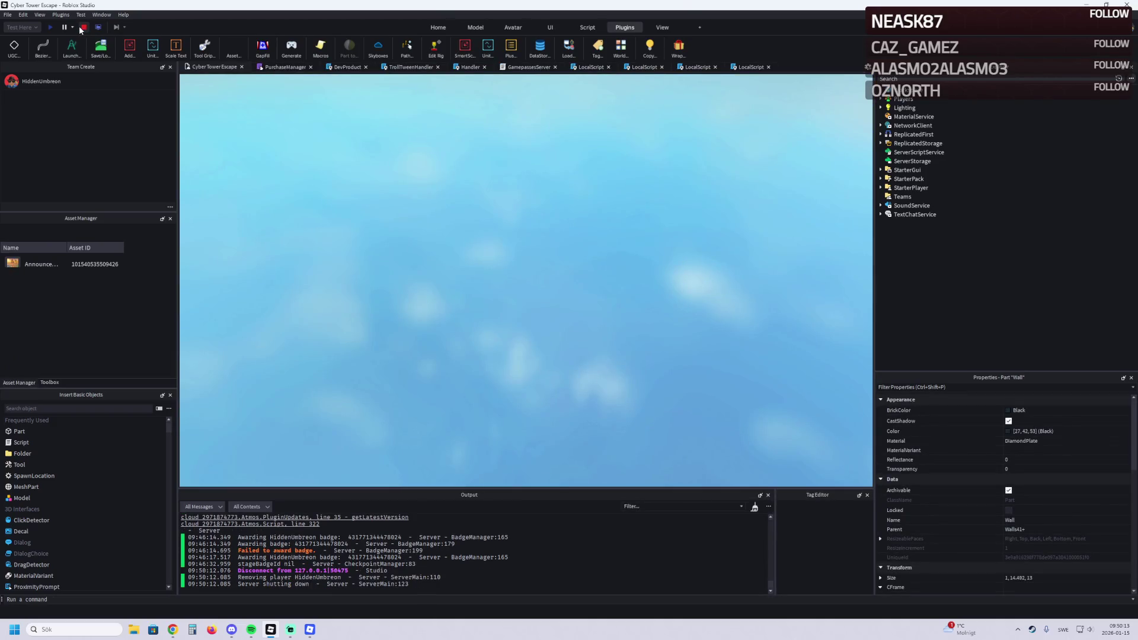
pyautogui.press('w')
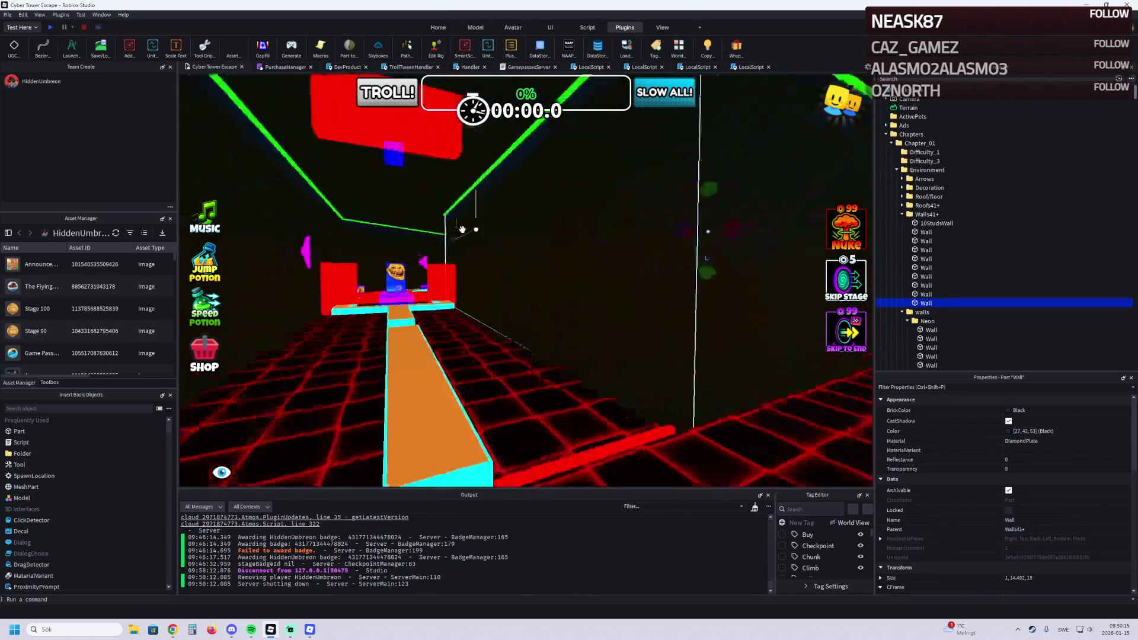
pyautogui.click(875, 240)
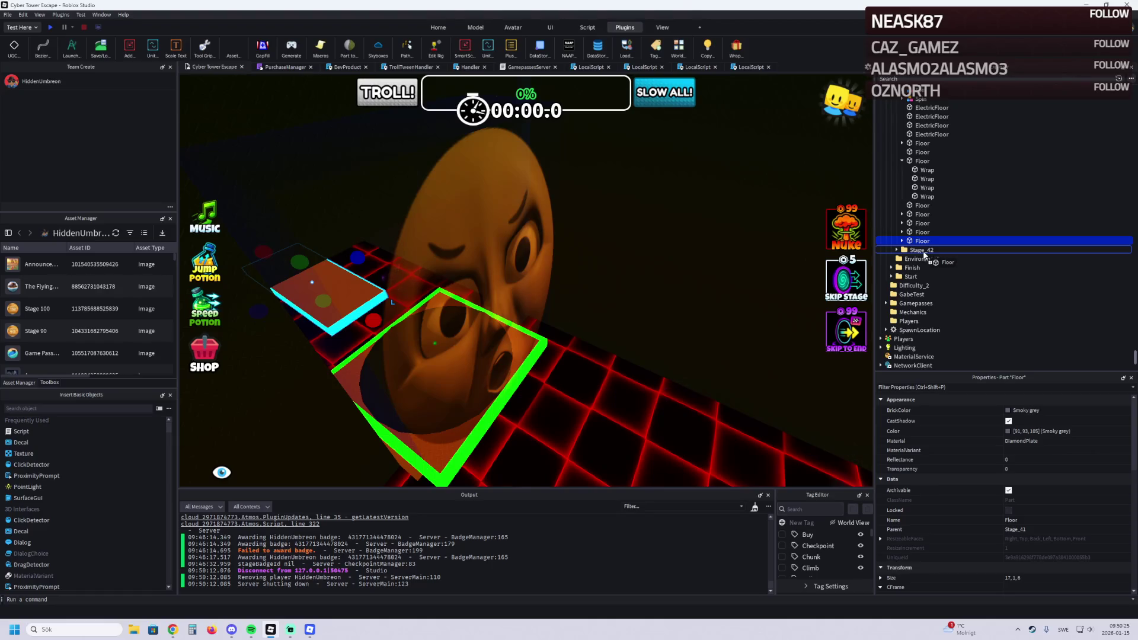
pyautogui.moveTo(924, 254); pyautogui.dragTo(923, 250)
# Step: Reposition the Floor part in the level and collapse the CheckPoint folder
pyautogui.scroll(-3, 432, 270)
pyautogui.moveTo(351, 243)
pyautogui.mouseDown()
pyautogui.moveTo(548, 244)
pyautogui.moveTo(589, 310)
pyautogui.moveTo(547, 284)
pyautogui.moveTo(544, 261)
pyautogui.moveTo(511, 271)
pyautogui.mouseUp()
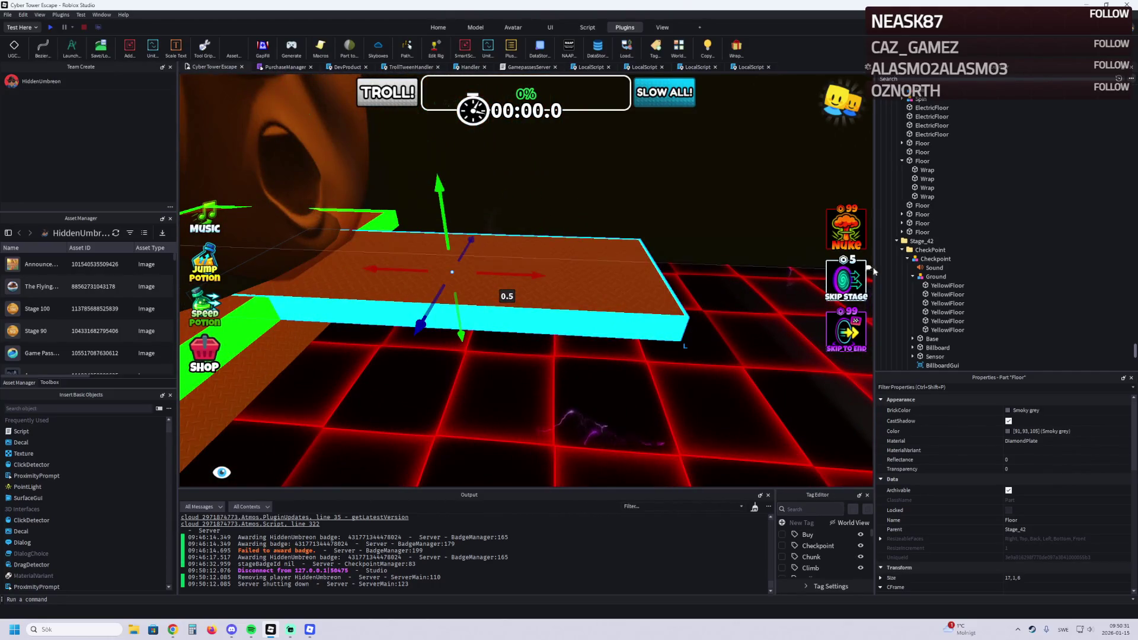
pyautogui.click(902, 249)
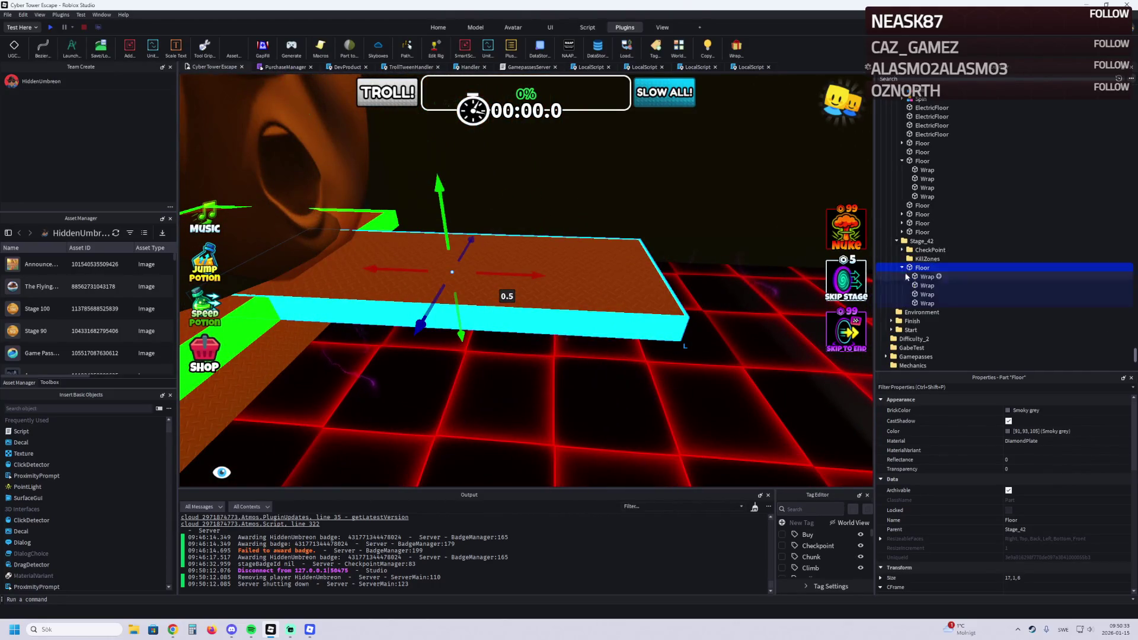
# Step: Delete the four Wrap parts under the Stage_42 Floor
pyautogui.click(917, 279)
pyautogui.keyDown('shift'); pyautogui.click(920, 303); pyautogui.keyUp('shift')
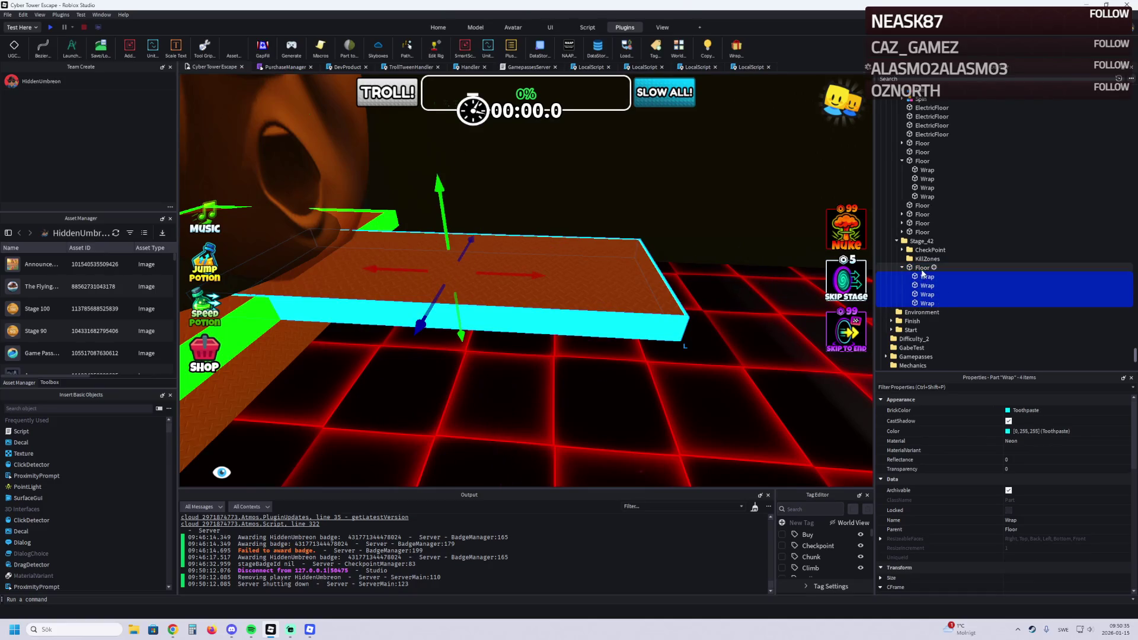
pyautogui.press('Delete')
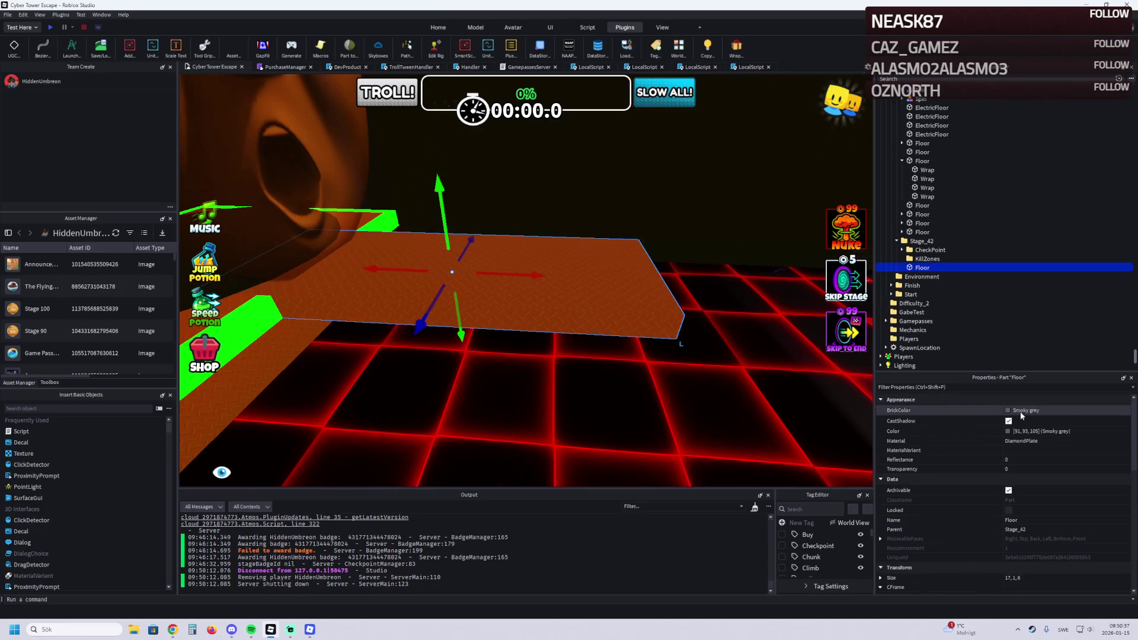
# Step: Lighten the Floor colour to Sand violet [121, 124, 140] in the colour picker
pyautogui.click(1008, 410)
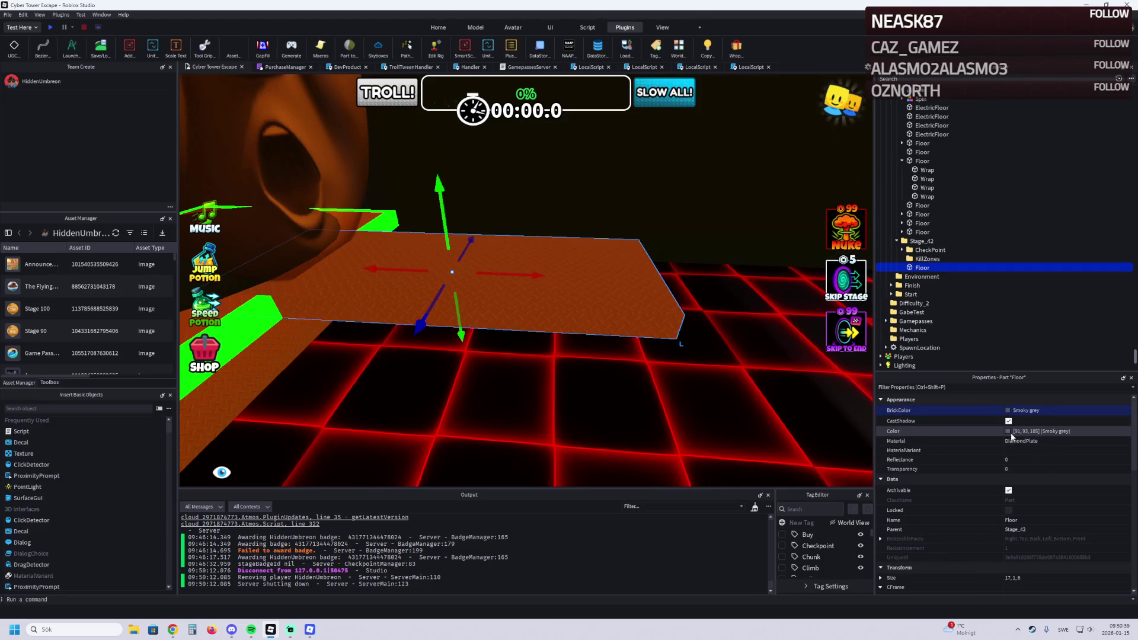
pyautogui.click(1010, 432)
pyautogui.moveTo(678, 289); pyautogui.dragTo(678, 280)
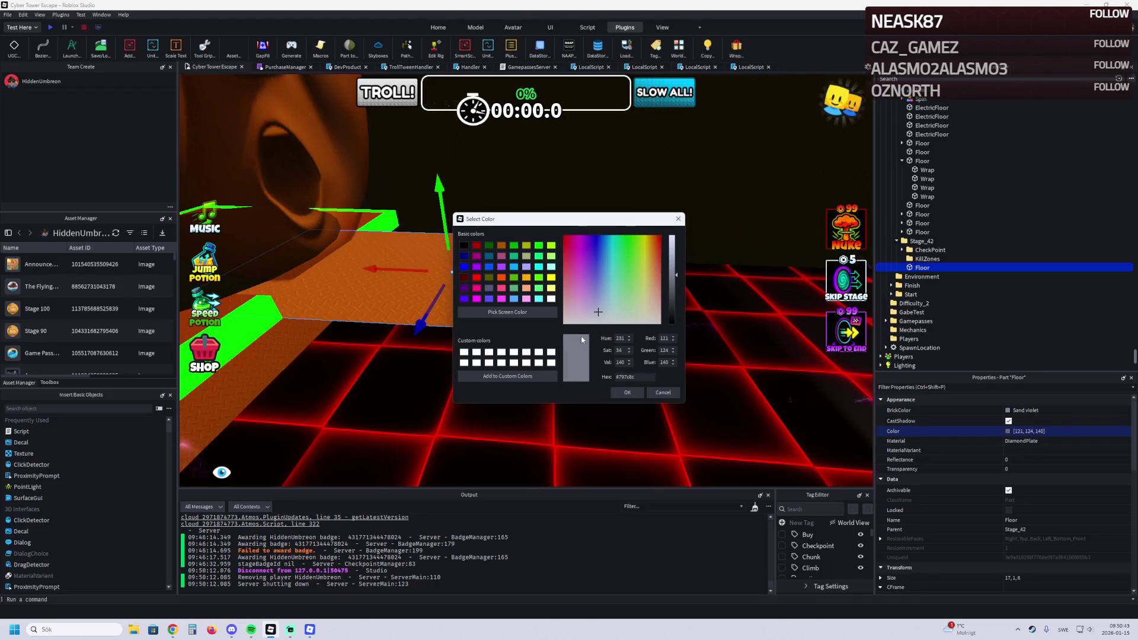
pyautogui.click(627, 392)
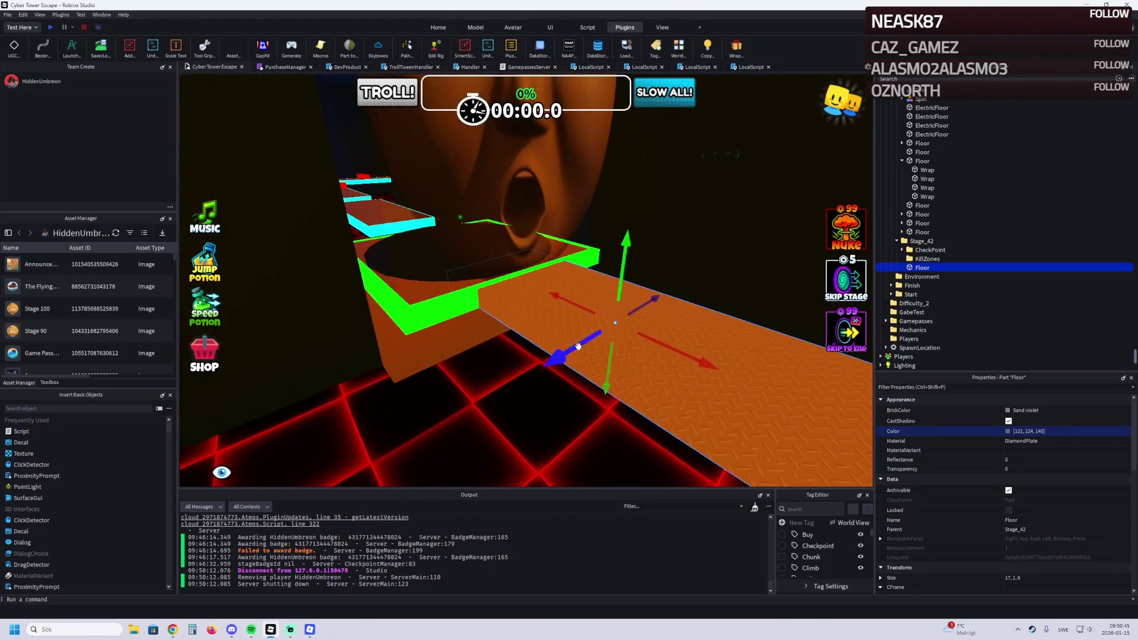
# Step: Move the Floor part against the end of the green ramp
pyautogui.scroll(5, 525, 324)
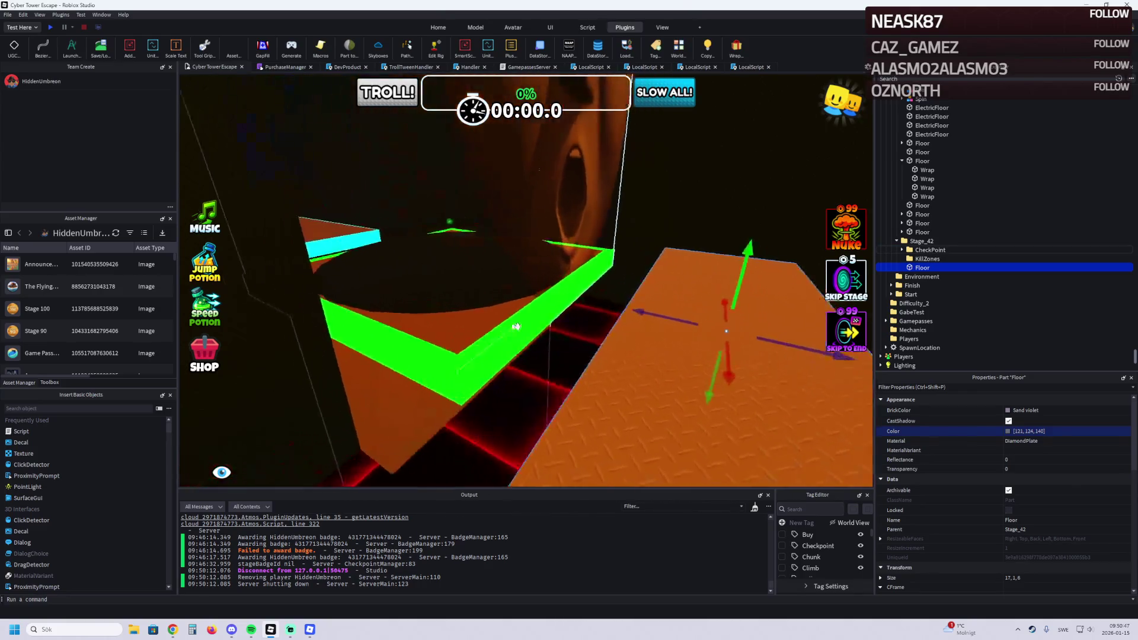
pyautogui.press('a')
pyautogui.moveTo(608, 331)
pyautogui.mouseDown()
pyautogui.moveTo(571, 246)
pyautogui.moveTo(495, 299)
pyautogui.moveTo(487, 288)
pyautogui.mouseUp()
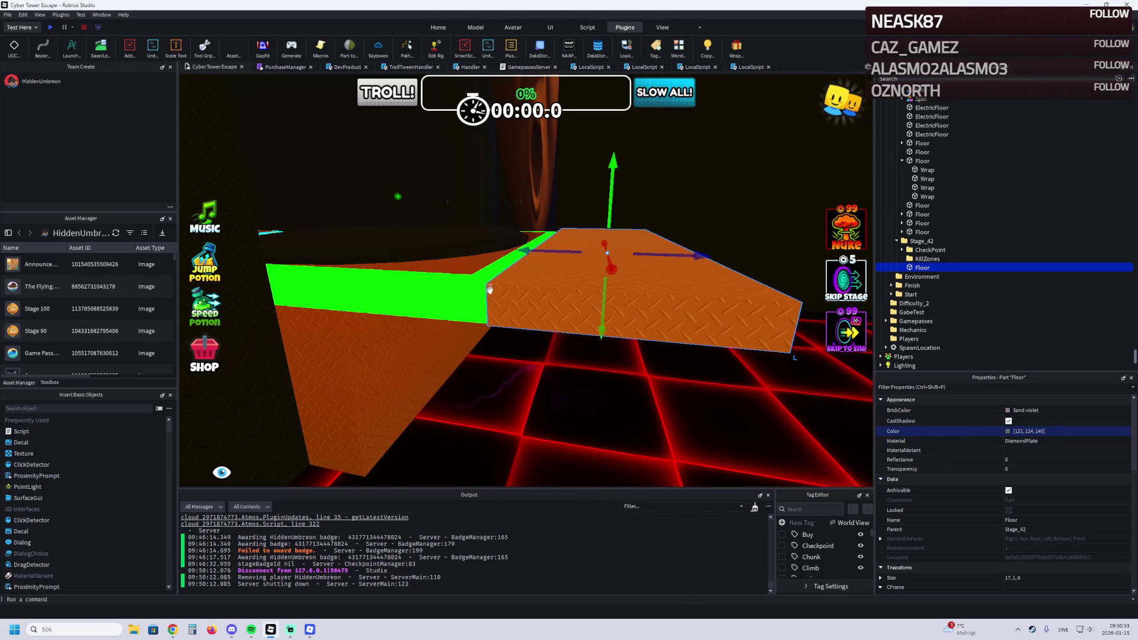
pyautogui.scroll(3, 488, 290)
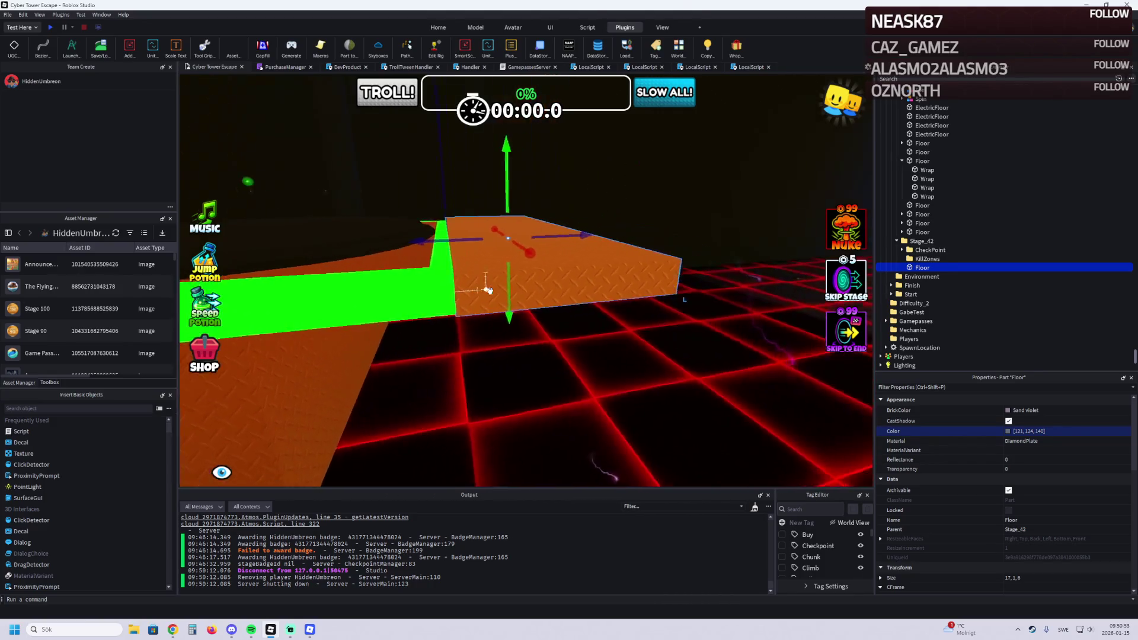
pyautogui.scroll(6, 489, 290)
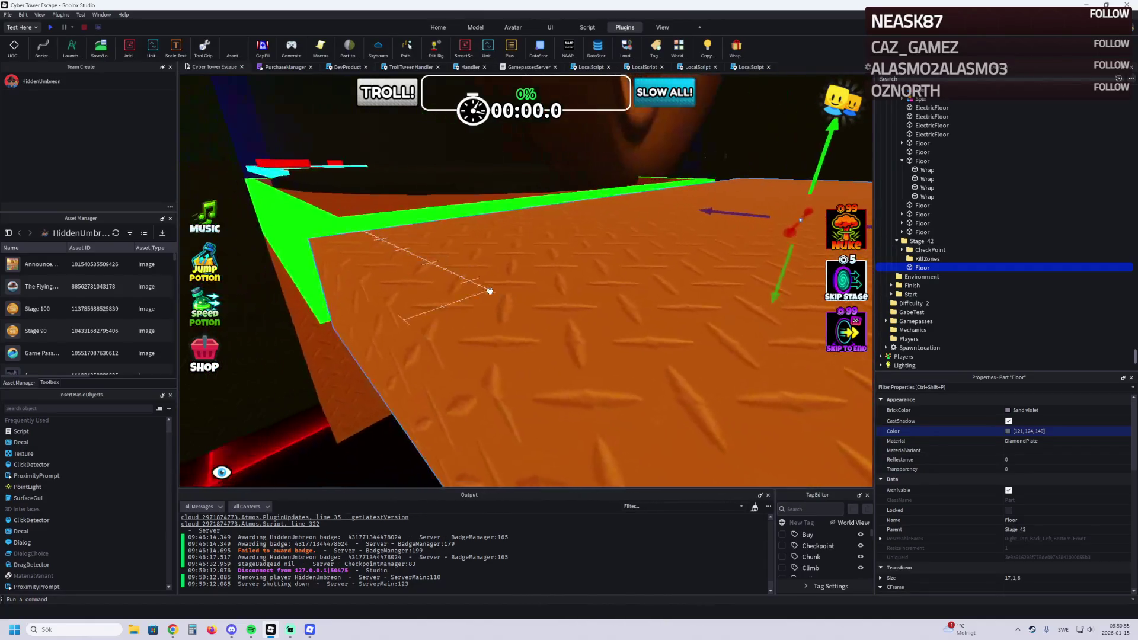
pyautogui.scroll(-3, 490, 291)
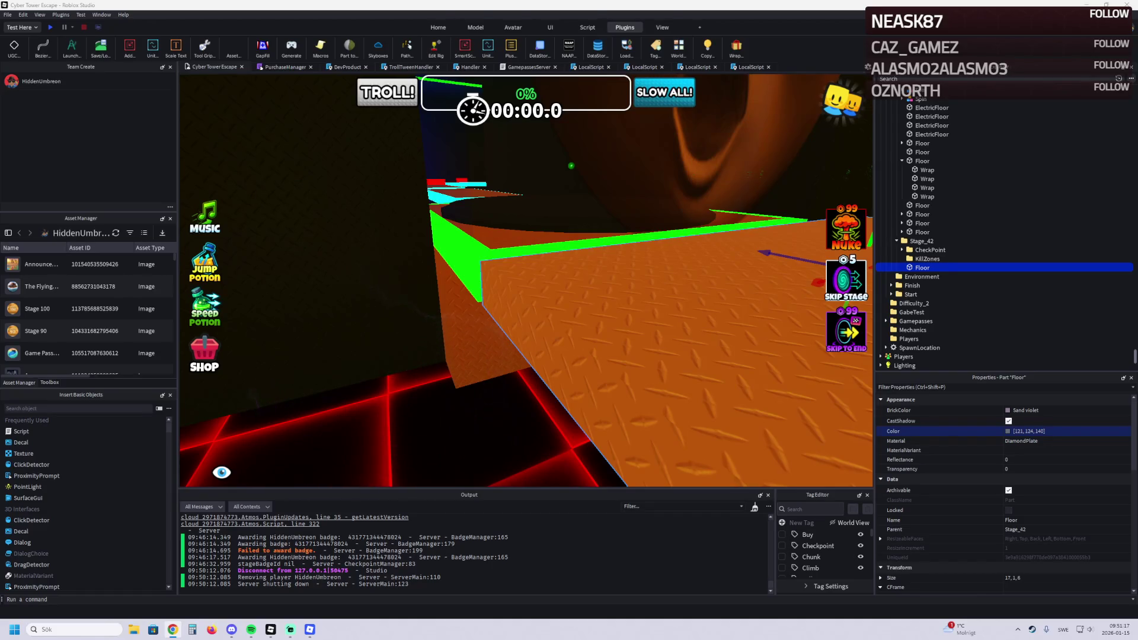
# Step: Focus the orange Floor with F and drag it to a new spot from a level side view
pyautogui.press('f')
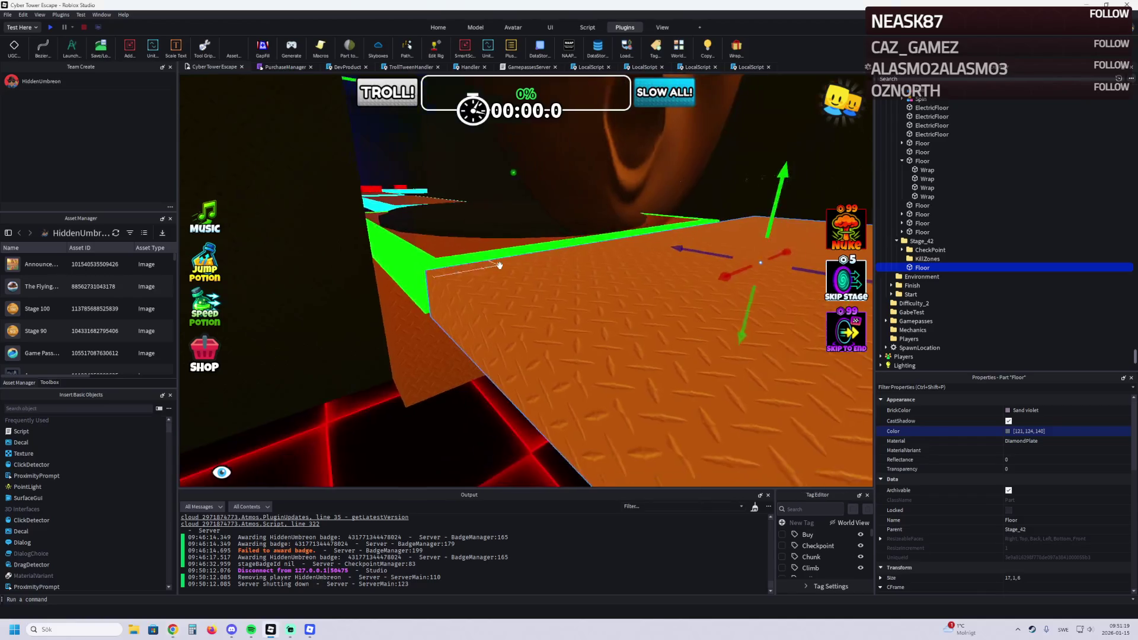
pyautogui.moveTo(494, 271); pyautogui.dragTo(481, 279)
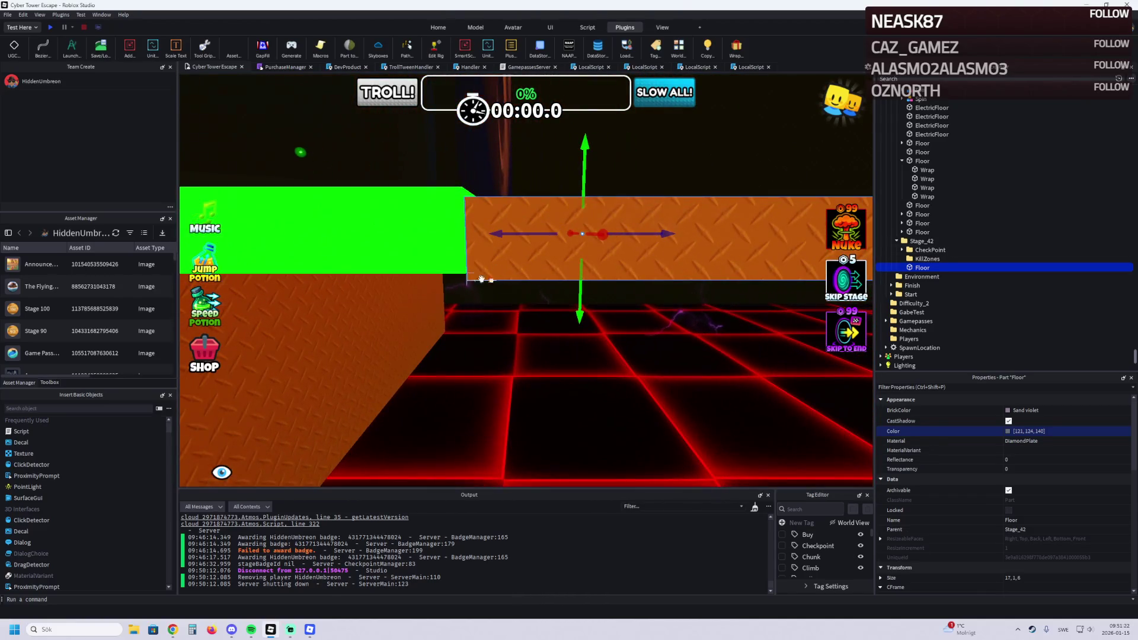
pyautogui.click(316, 350)
pyautogui.click(625, 248)
pyautogui.press('w')
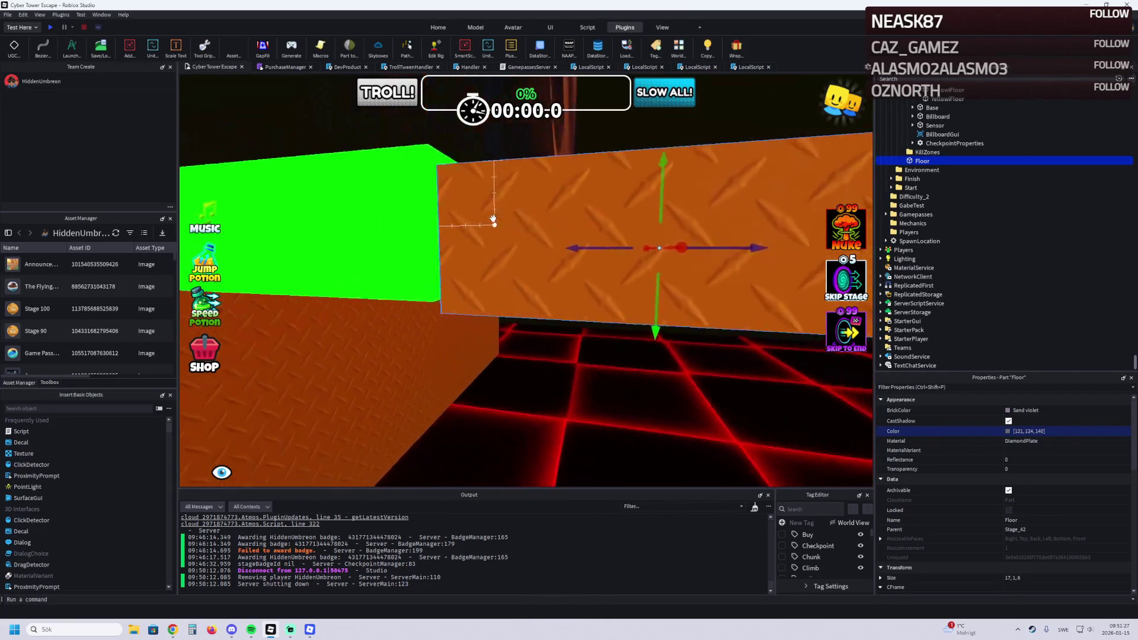
pyautogui.moveTo(492, 220); pyautogui.dragTo(472, 196)
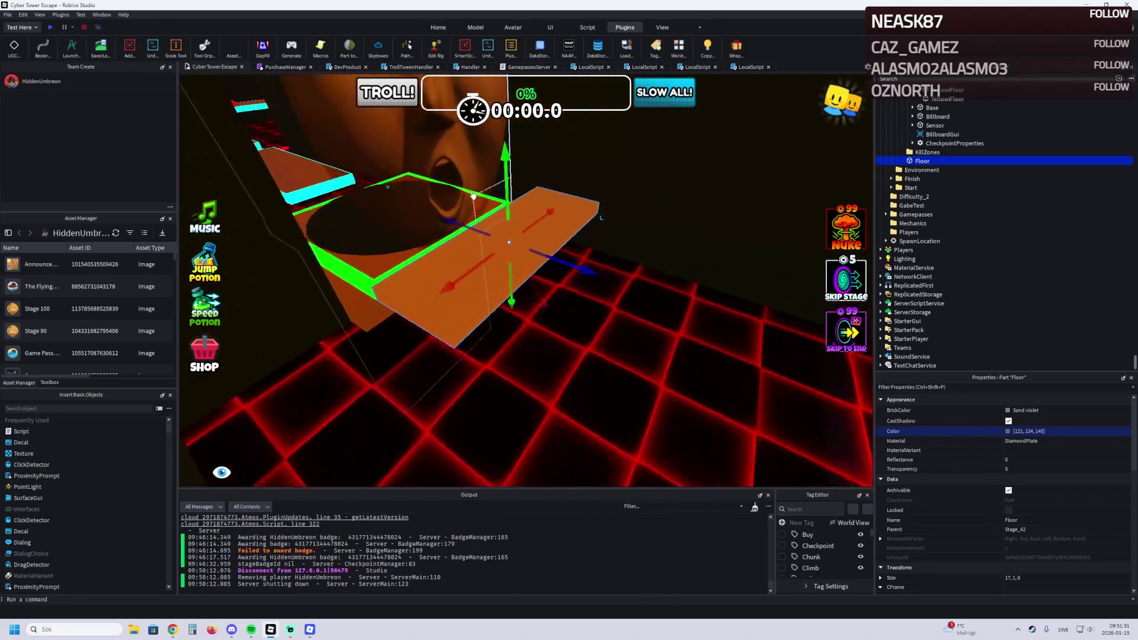
pyautogui.press('q')
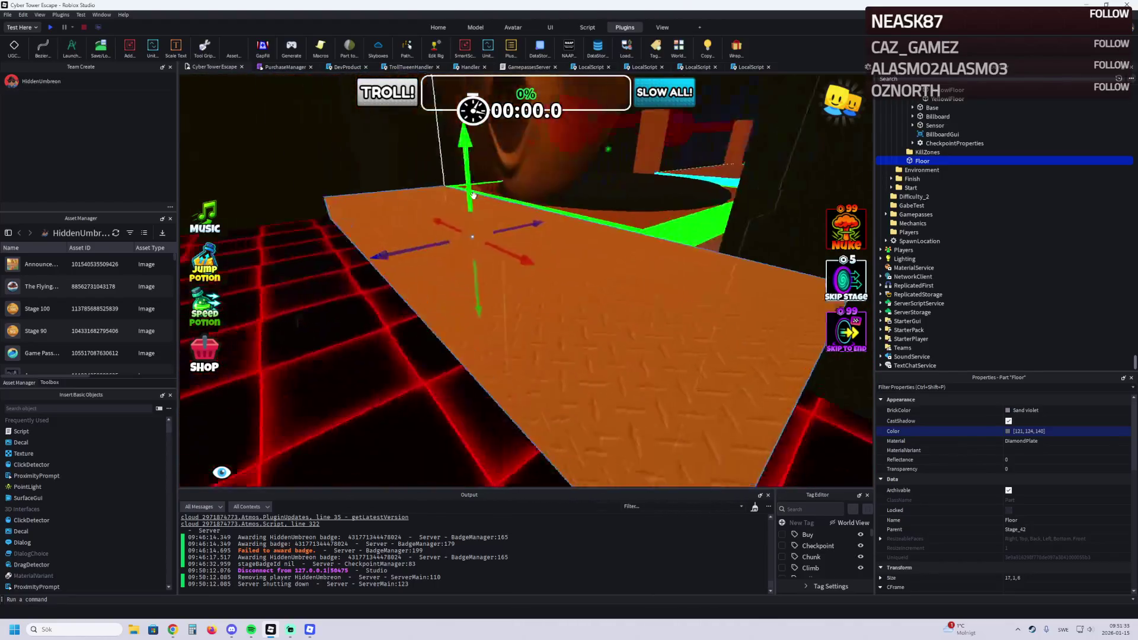
pyautogui.press('q')
pyautogui.moveTo(525, 220)
pyautogui.mouseDown()
pyautogui.moveTo(500, 231)
pyautogui.moveTo(500, 180)
pyautogui.moveTo(468, 225)
pyautogui.moveTo(449, 229)
pyautogui.mouseUp()
pyautogui.press('e')
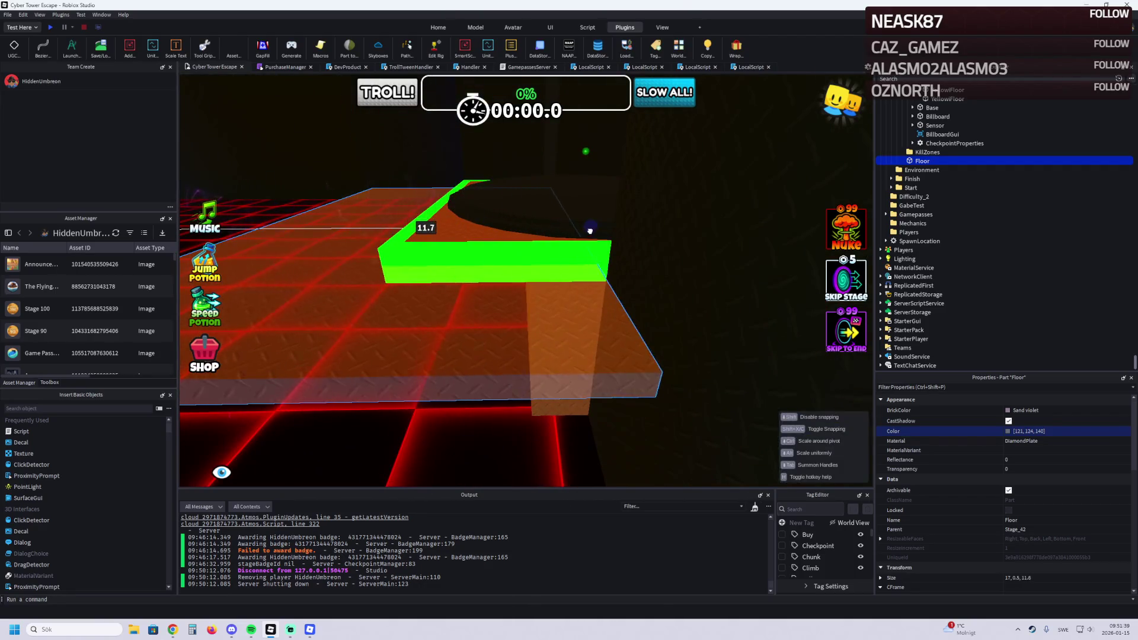
# Step: Drop the Floor into place and widen it from 27 to 41.6 studs
pyautogui.moveTo(595, 232); pyautogui.dragTo(520, 307)
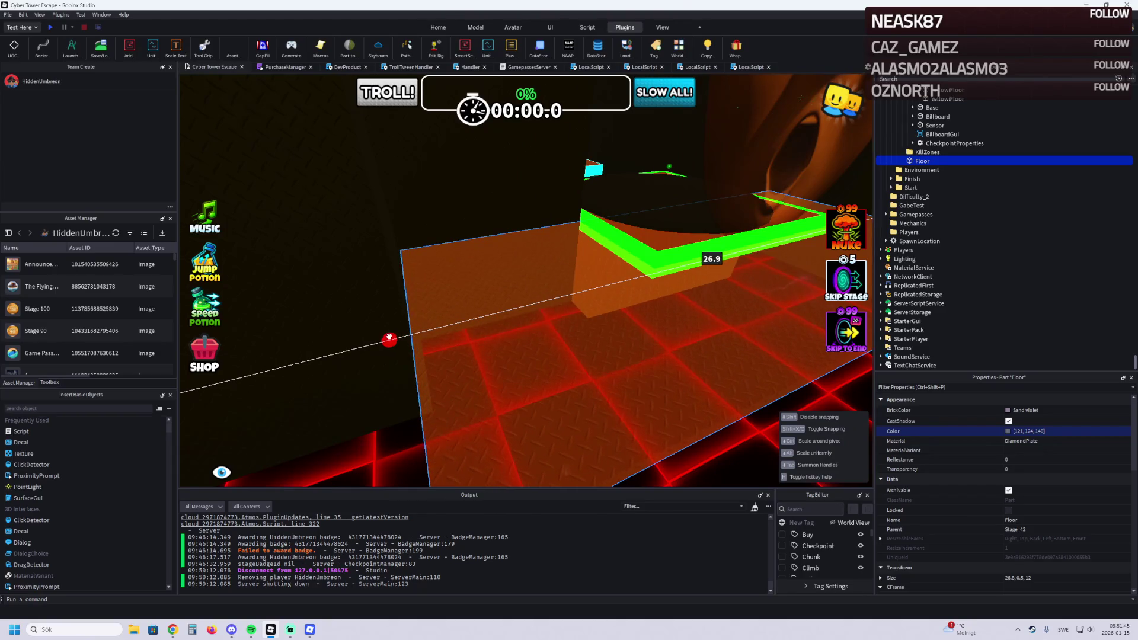
pyautogui.moveTo(385, 340); pyautogui.dragTo(386, 339)
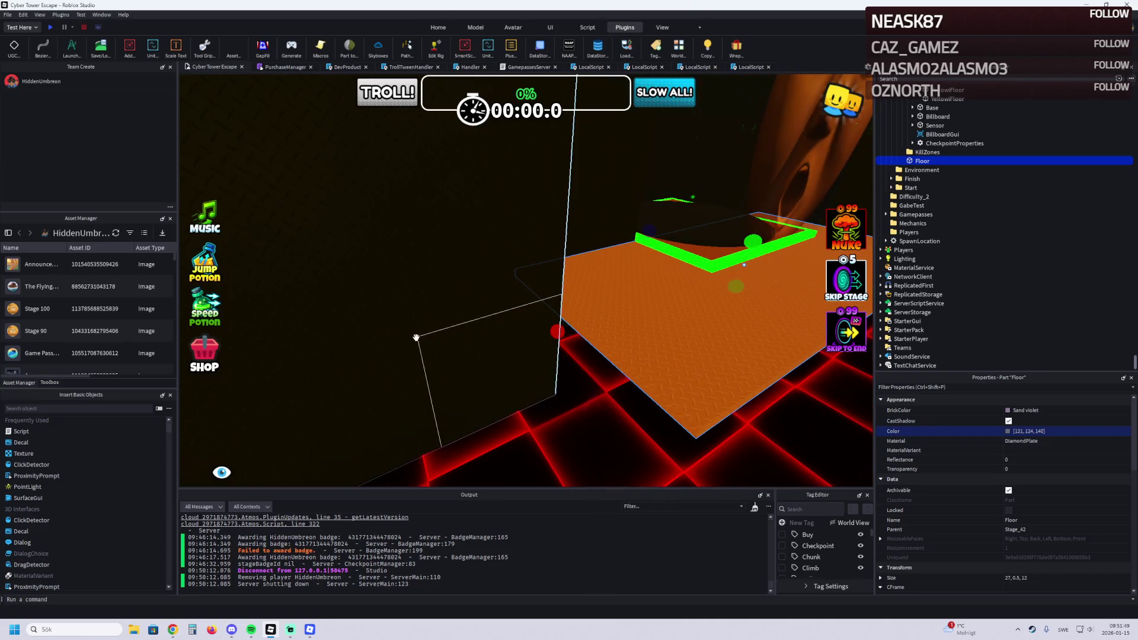
pyautogui.moveTo(551, 319); pyautogui.dragTo(452, 341)
pyautogui.moveTo(483, 277)
pyautogui.mouseDown()
pyautogui.moveTo(492, 221)
pyautogui.moveTo(458, 354)
pyautogui.moveTo(446, 271)
pyautogui.moveTo(483, 273)
pyautogui.mouseUp()
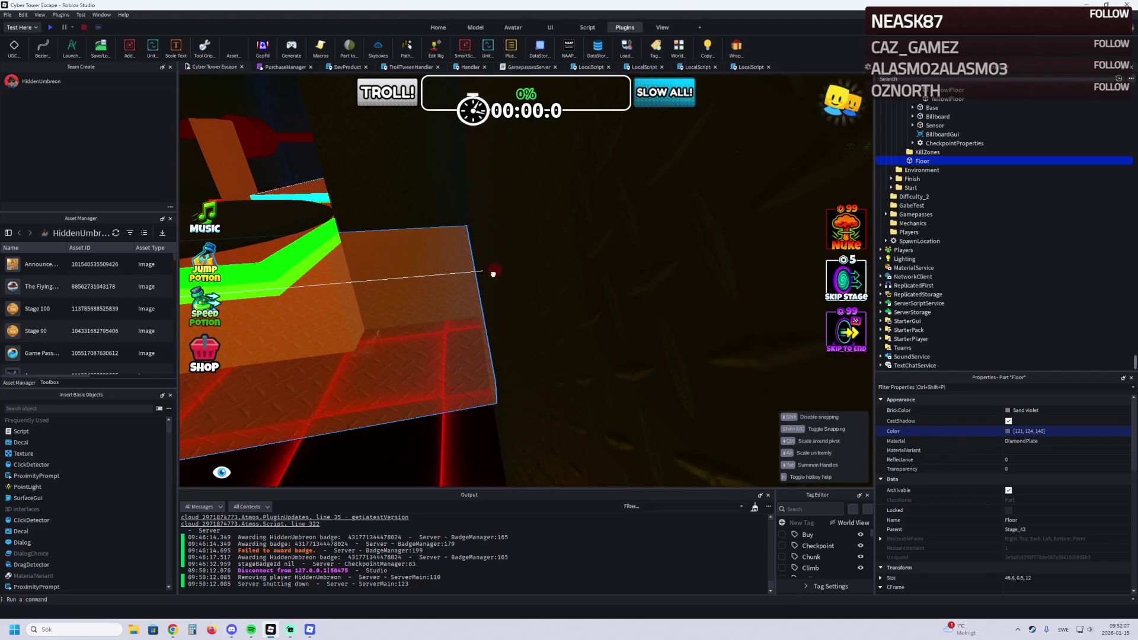
pyautogui.moveTo(503, 271)
pyautogui.mouseDown()
pyautogui.moveTo(490, 264)
pyautogui.moveTo(536, 283)
pyautogui.moveTo(477, 316)
pyautogui.mouseUp()
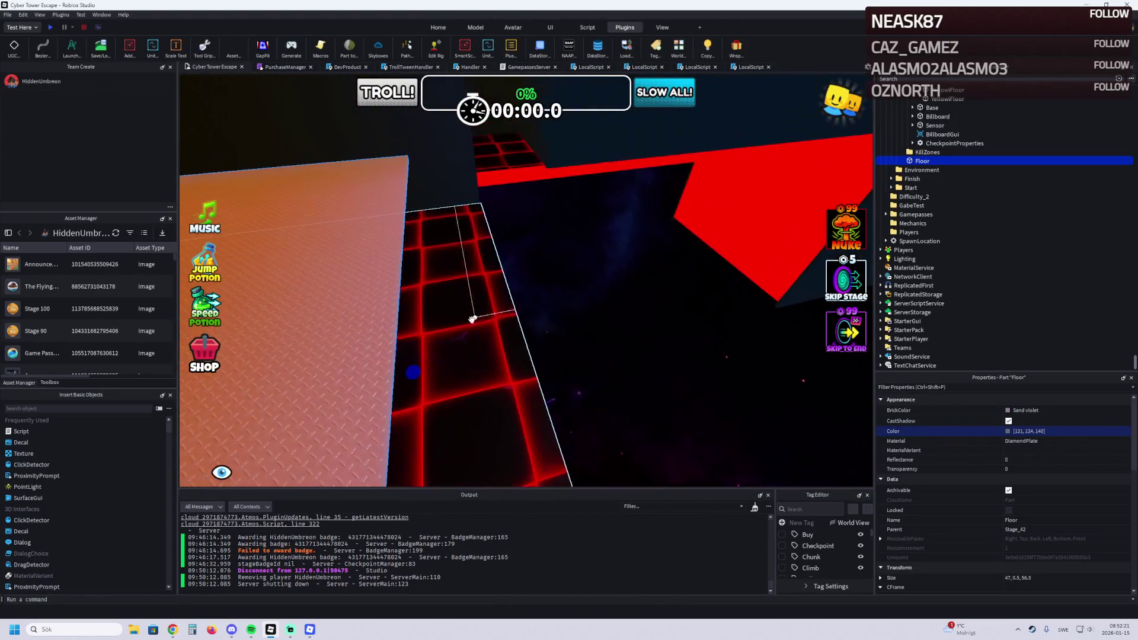
# Step: Extend the Floor's depth to a final size of 47, 0.5, 42.4 and orbit to check it
pyautogui.moveTo(414, 367)
pyautogui.mouseDown()
pyautogui.moveTo(485, 345)
pyautogui.moveTo(476, 346)
pyautogui.mouseUp()
pyautogui.moveTo(496, 307); pyautogui.dragTo(495, 307)
pyautogui.press('a')
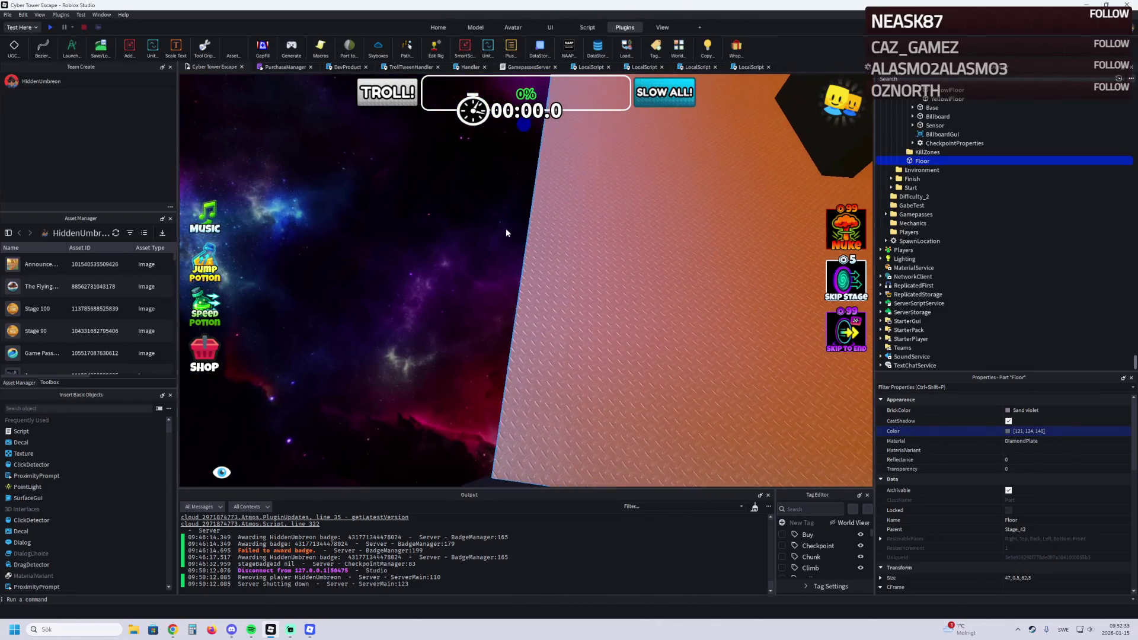
pyautogui.moveTo(506, 230)
pyautogui.mouseDown()
pyautogui.moveTo(509, 202)
pyautogui.moveTo(520, 214)
pyautogui.mouseUp()
pyautogui.moveTo(457, 262); pyautogui.dragTo(438, 268)
pyautogui.press('w')
pyautogui.press('w')
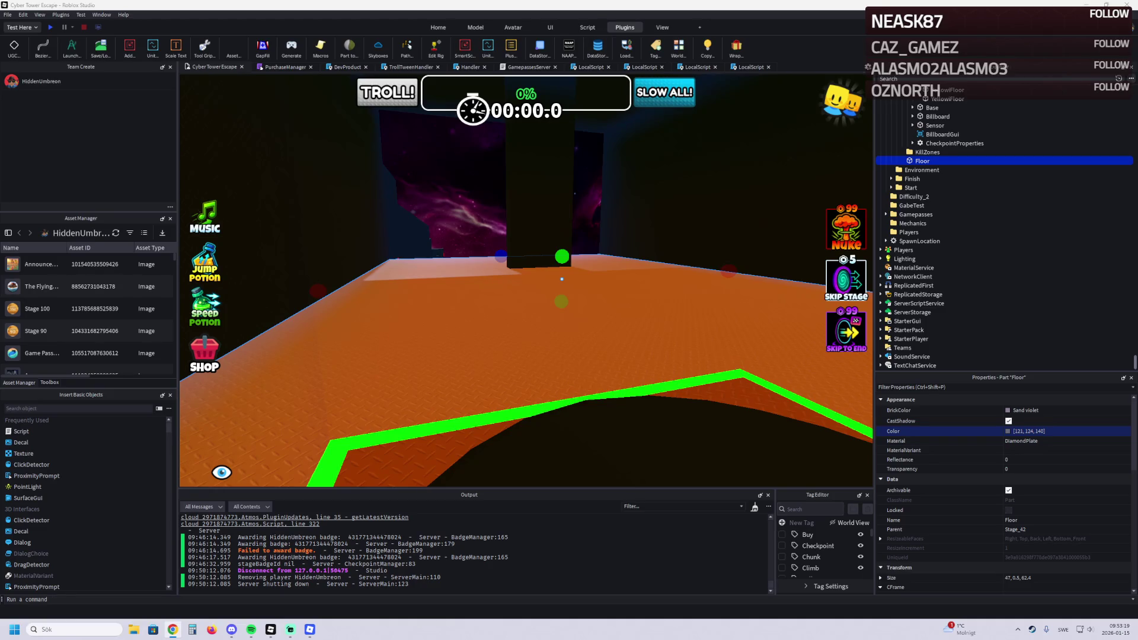
pyautogui.hotkey('alt', 'Tab')
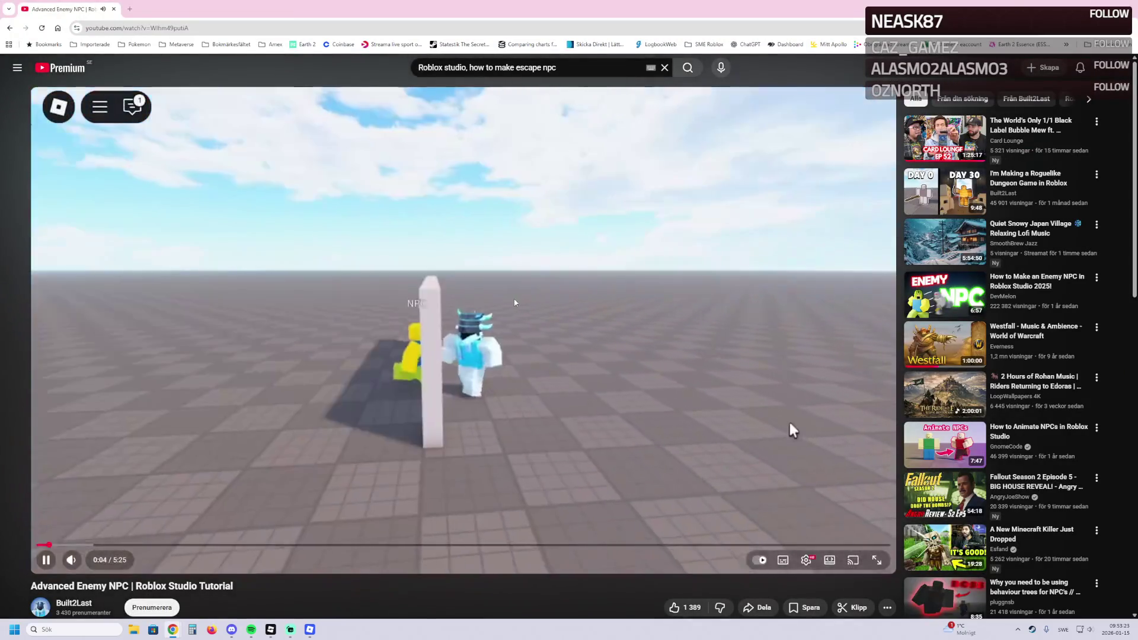
# Step: Pause the tutorial, close the Roblox game window, and resume the Advanced Enemy NPC video
pyautogui.click(790, 422)
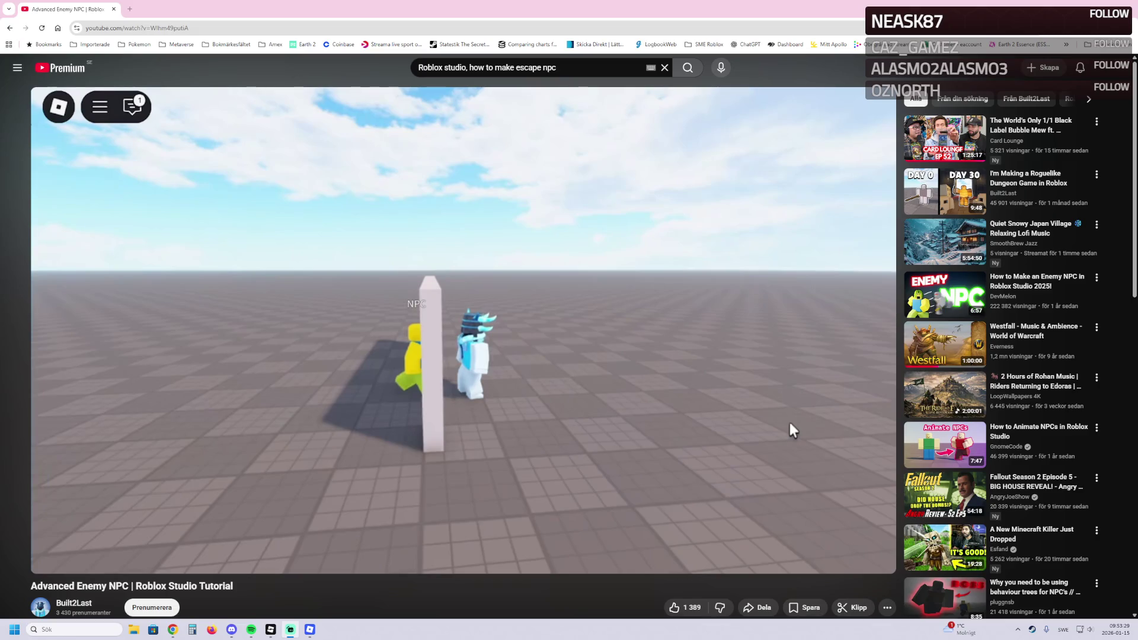
pyautogui.hotkey('alt', 'Tab')
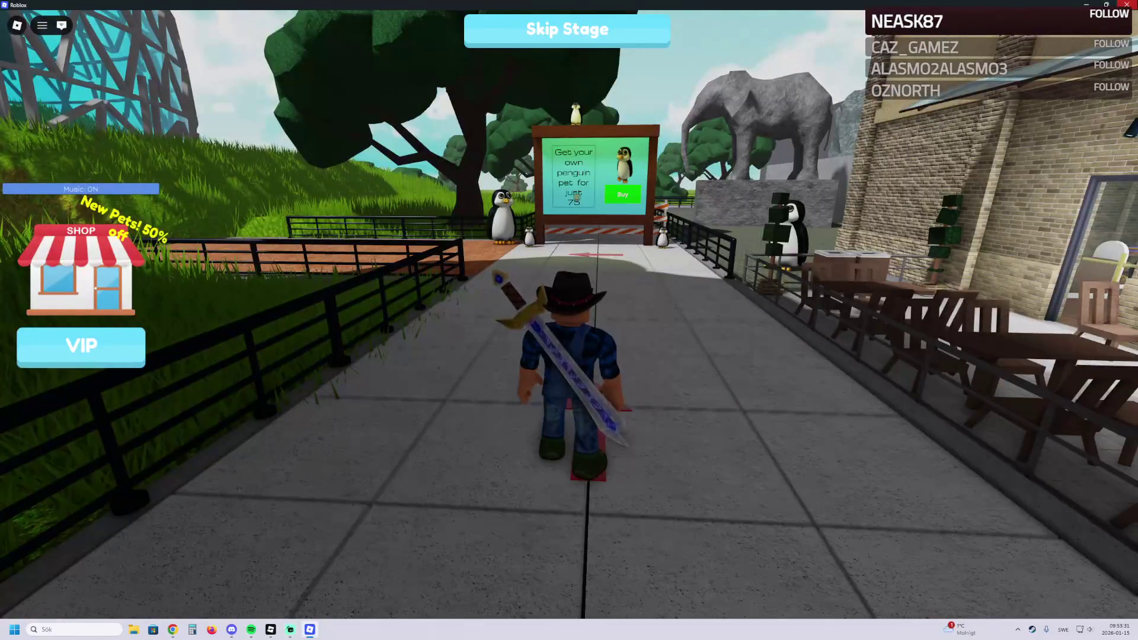
pyautogui.click(1127, 4)
pyautogui.click(501, 377)
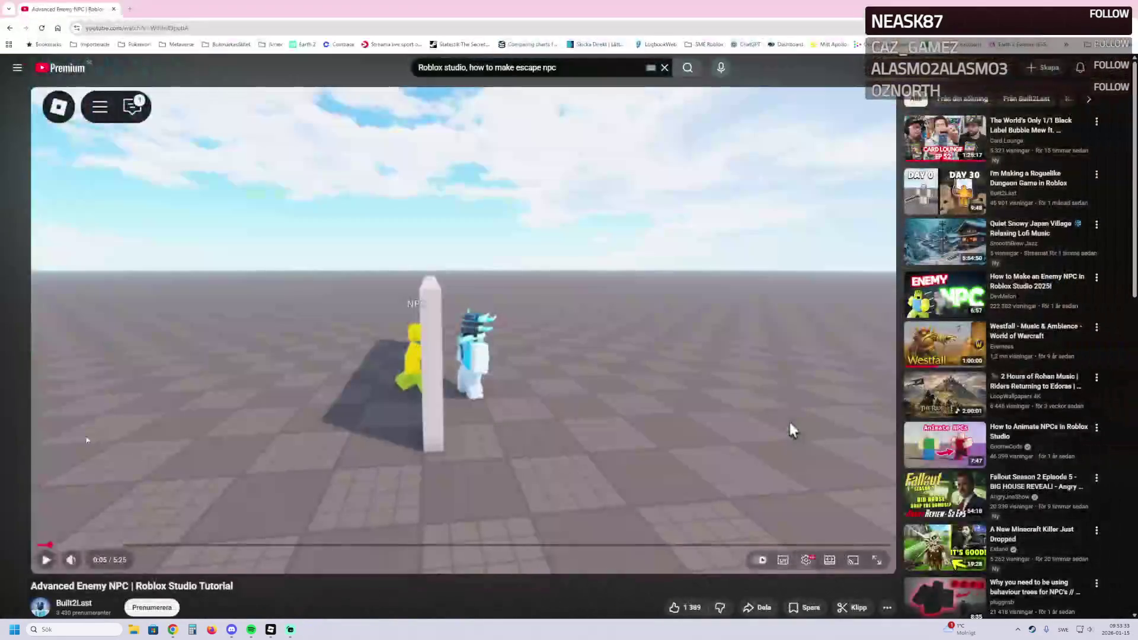
pyautogui.click(433, 389)
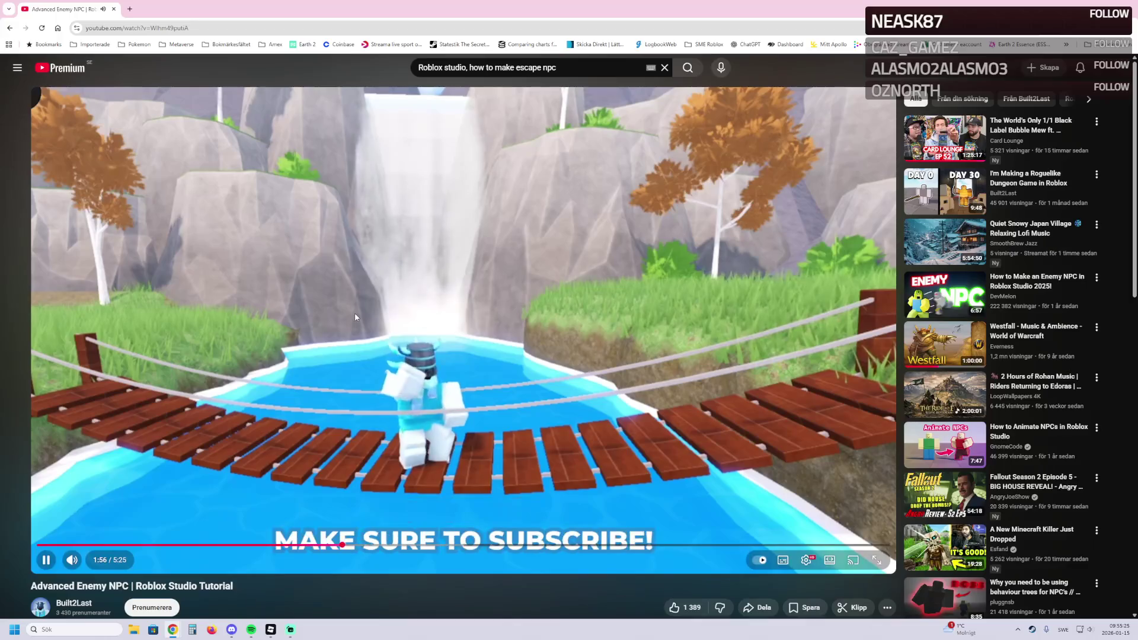
# Step: Pause the enemy NPC tutorials at the script-creation step (1:06) and return to Roblox Studio
pyautogui.press('space')
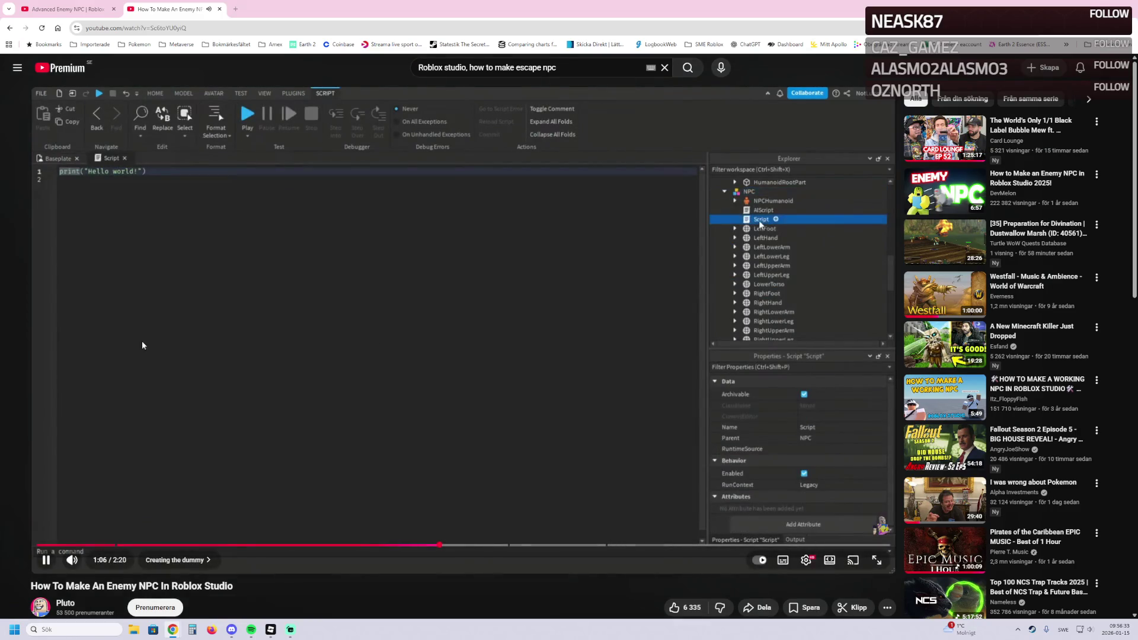
pyautogui.click(157, 343)
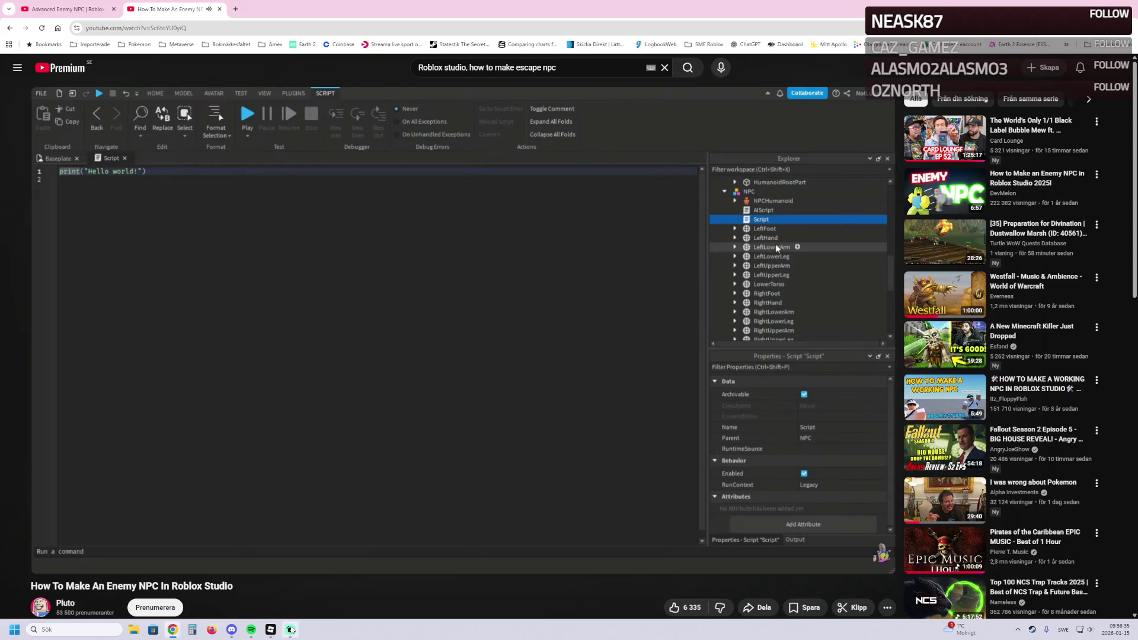
pyautogui.click(272, 630)
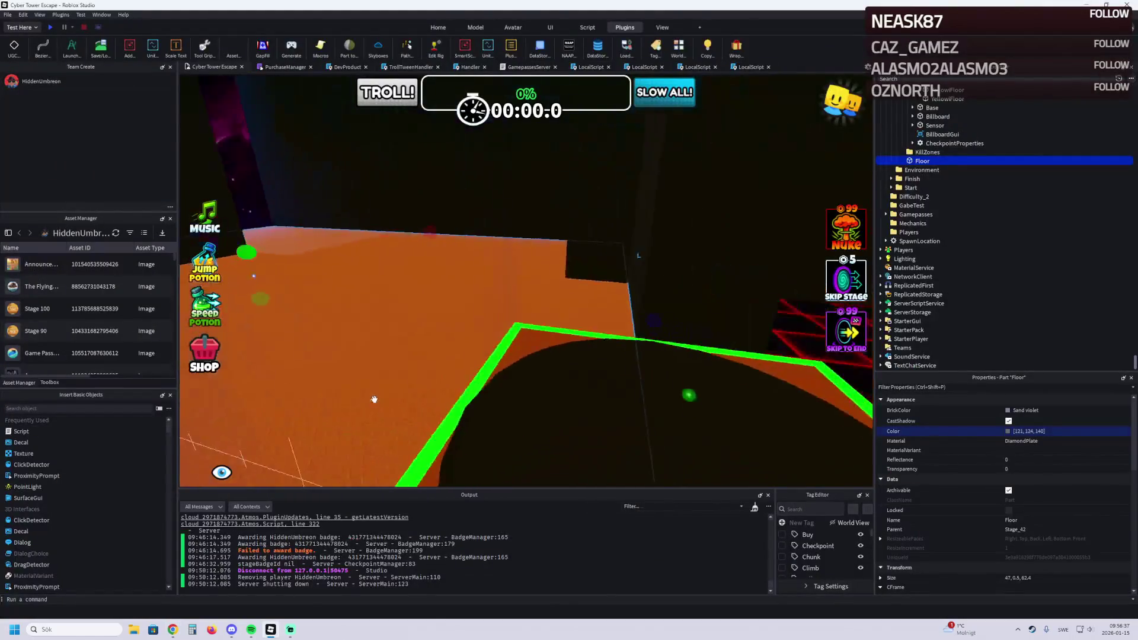
# Step: Fly the camera around the enlarged floor and black pillar, then resume the enemy NPC tutorial
pyautogui.press('w')
pyautogui.press('a')
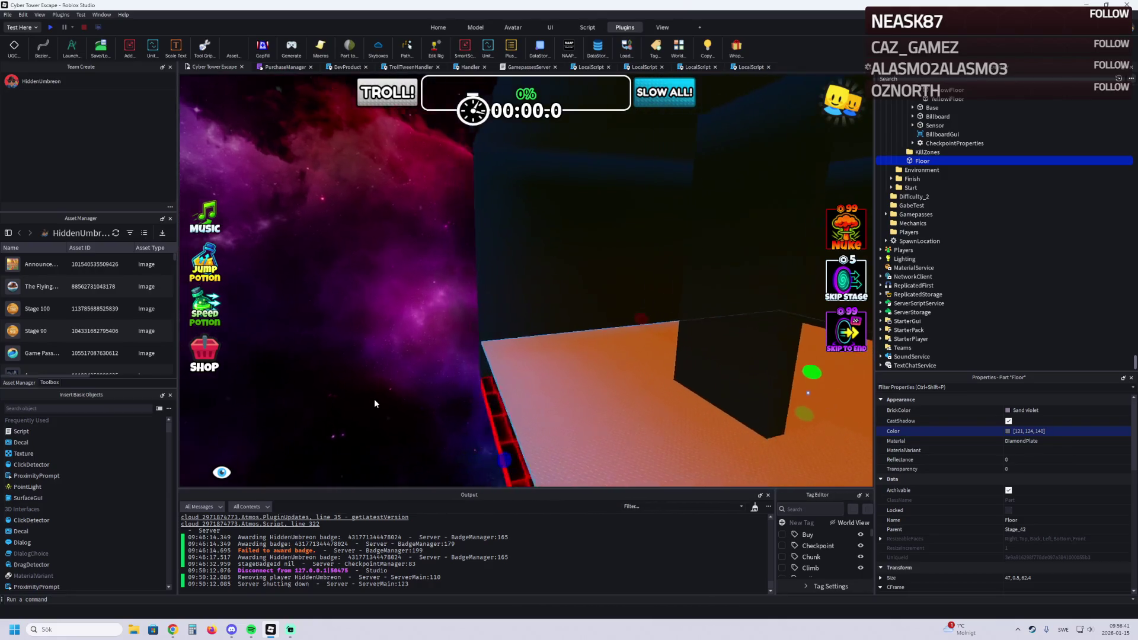
pyautogui.press('d')
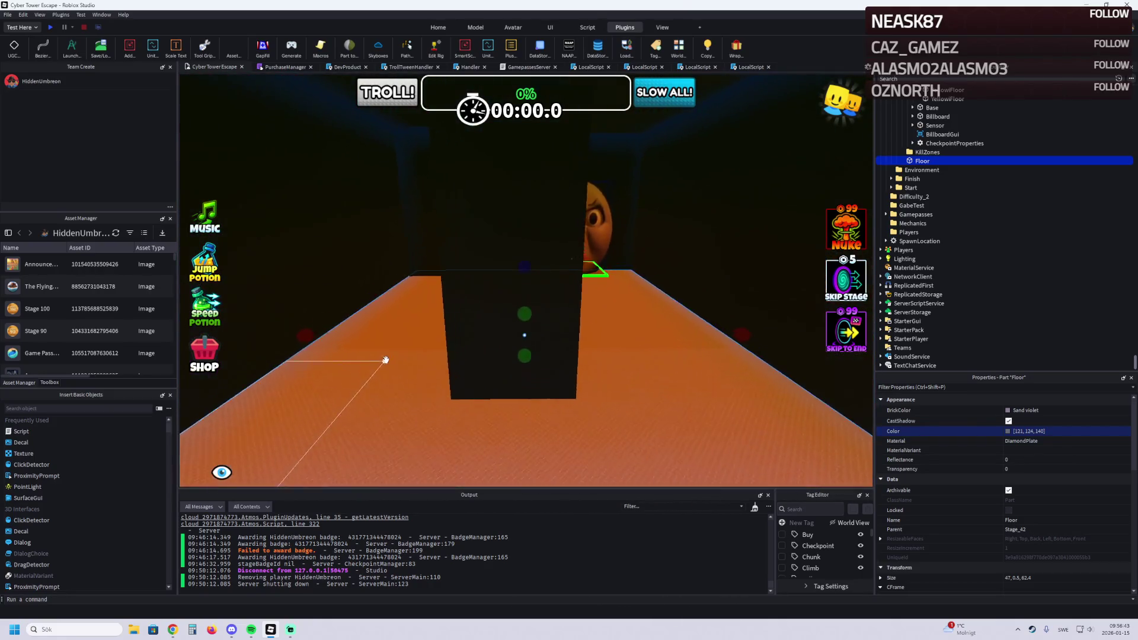
pyautogui.press('w')
pyautogui.press('a')
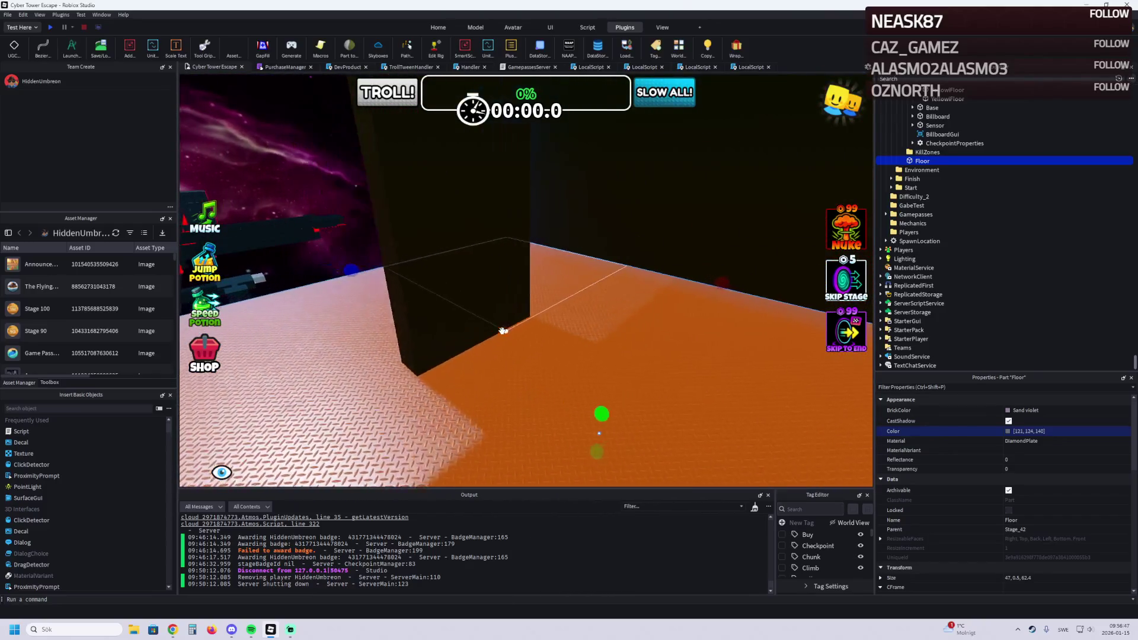
pyautogui.hotkey('alt', 'Tab')
pyautogui.click(578, 280)
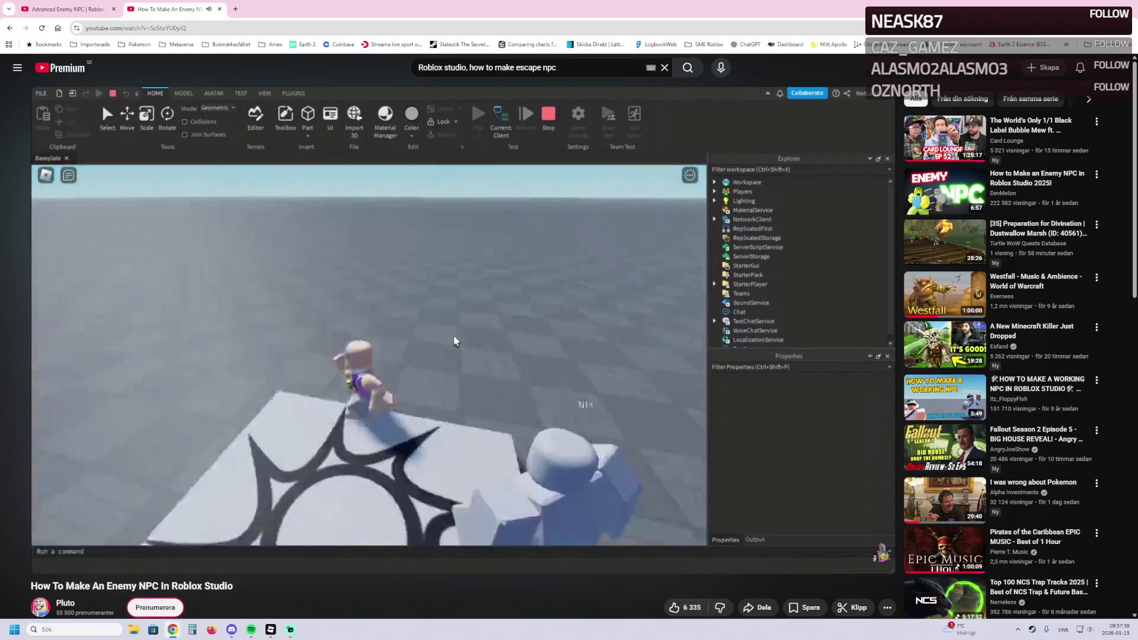
# Step: Pause the enemy NPC tutorial at 1:59 while its NPC chases the player
pyautogui.click(541, 327)
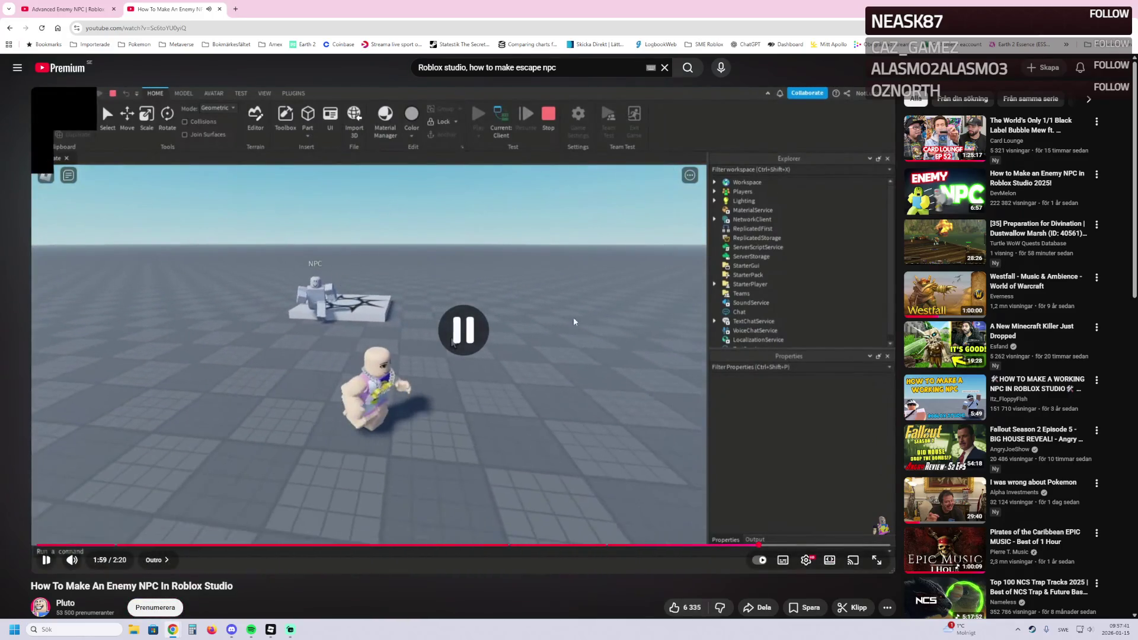
# Step: Open the 2025 enemy NPC video in a new tab, skip to its outro, then back to the start
pyautogui.middleClick(946, 191)
pyautogui.hotkey('ctrl', 'Tab')
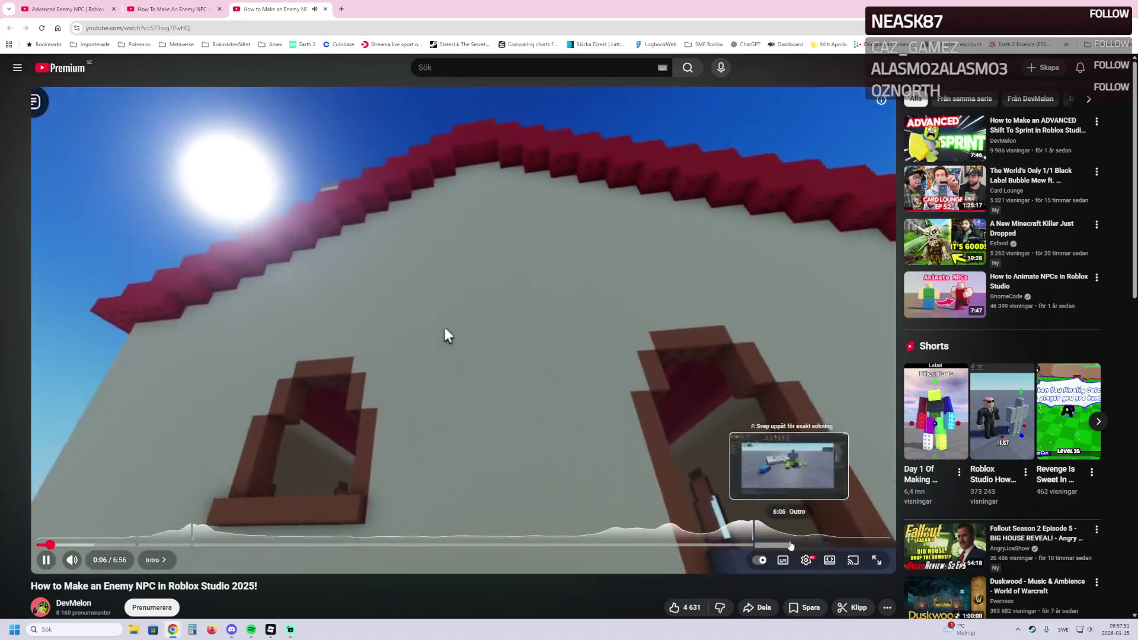
pyautogui.click(790, 545)
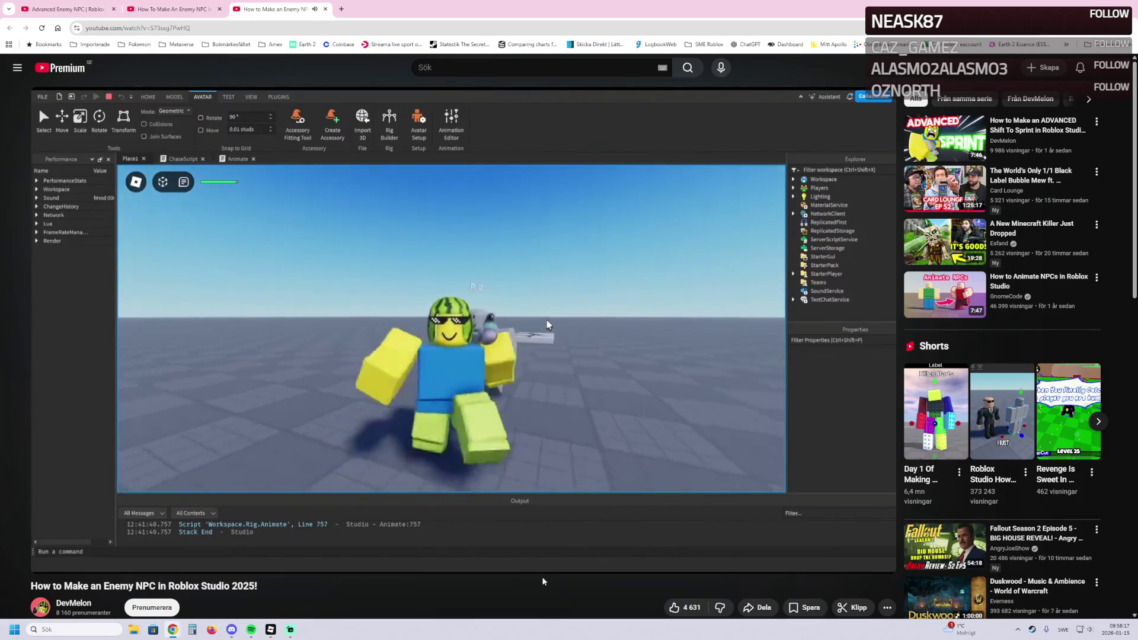
pyautogui.moveTo(533, 570)
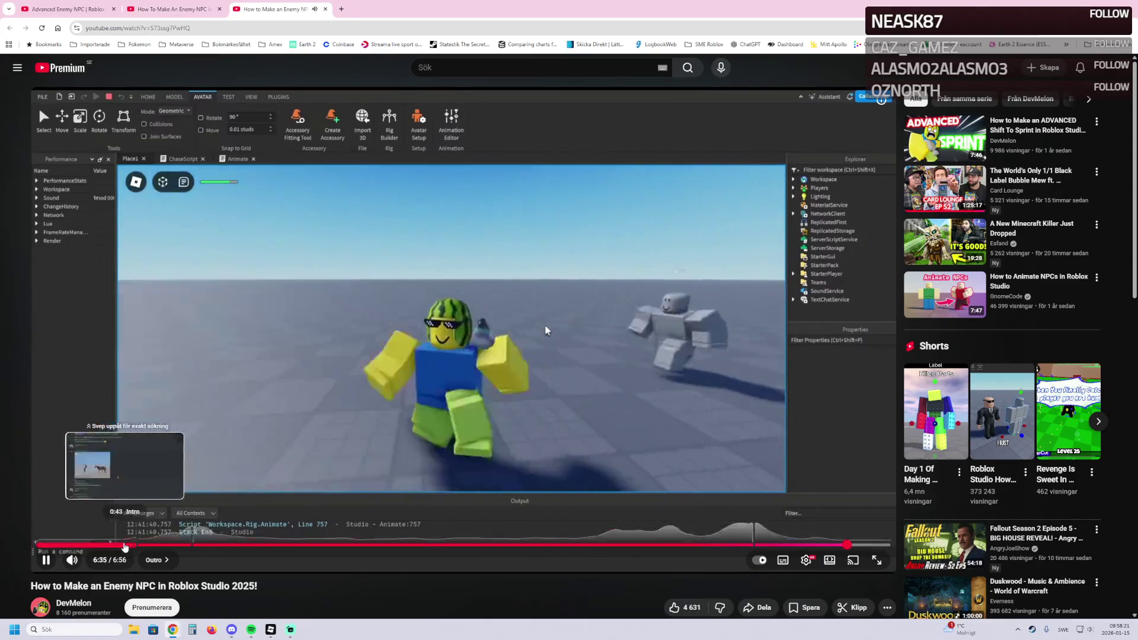
pyautogui.click(46, 545)
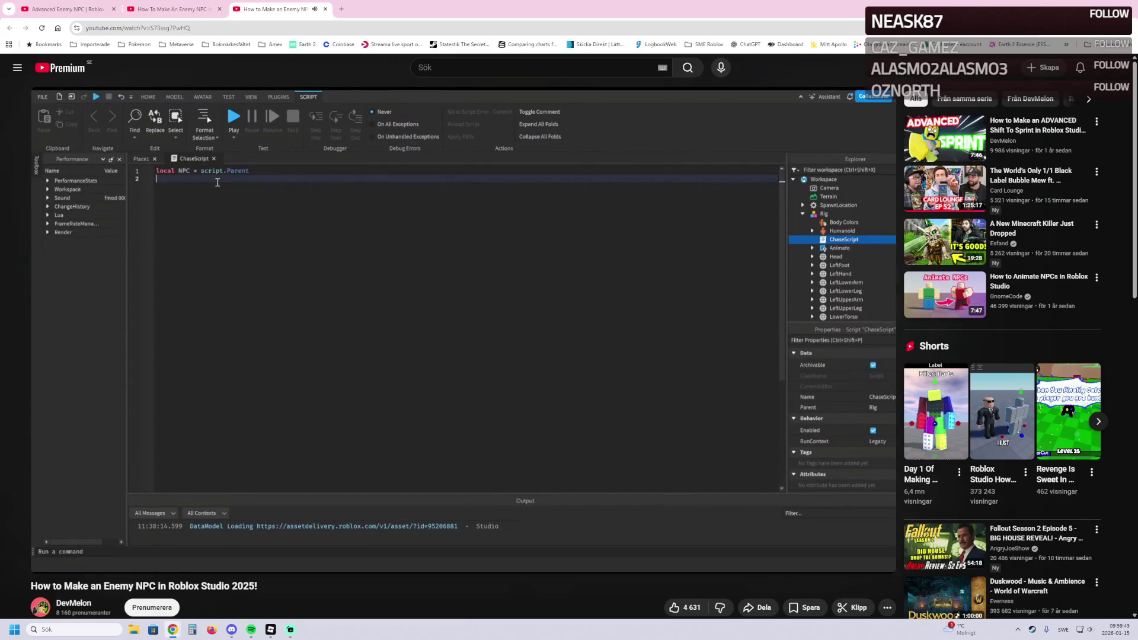
# Step: Pause the video, close its tab, and return to the Cyber Tower Escape project
pyautogui.click(251, 162)
pyautogui.hotkey('ctrl', 'w')
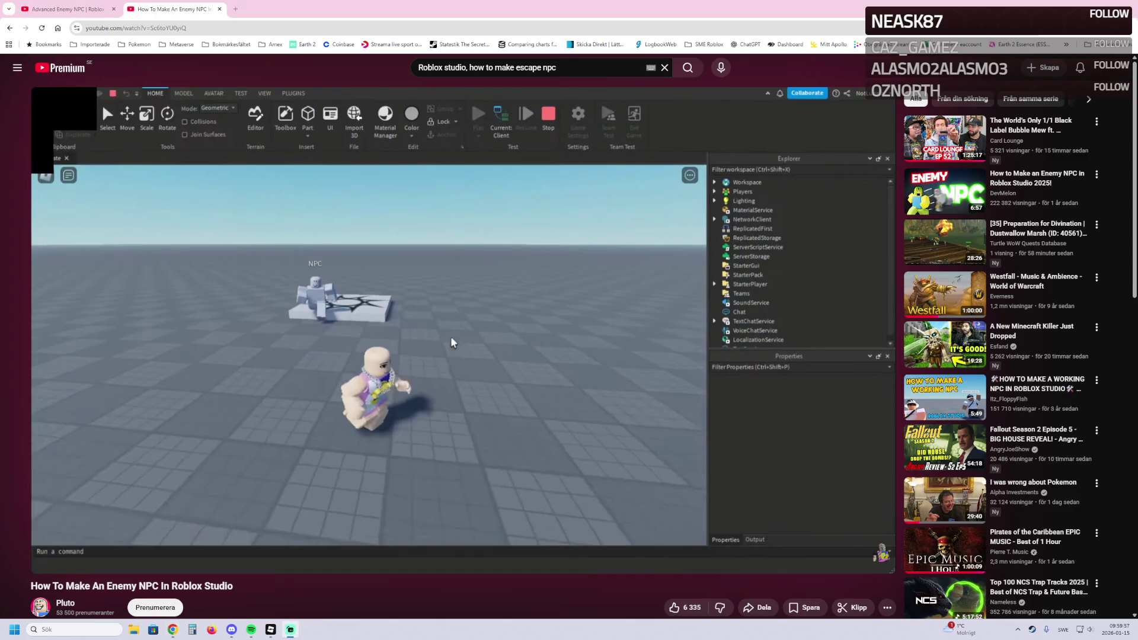
pyautogui.hotkey('alt', 'Tab')
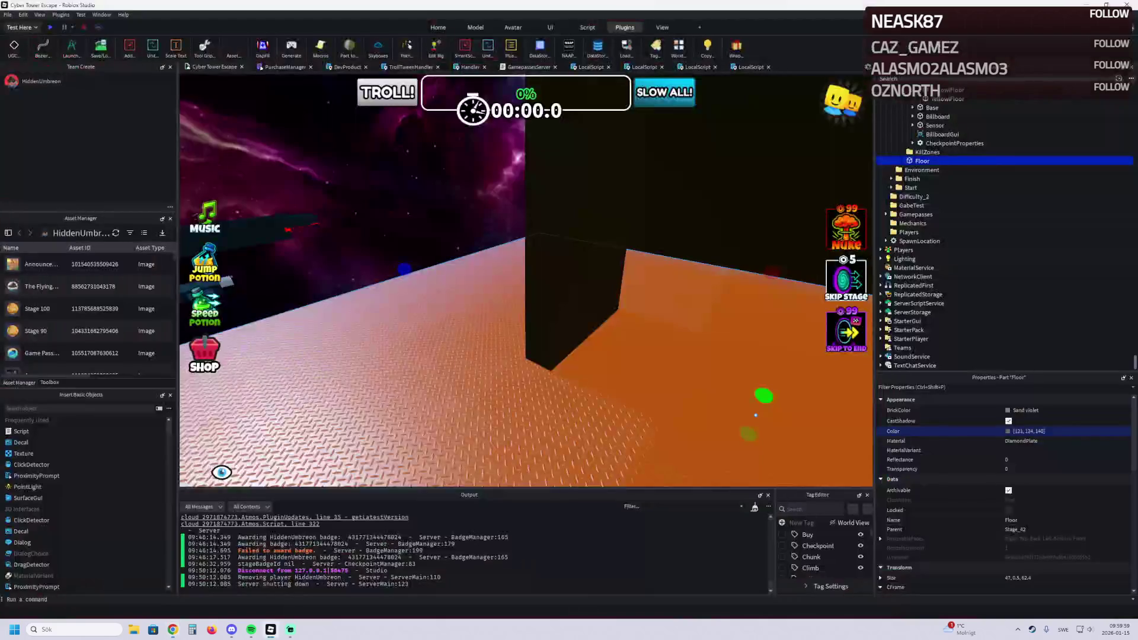
# Step: Collapse the CheckPoint folder, select Stage_42, and switch the ribbon to the Avatar tab
pyautogui.scroll(5, 915, 169)
pyautogui.click(901, 167)
pyautogui.click(901, 158)
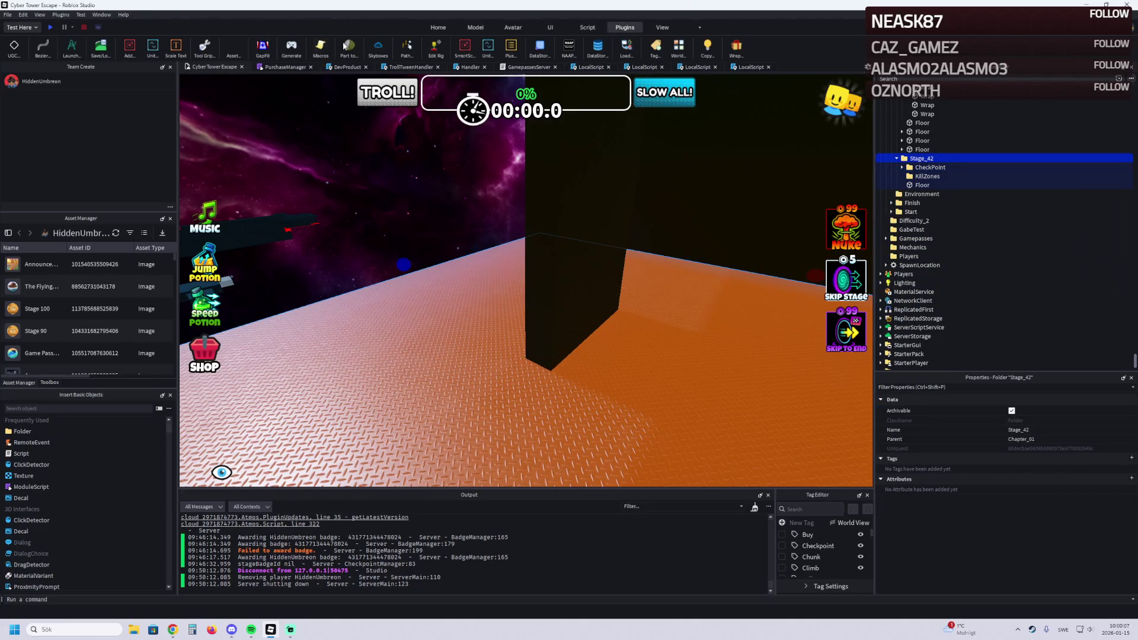
pyautogui.click(481, 27)
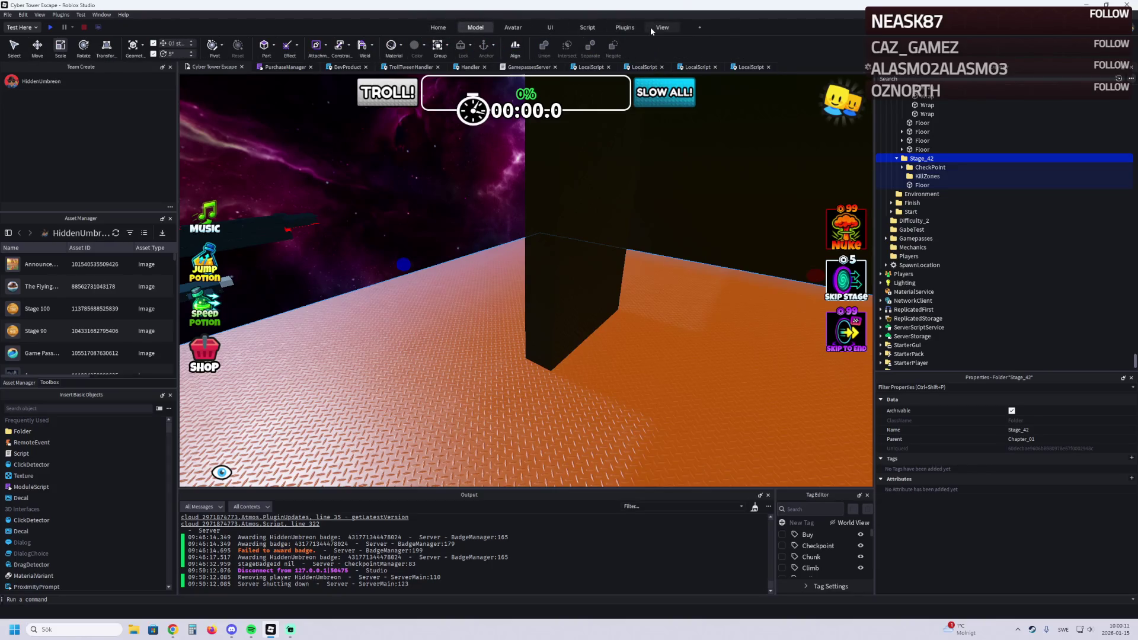
pyautogui.click(631, 28)
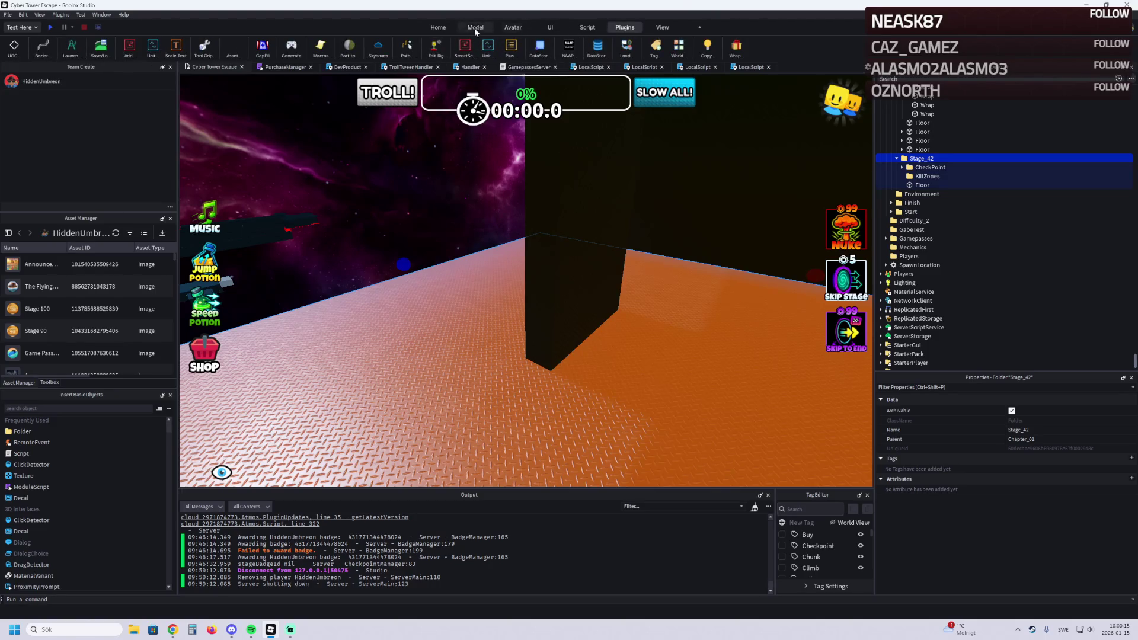
pyautogui.click(513, 27)
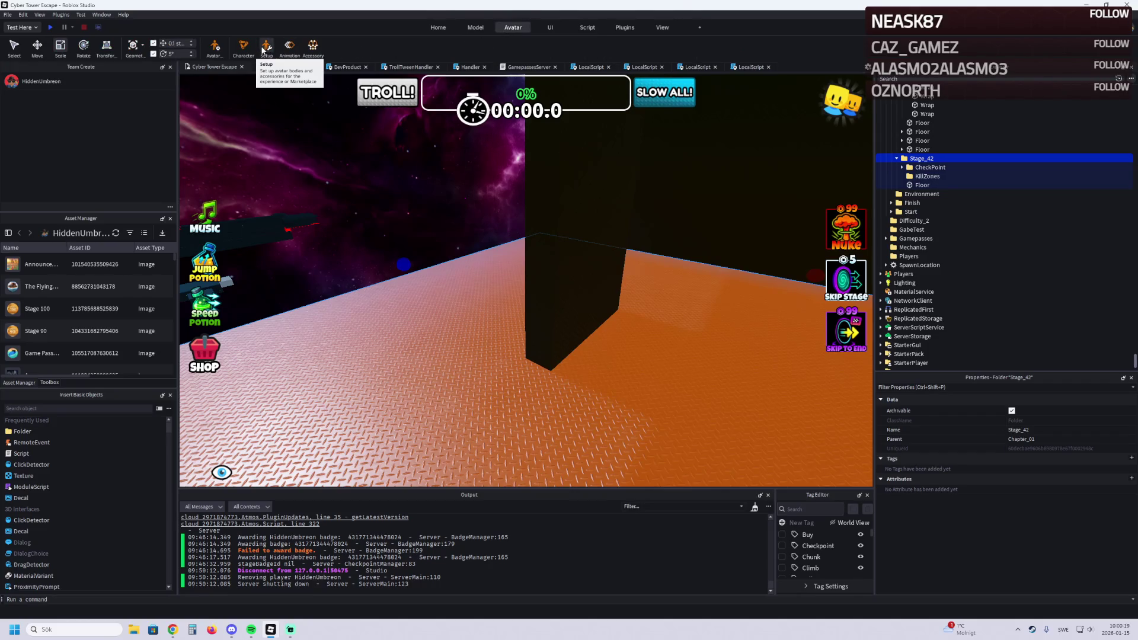
# Step: Check the experience's Avatar Settings, then bring up Generate Rig with R15 and Masculine body shape
pyautogui.click(264, 51)
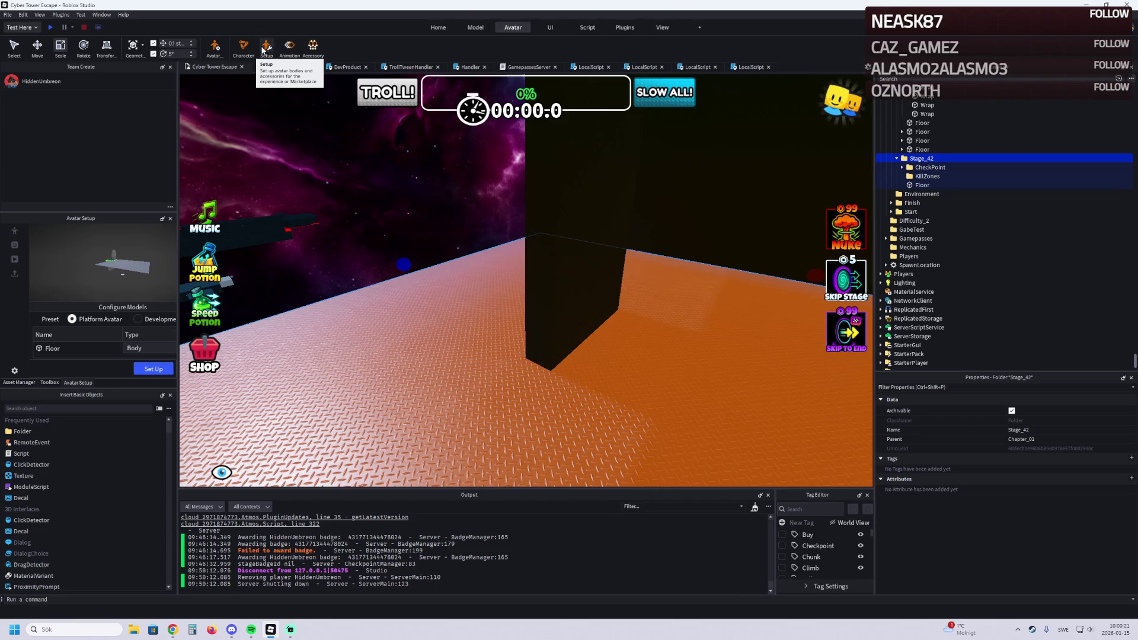
pyautogui.click(263, 51)
pyautogui.click(215, 50)
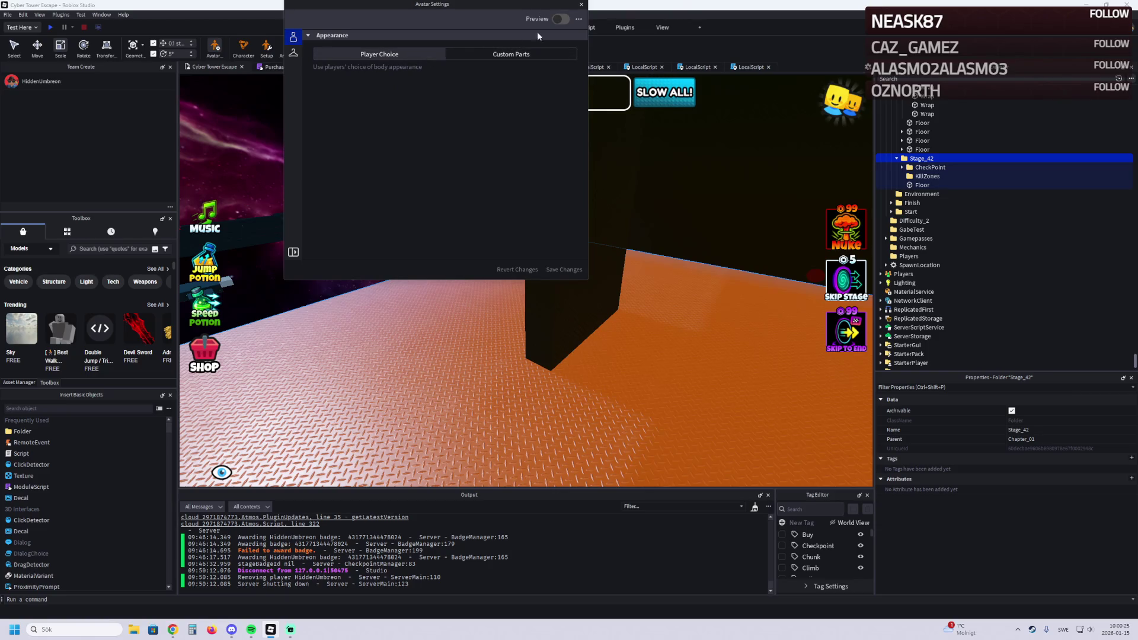
pyautogui.click(581, 4)
pyautogui.hotkey('alt', 'Tab')
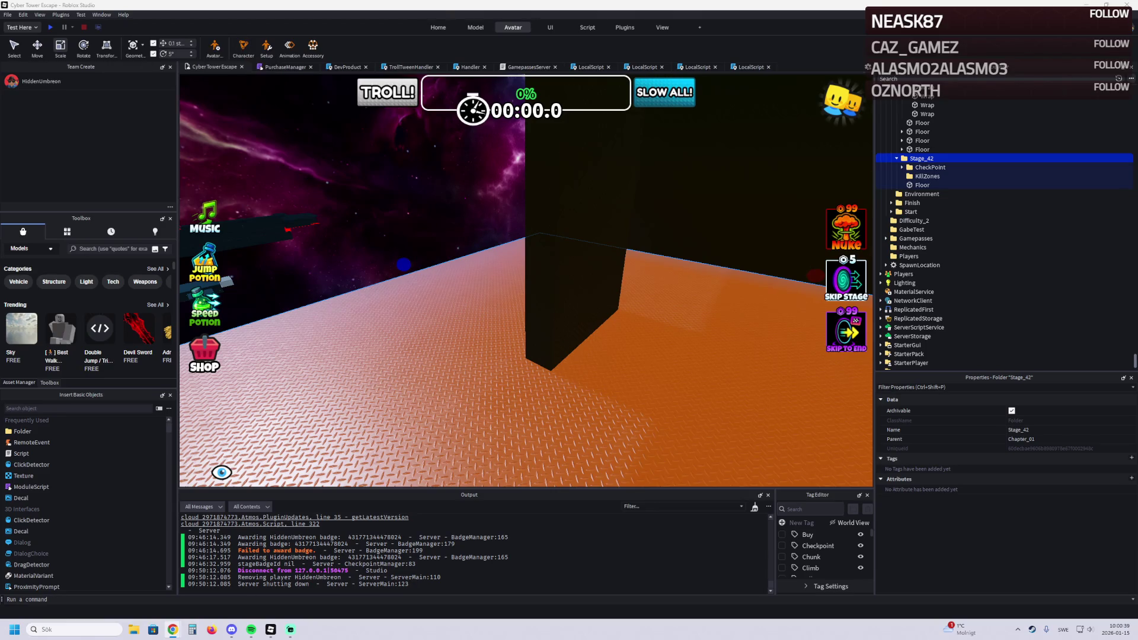
pyautogui.click(245, 51)
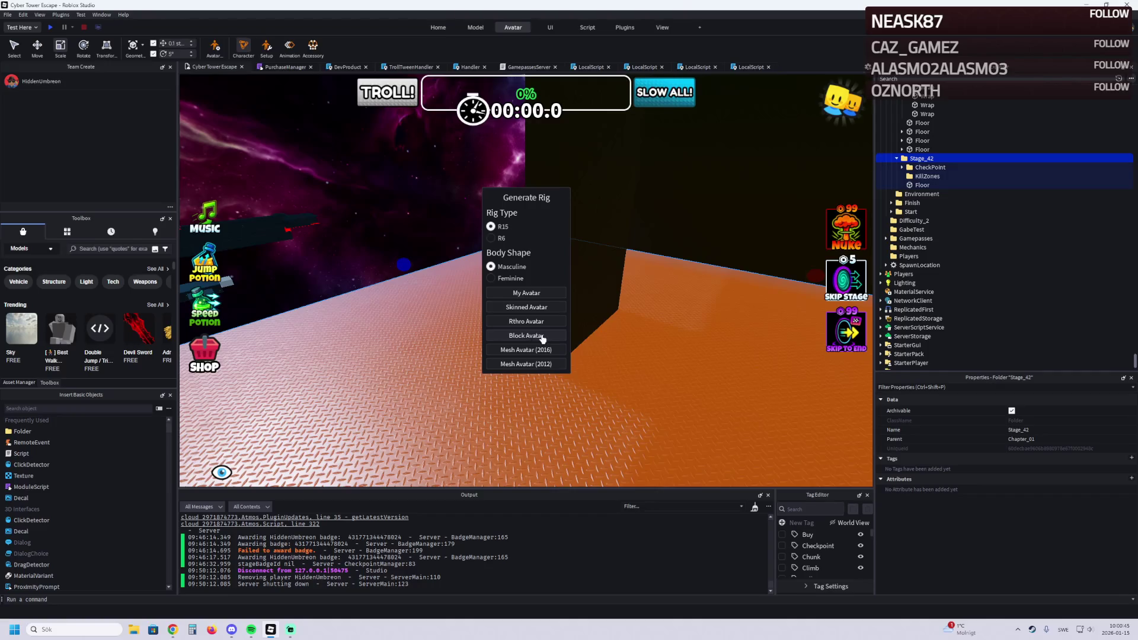
# Step: Create a block-avatar Rig, parent it to Stage_42, move it onto the orange floor, and focus it
pyautogui.click(528, 339)
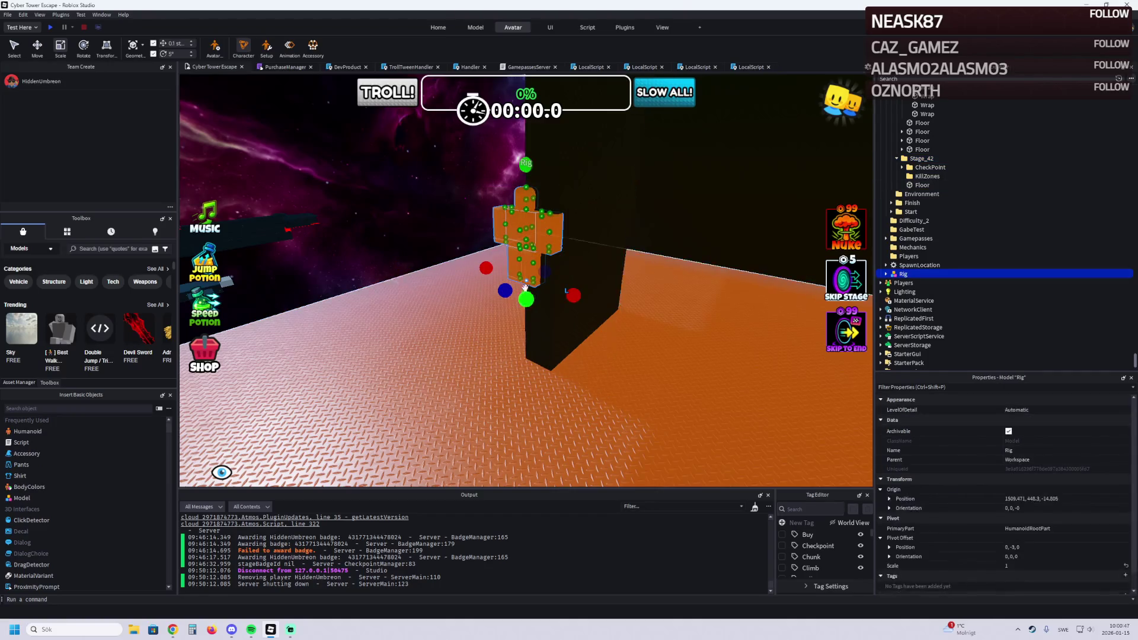
pyautogui.hotkey('ctrl', '2')
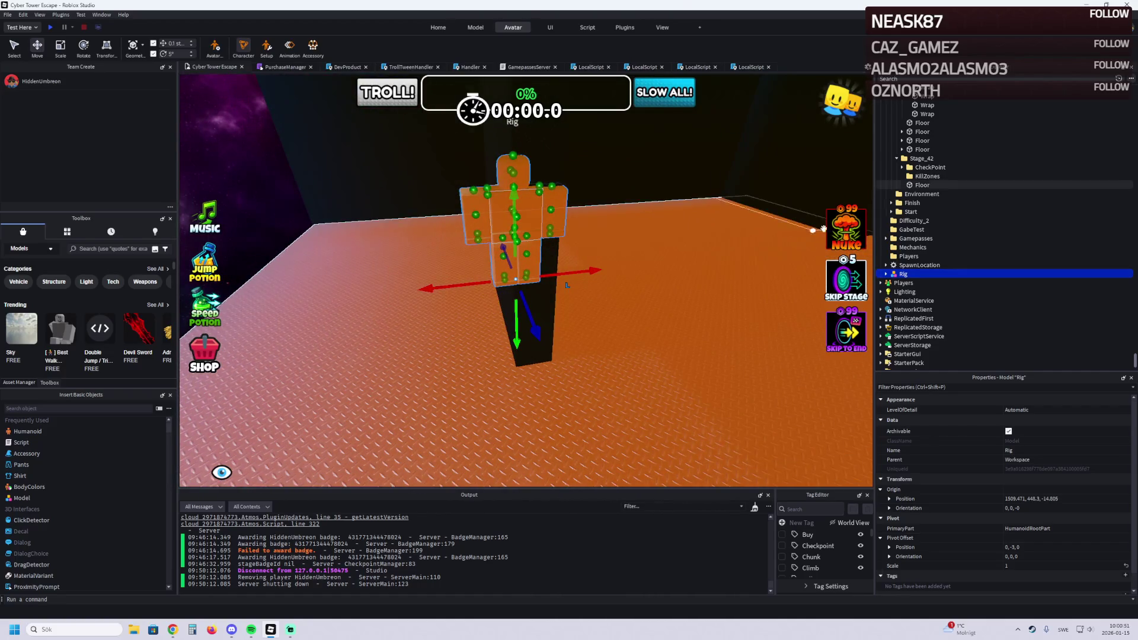
pyautogui.moveTo(901, 274); pyautogui.dragTo(919, 158)
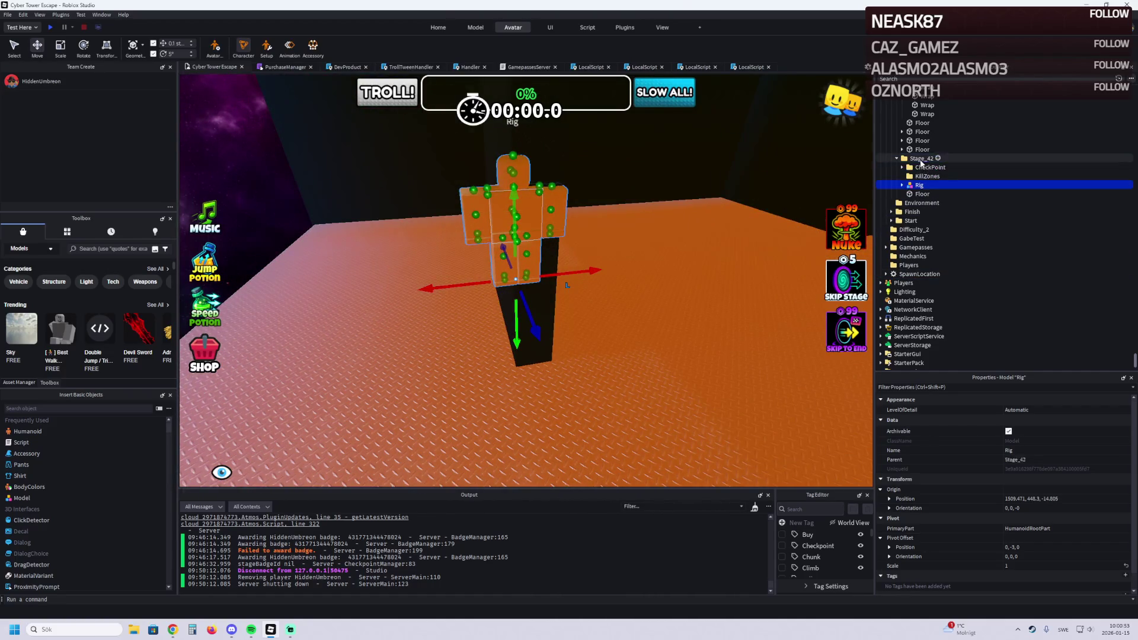
pyautogui.moveTo(517, 243)
pyautogui.mouseDown()
pyautogui.moveTo(572, 261)
pyautogui.moveTo(676, 172)
pyautogui.moveTo(656, 199)
pyautogui.mouseUp()
pyautogui.press('d')
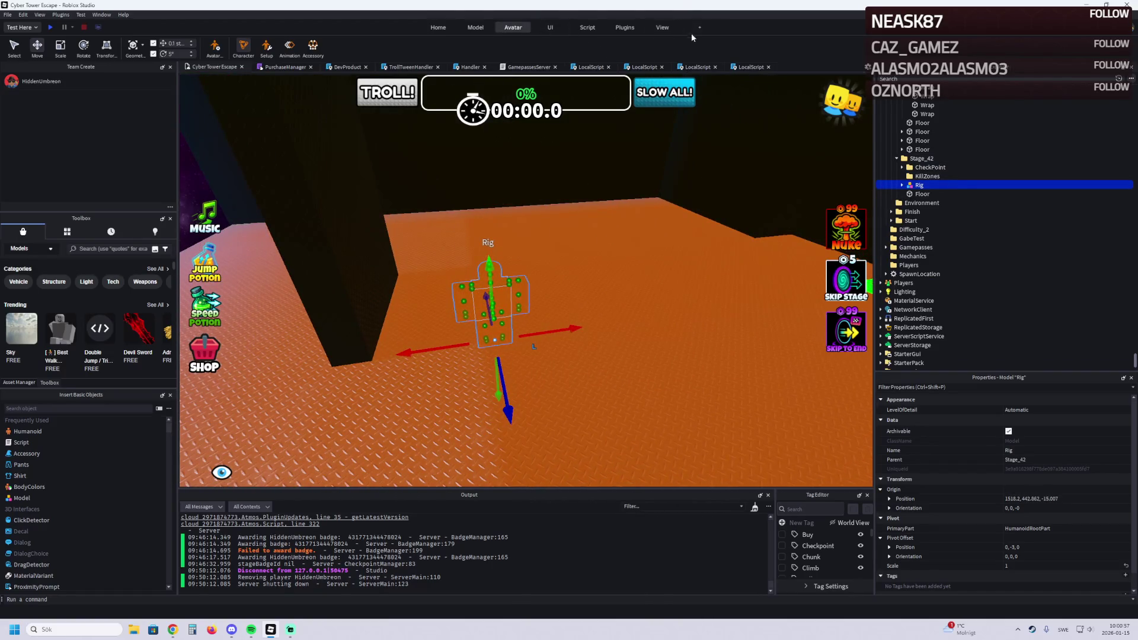
pyautogui.click(868, 69)
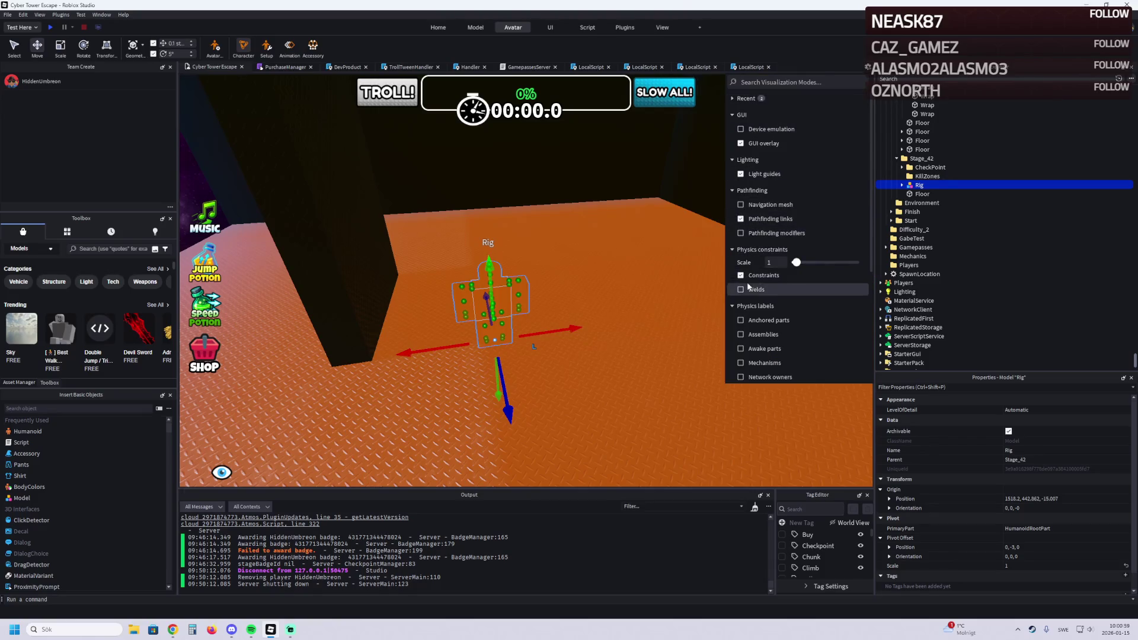
pyautogui.press('f')
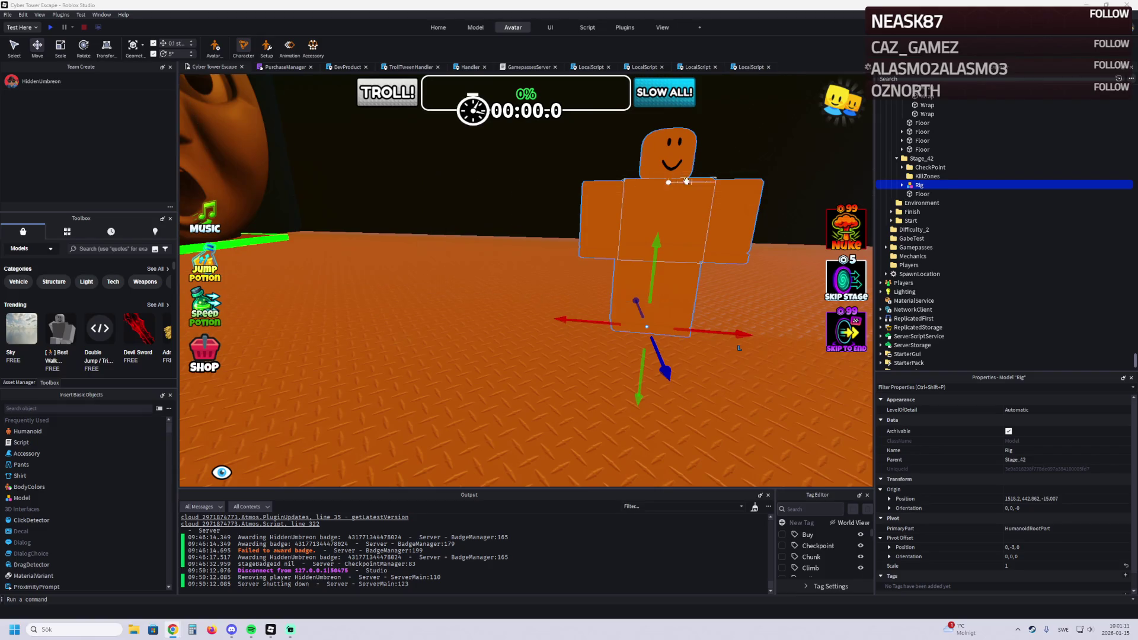
pyautogui.doubleClick(938, 189)
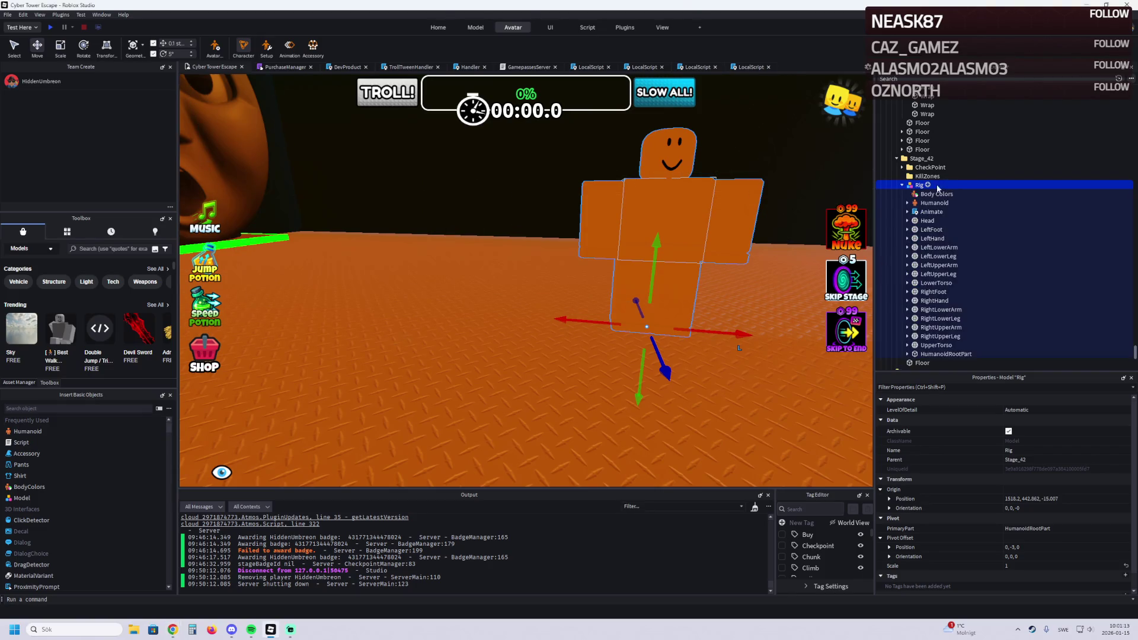
# Step: Insert a Script into the Rig, clear its placeholder print code, and rename it ChaseScript
pyautogui.click(928, 186)
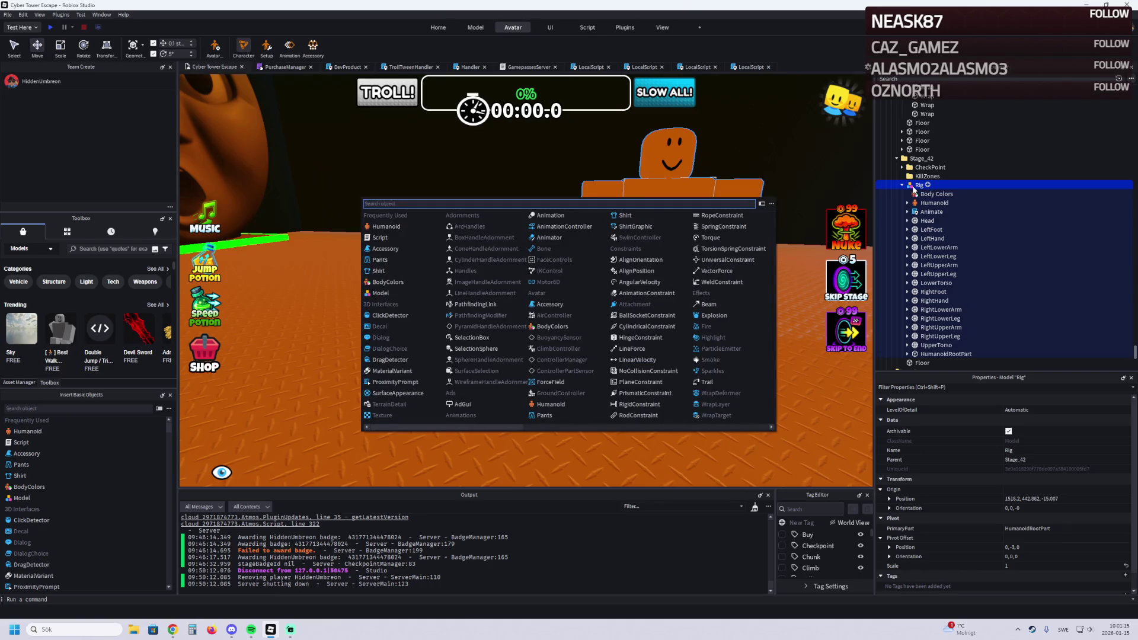
pyautogui.press('Return')
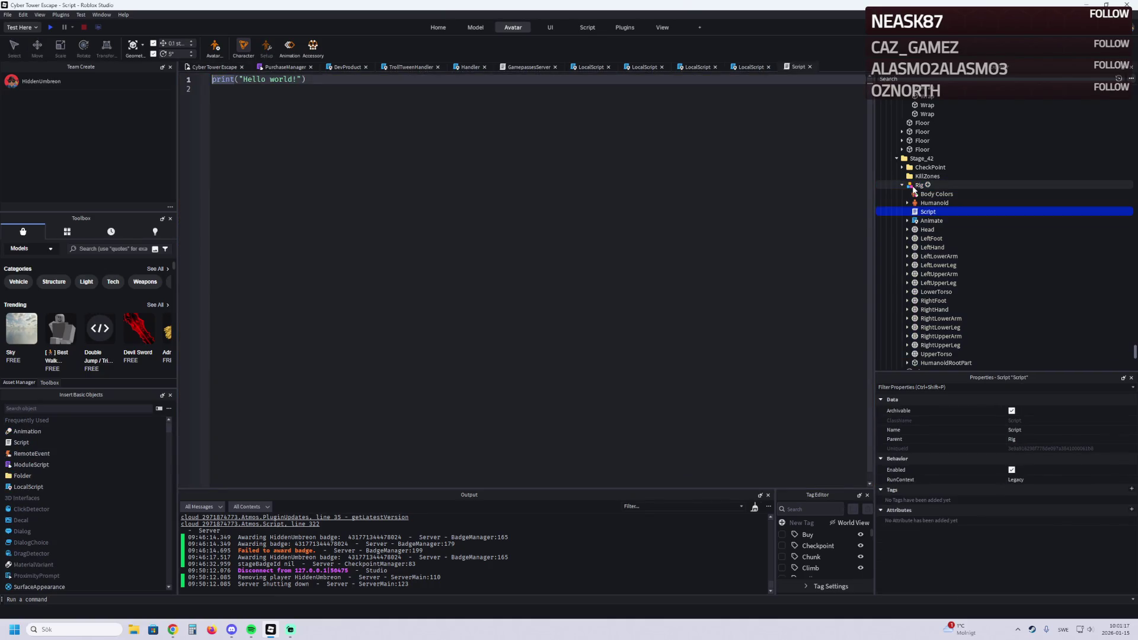
pyautogui.click(526, 129)
pyautogui.hotkey('ctrl', 'a')
pyautogui.press('BackSpace')
pyautogui.hotkey('alt', 'Tab')
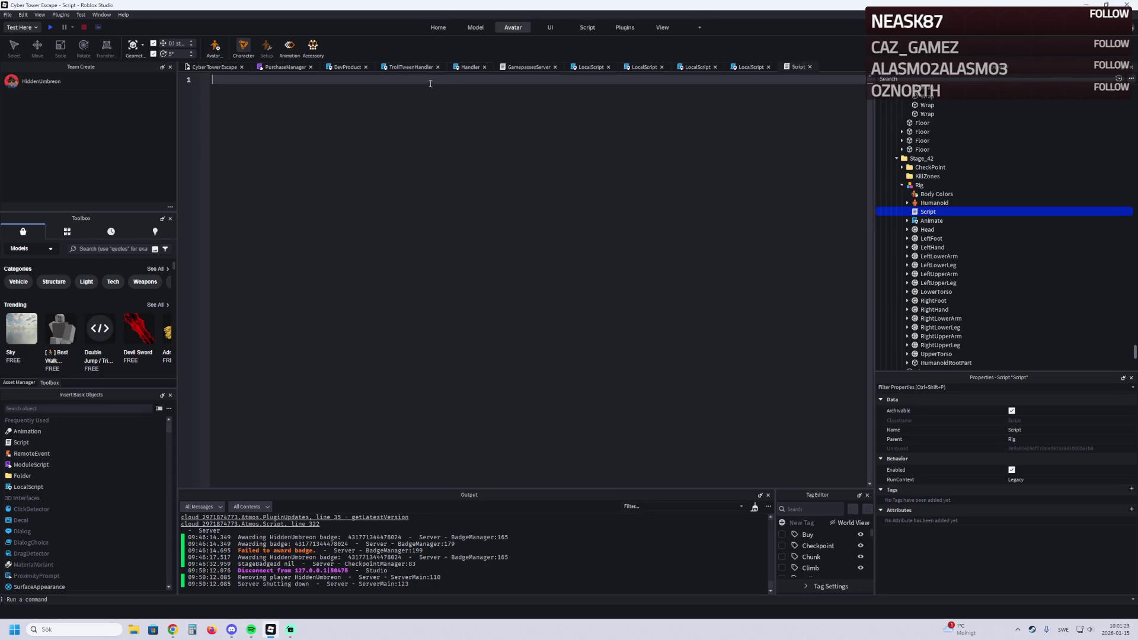
pyautogui.press('F2')
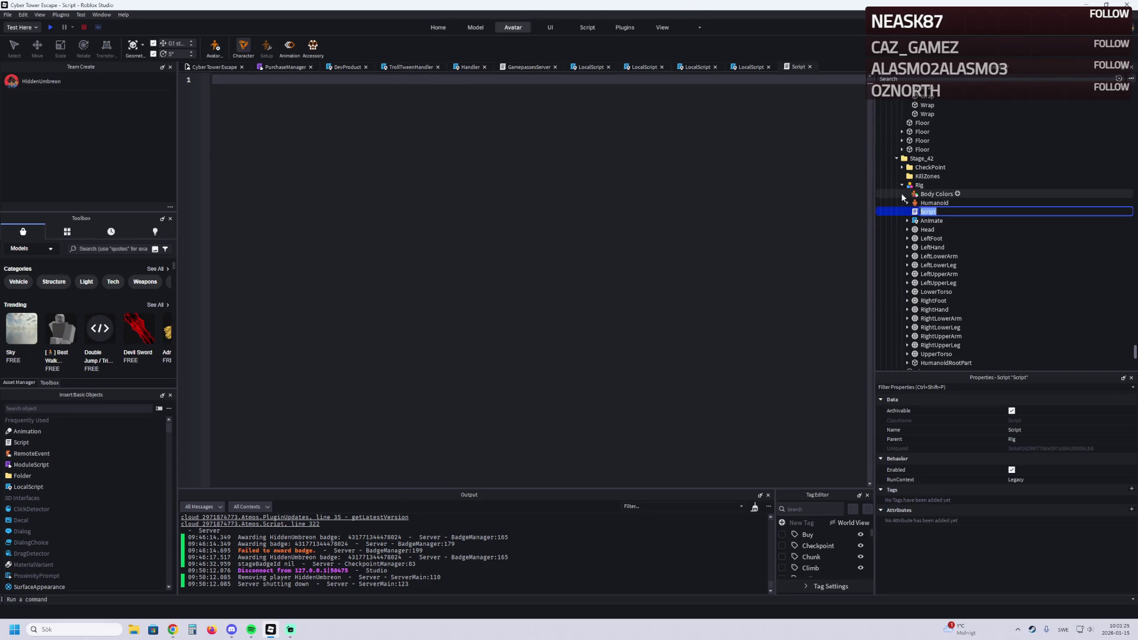
pyautogui.write('C')
pyautogui.write('pt')
pyautogui.press('Return')
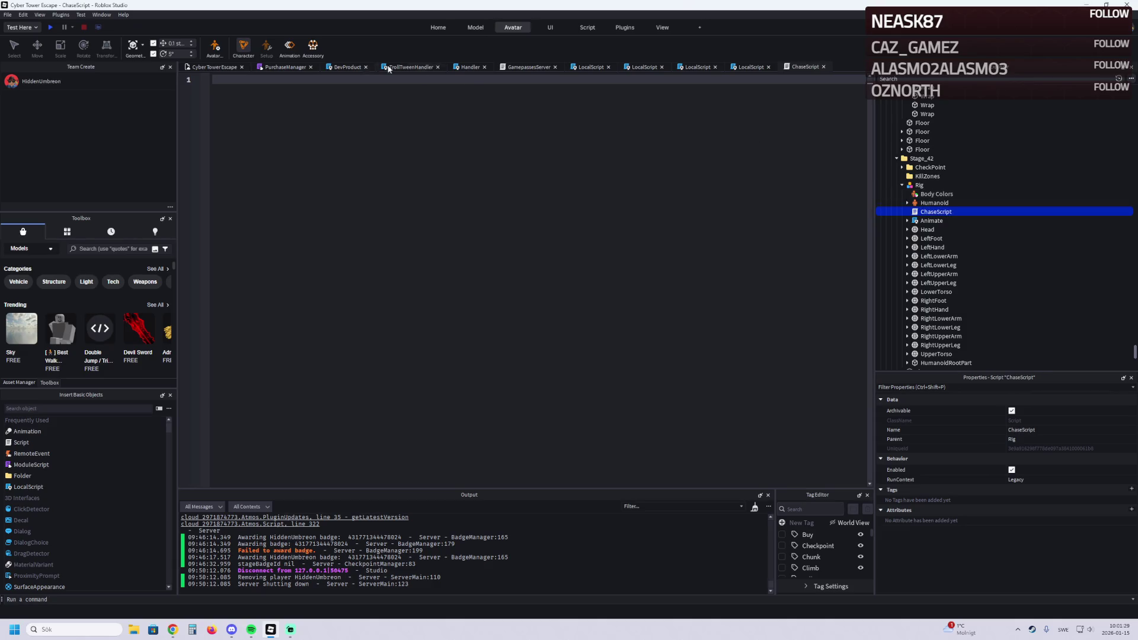
# Step: Write local NPC = script.Parent and a humanoid line using NPC:WaitForChild("Humanoid")
pyautogui.write('local NPC ')
pyautogui.write('= script.Parent')
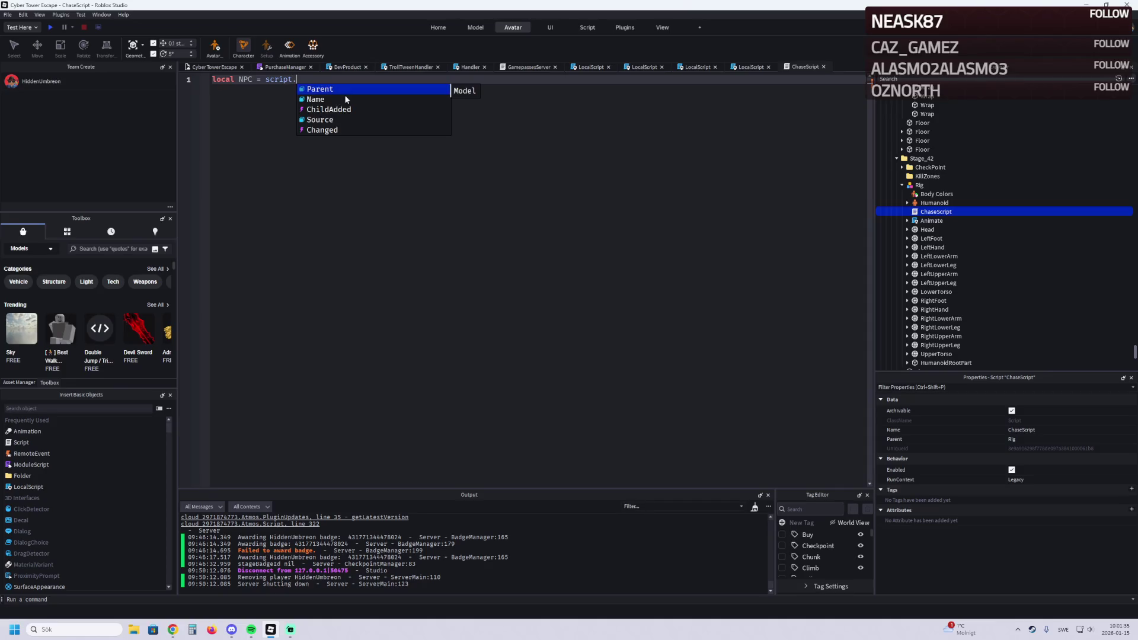
pyautogui.press('Return')
pyautogui.write('local')
pyautogui.press('Tab')
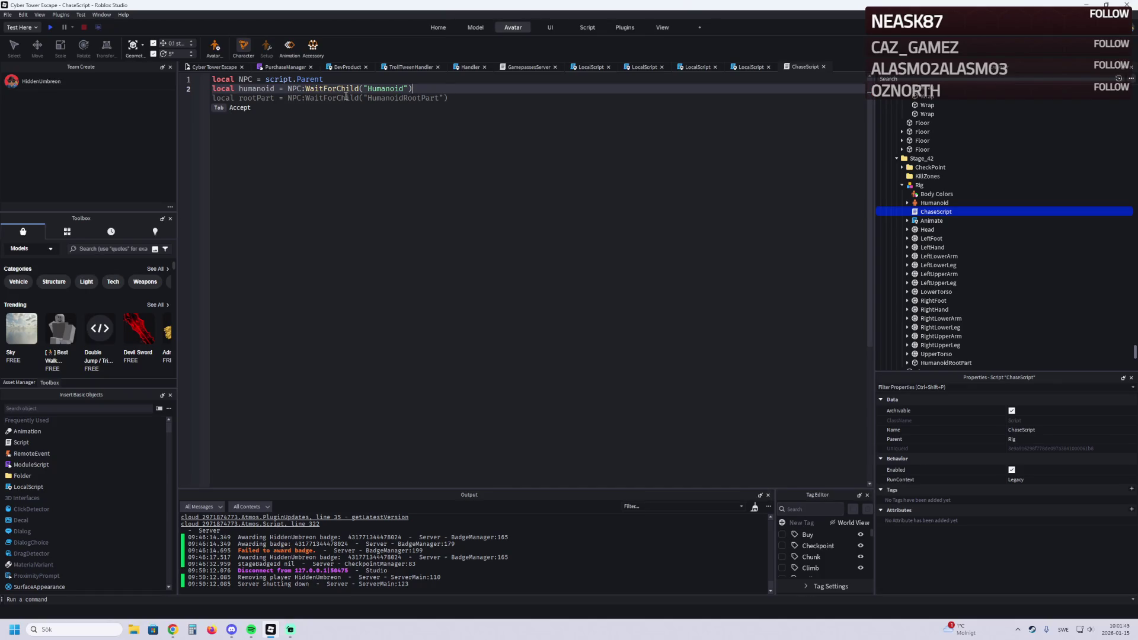
pyautogui.click(224, 108)
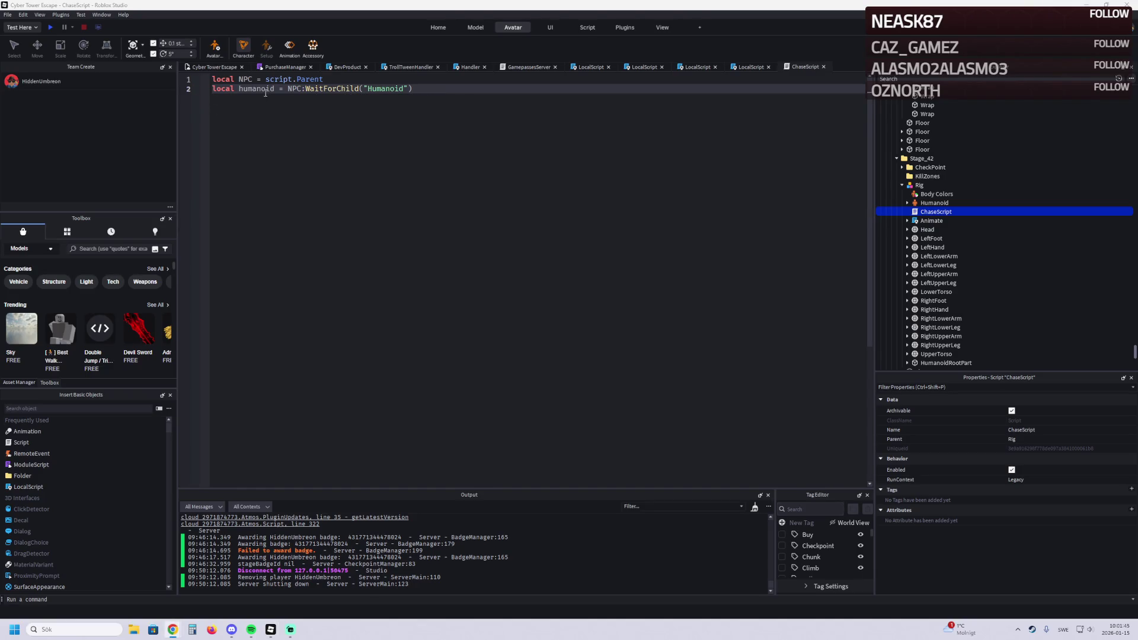
pyautogui.moveTo(413, 90); pyautogui.dragTo(289, 91)
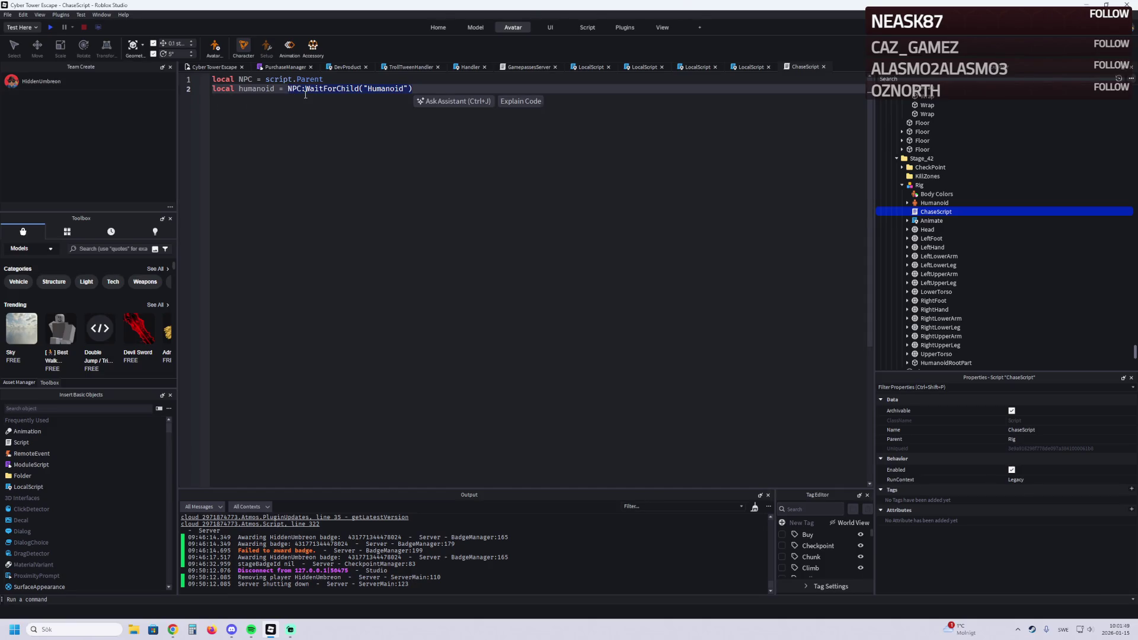
pyautogui.press('Left')
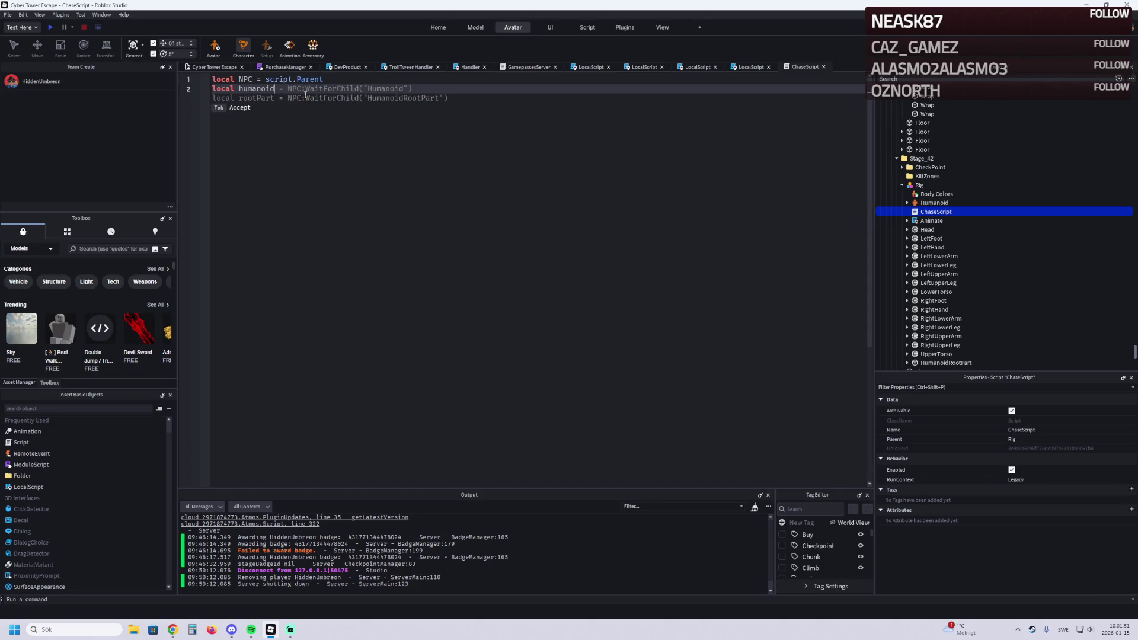
# Step: Rewrite line 2 as HumanoidRootPart = NPC.HumanoidRootPart
pyautogui.press('BackSpace')
pyautogui.press('BackSpace')
pyautogui.press('BackSpace')
pyautogui.write('HUmanoi')
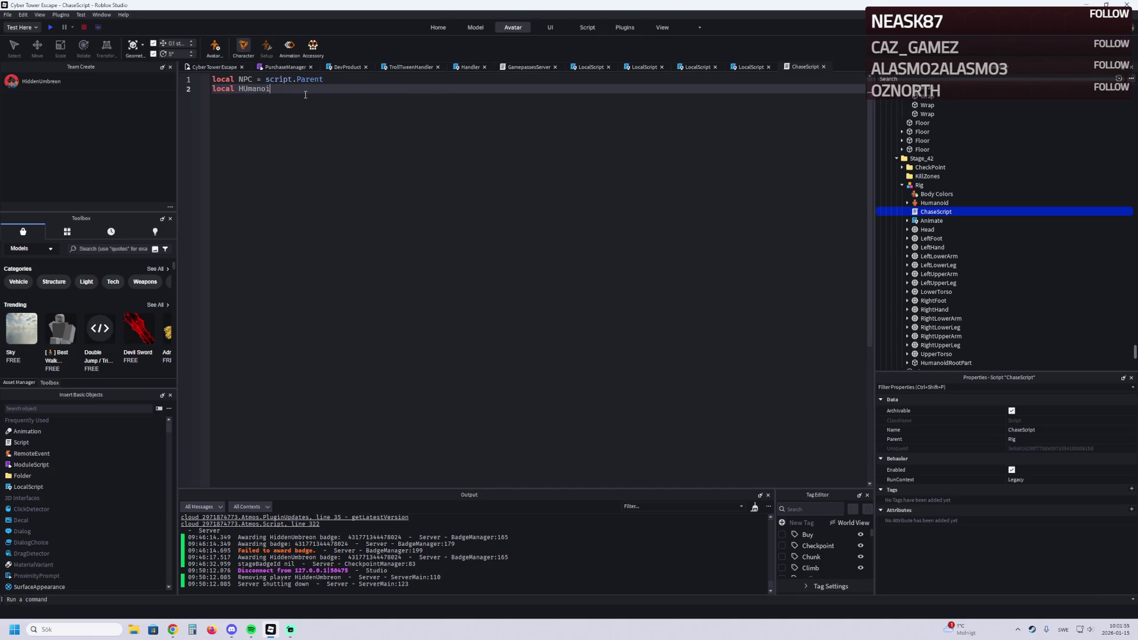
pyautogui.write('dRootPart')
pyautogui.write(' = NPc')
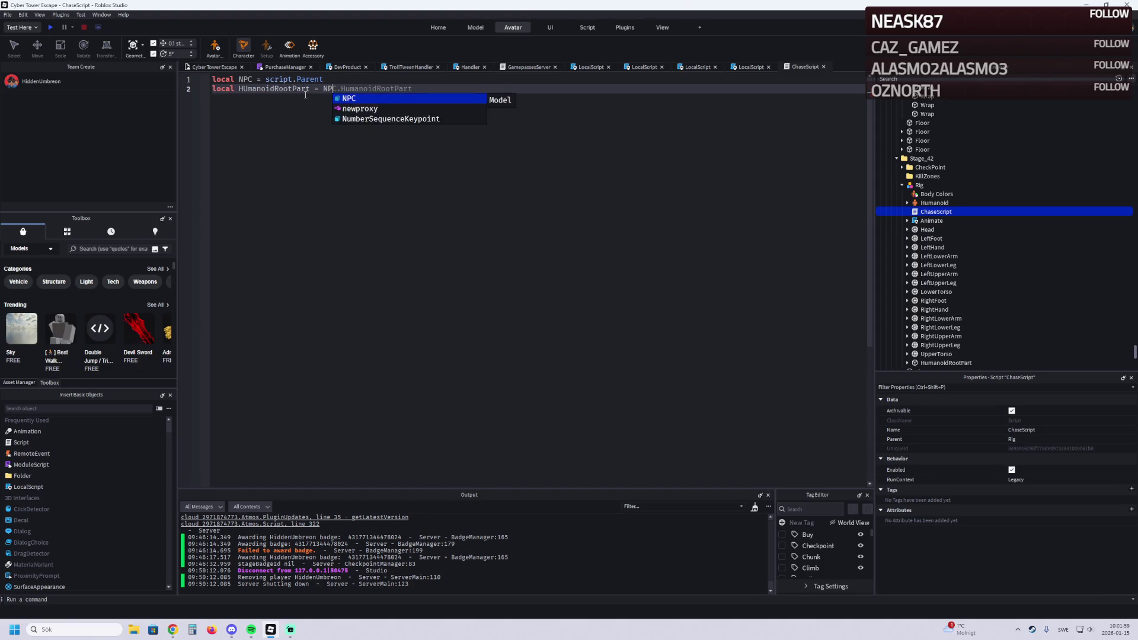
pyautogui.write('.Hu')
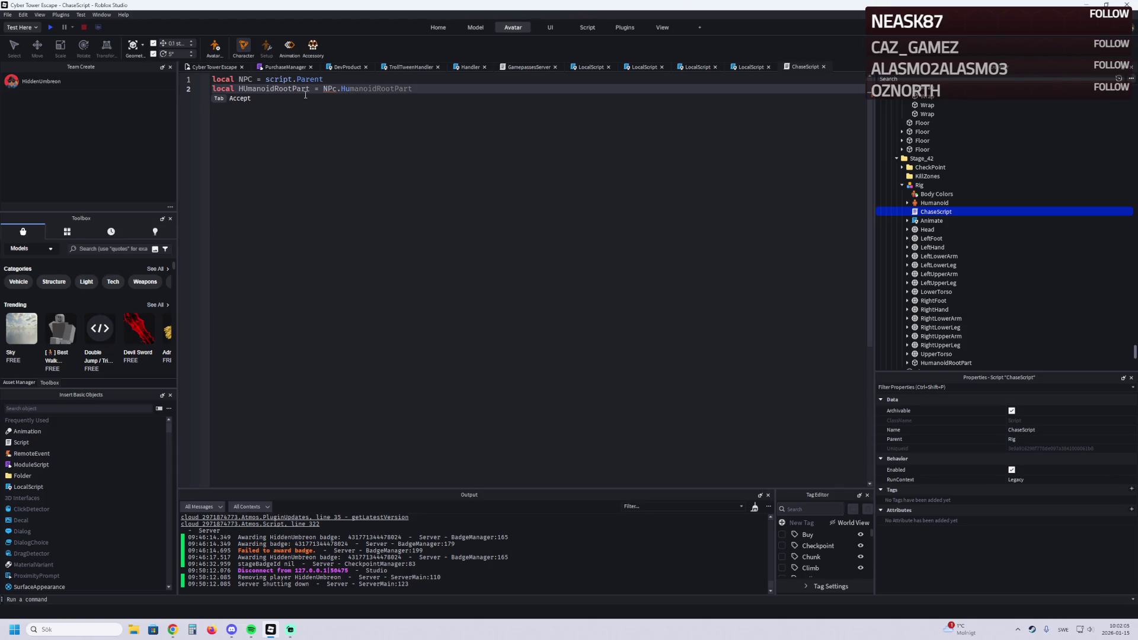
pyautogui.press('BackSpace')
pyautogui.press('BackSpace')
pyautogui.press('BackSpace')
pyautogui.write('.')
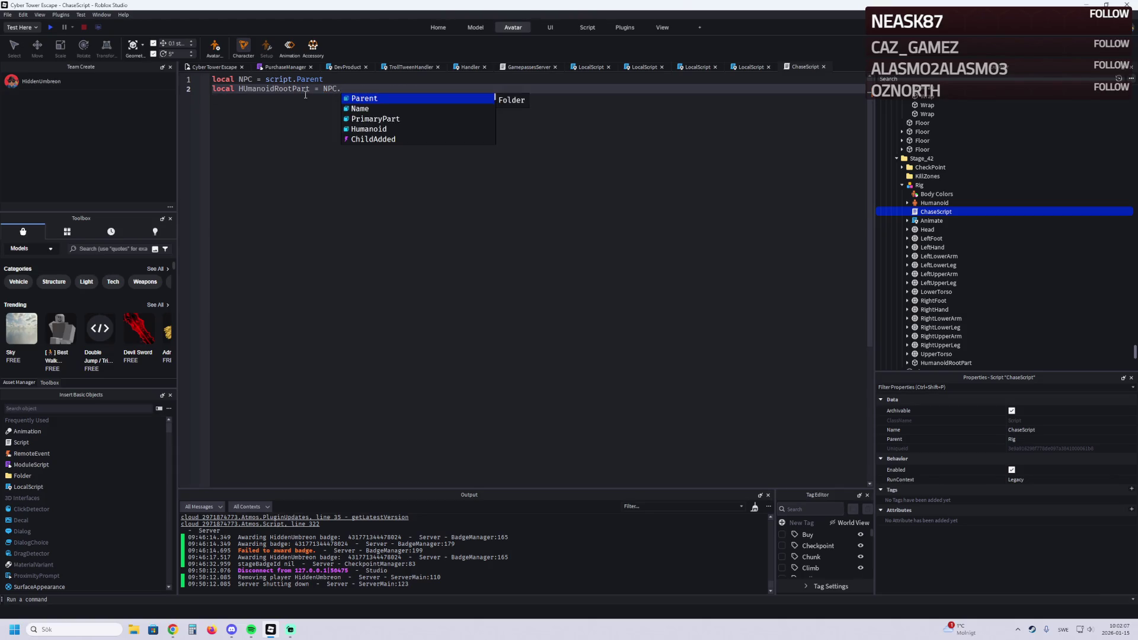
pyautogui.write('hu')
pyautogui.press('Tab')
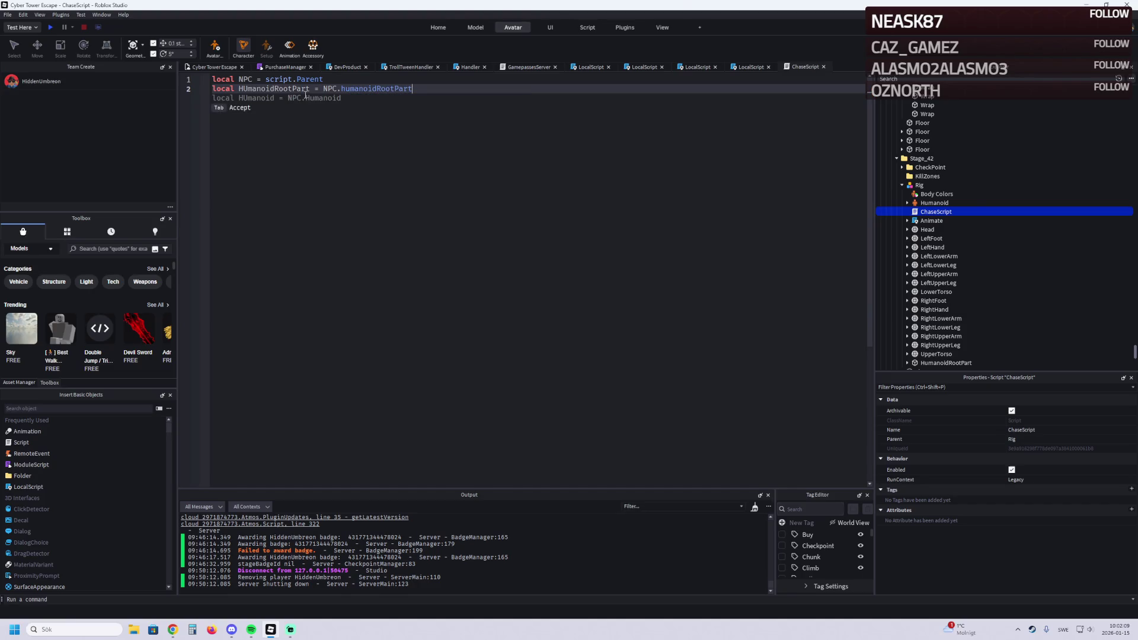
pyautogui.press('Escape')
# Step: Add local MaxDistance = math.huge and local Debounce = false
pyautogui.press('Return')
pyautogui.press('Return')
pyautogui.write('lo')
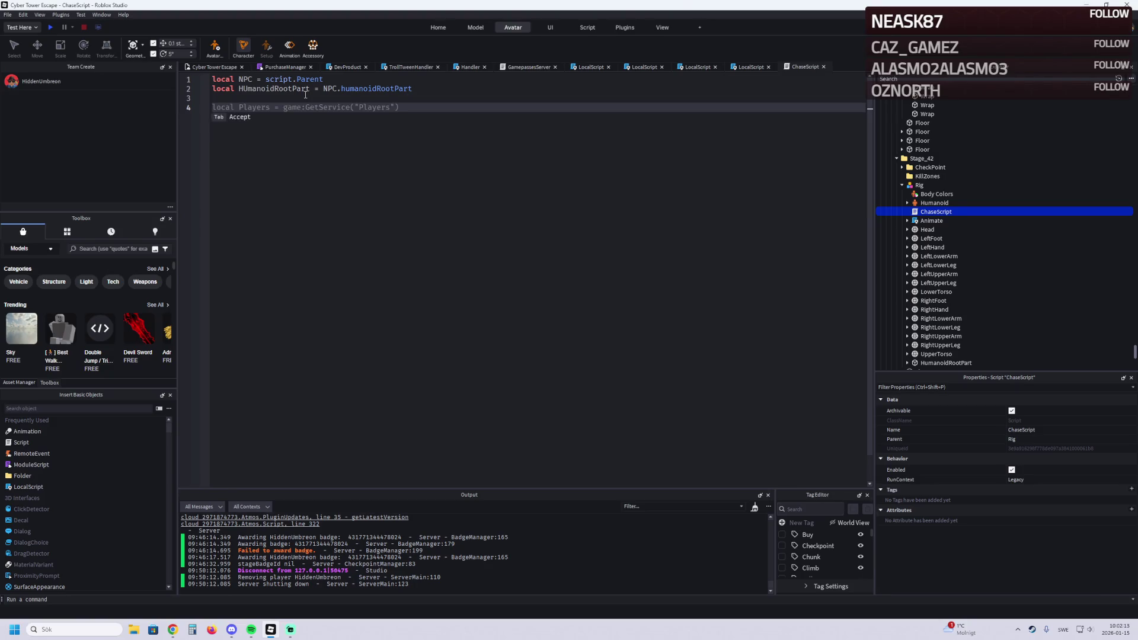
pyautogui.press('Tab')
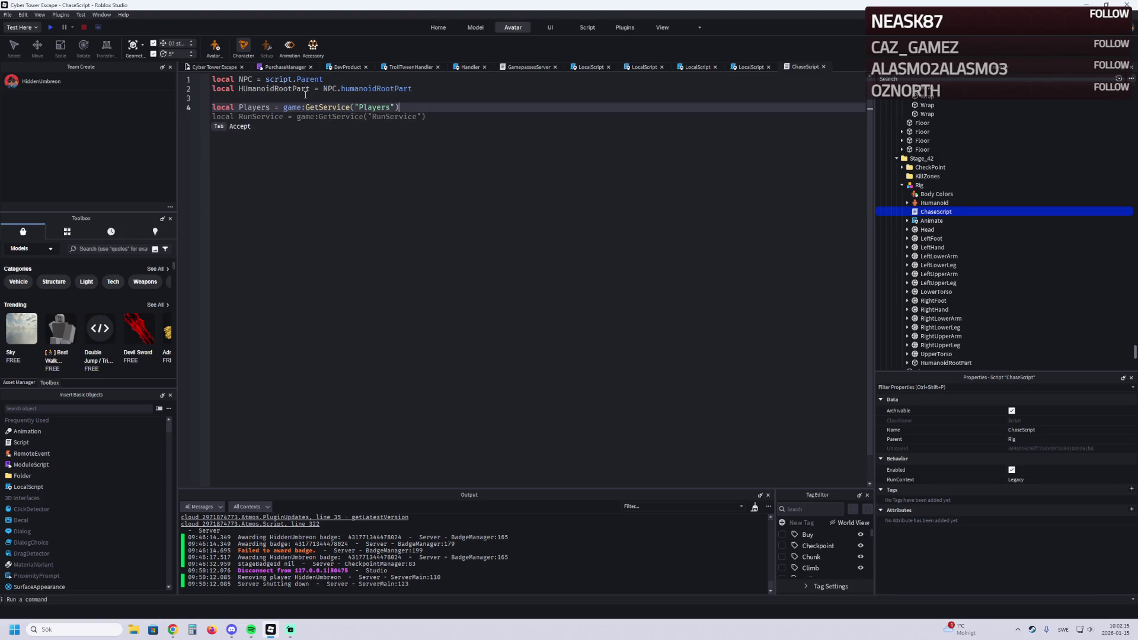
pyautogui.press('BackSpace')
pyautogui.press('BackSpace')
pyautogui.press('BackSpace')
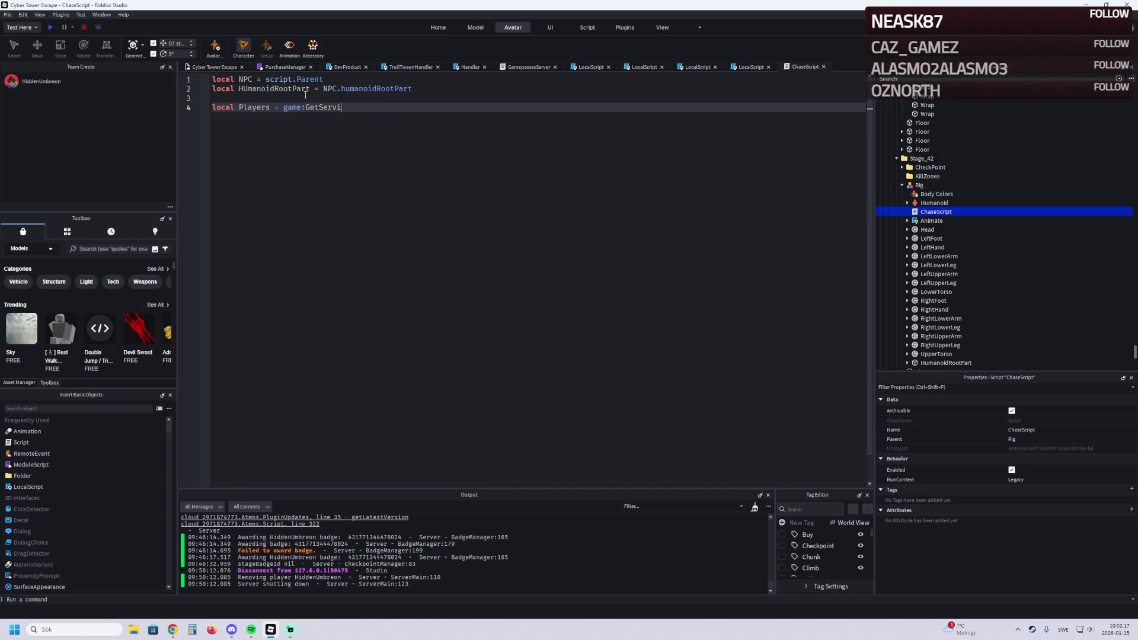
pyautogui.press('BackSpace')
pyautogui.press('BackSpace')
pyautogui.press('BackSpace')
pyautogui.write('MaxDistance')
pyautogui.write(' = math')
pyautogui.write('.huge')
pyautogui.press('Return')
pyautogui.write('local')
pyautogui.press('Tab')
pyautogui.press('BackSpace')
pyautogui.press('BackSpace')
pyautogui.press('BackSpace')
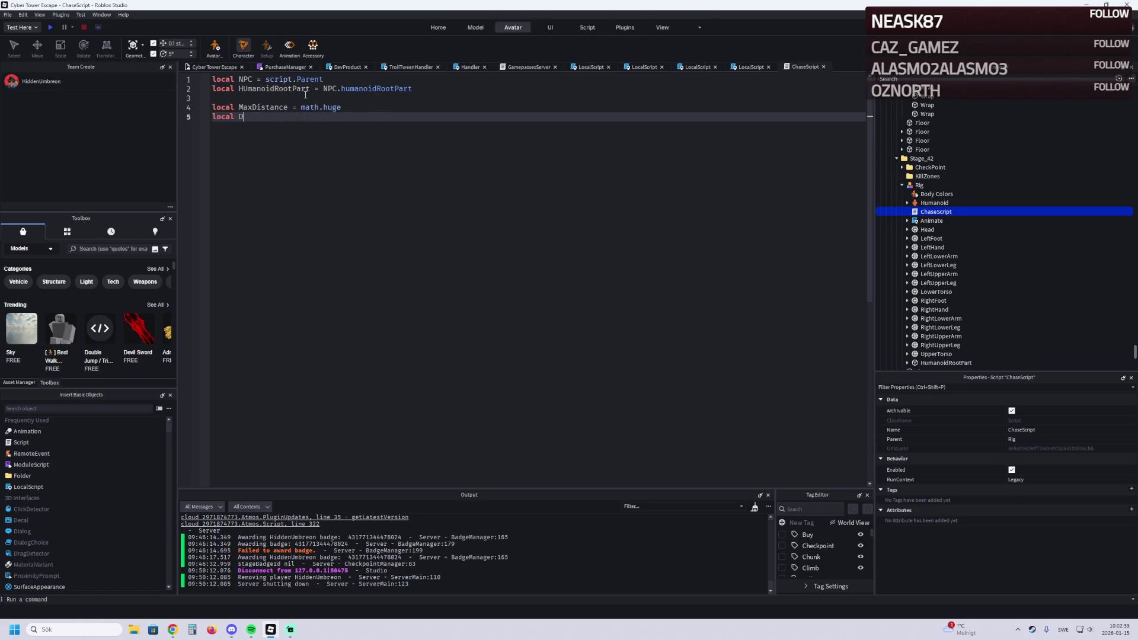
pyautogui.write('e')
pyautogui.write('bounce')
pyautogui.write(' = f')
pyautogui.press('Tab')
# Step: Start an NPC Touched:Connect handler with an if check on the hit's Humanoid
pyautogui.press('Return')
pyautogui.press('Return')
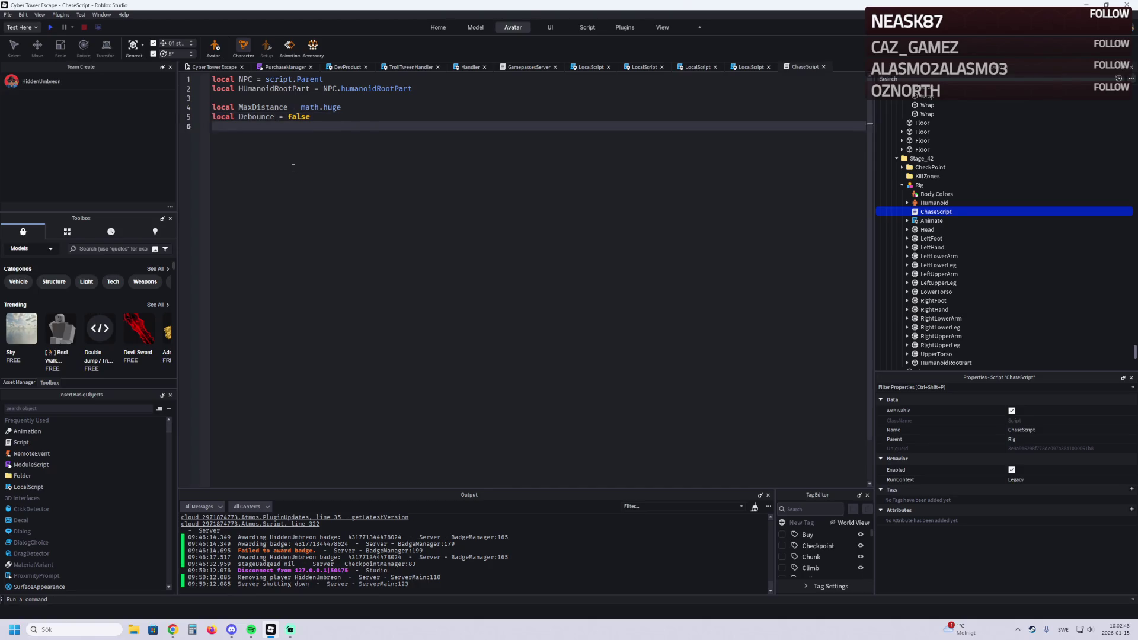
pyautogui.write('NPC')
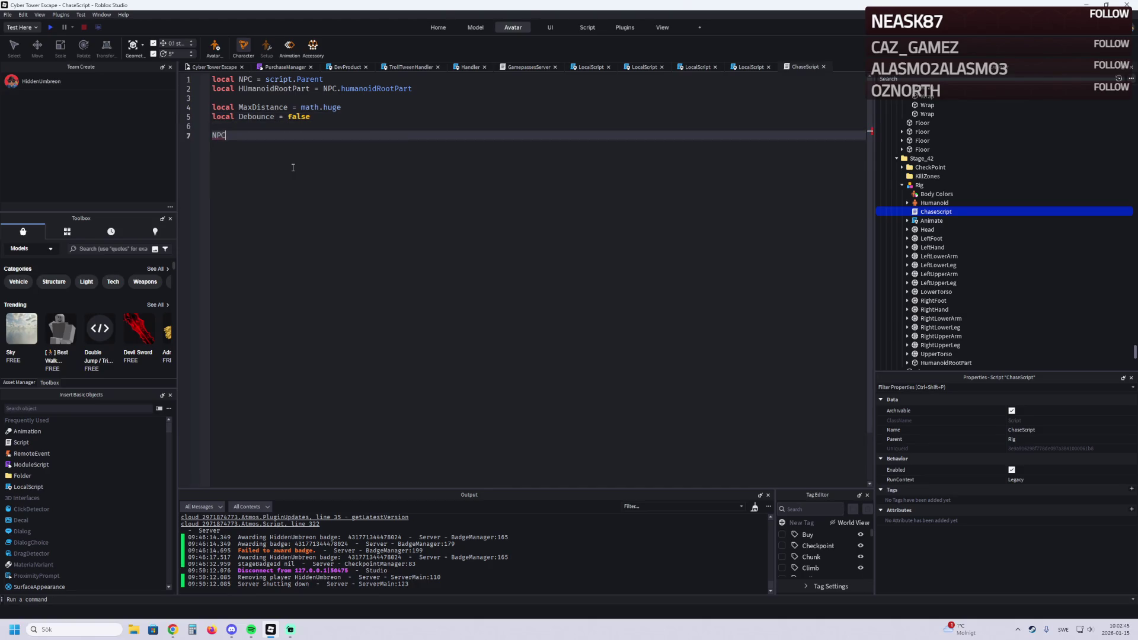
pyautogui.write('.hu')
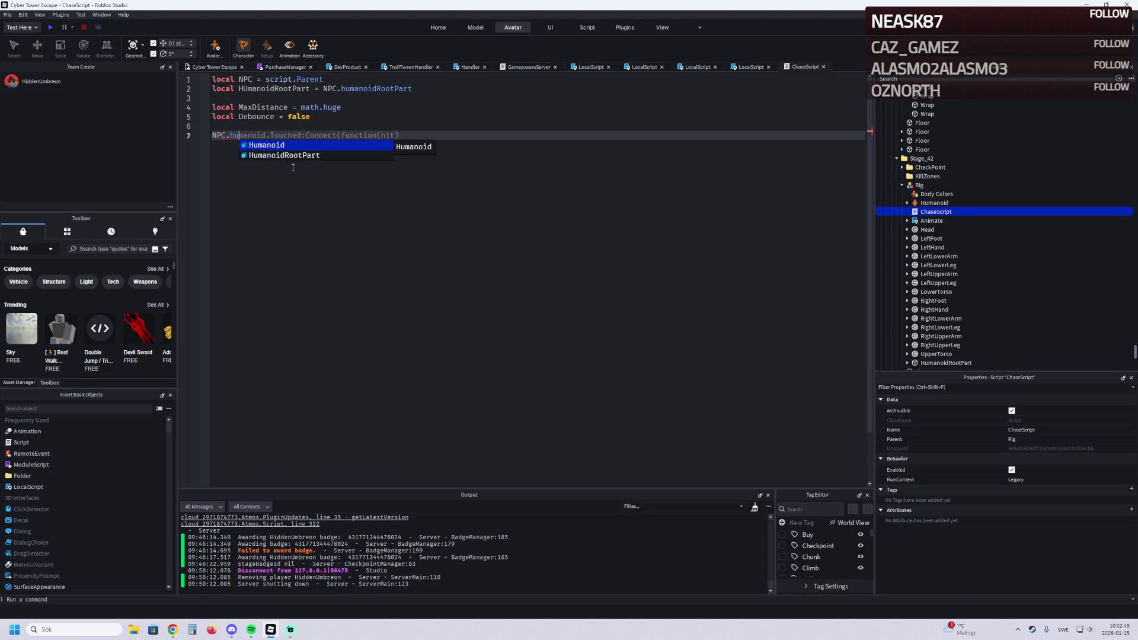
pyautogui.press('Tab')
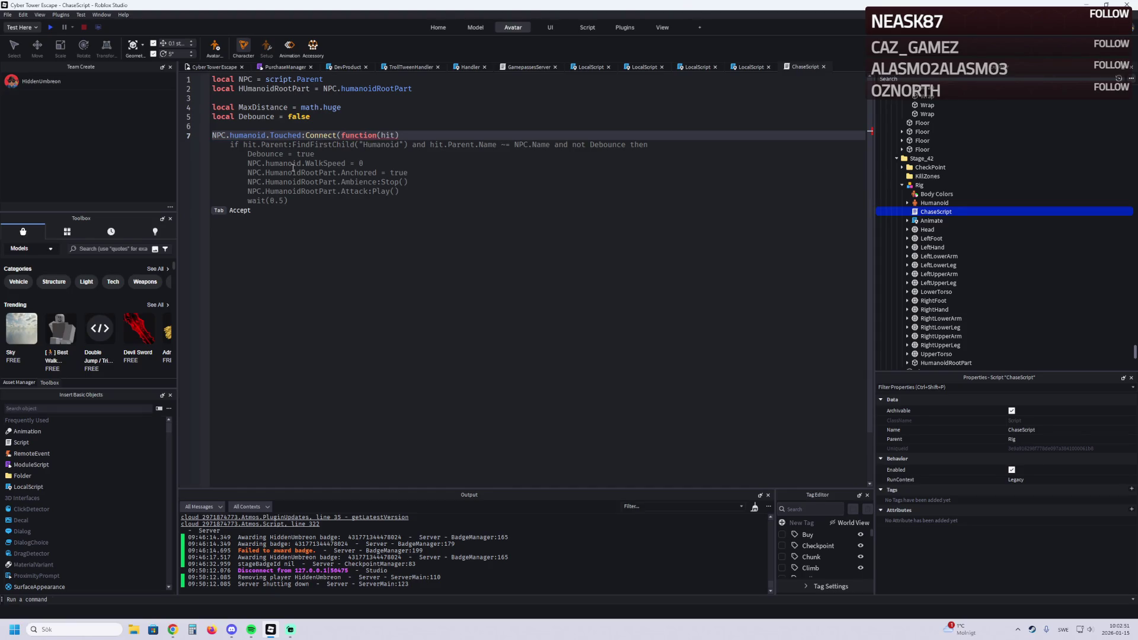
pyautogui.press('Return')
pyautogui.write('if hit')
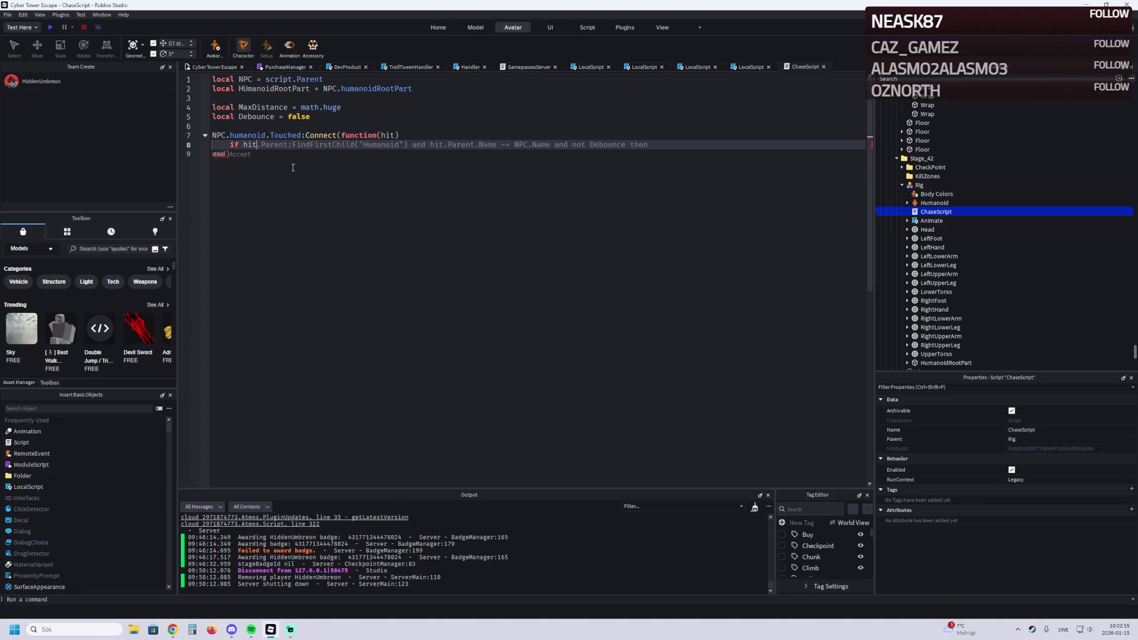
pyautogui.write('.p')
pyautogui.press('BackSpace')
pyautogui.press('Tab')
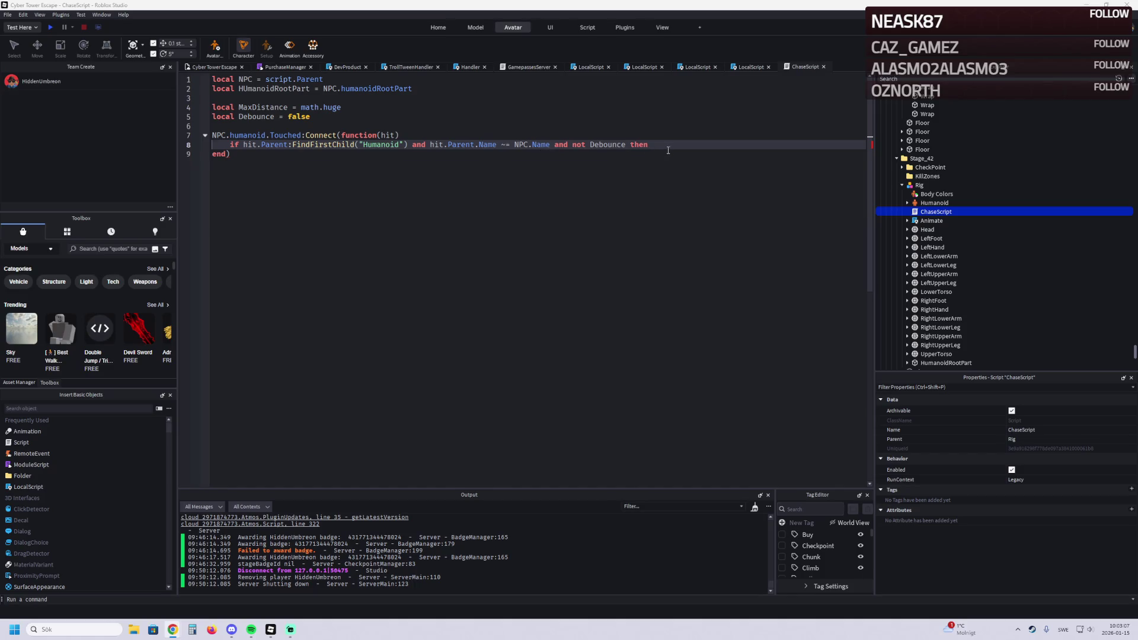
# Step: Change the condition to require not Debounce, and set Debounce = true inside the if block
pyautogui.moveTo(668, 150); pyautogui.dragTo(406, 147)
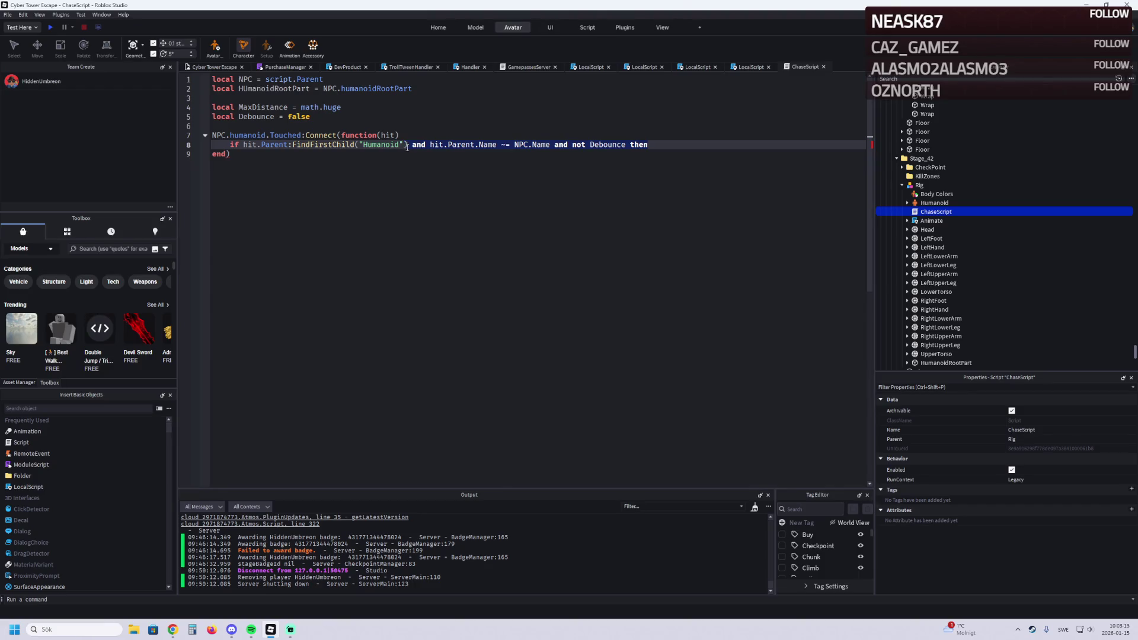
pyautogui.click(453, 150)
pyautogui.moveTo(455, 150); pyautogui.dragTo(431, 145)
pyautogui.press('BackSpace')
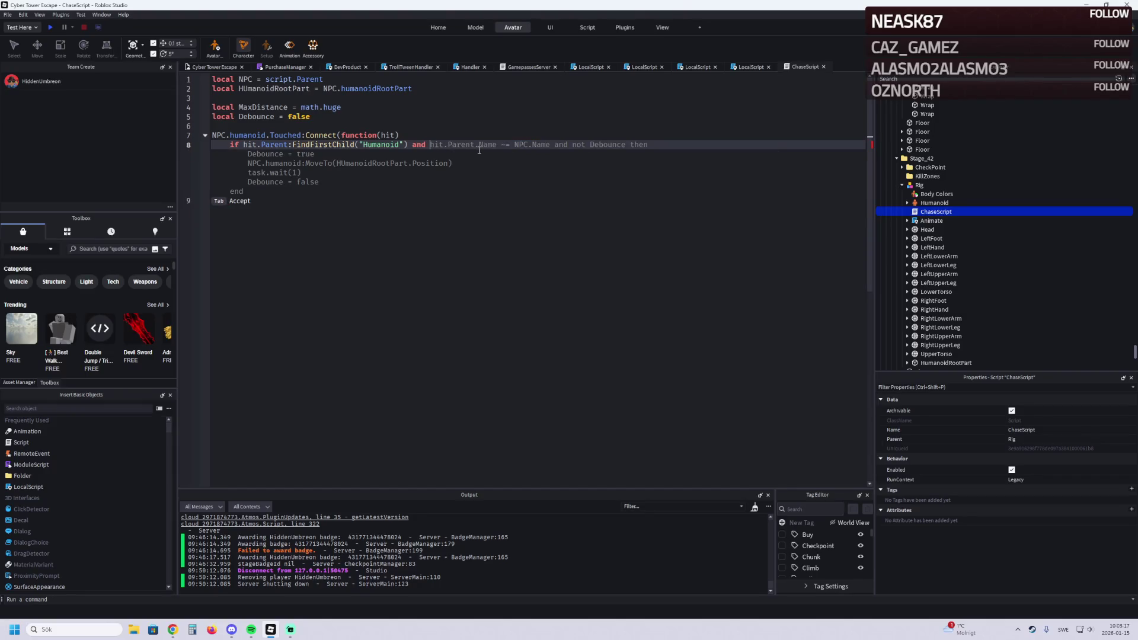
pyautogui.write('not ')
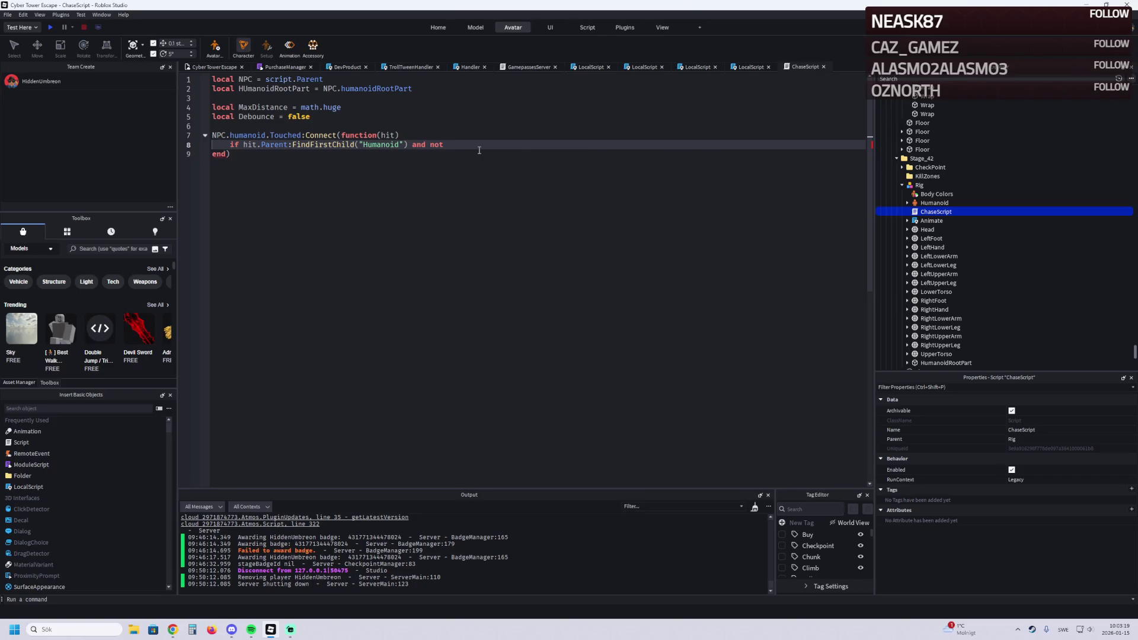
pyautogui.write('De')
pyautogui.press('Down')
pyautogui.press('Down')
pyautogui.press('Tab')
pyautogui.write('then')
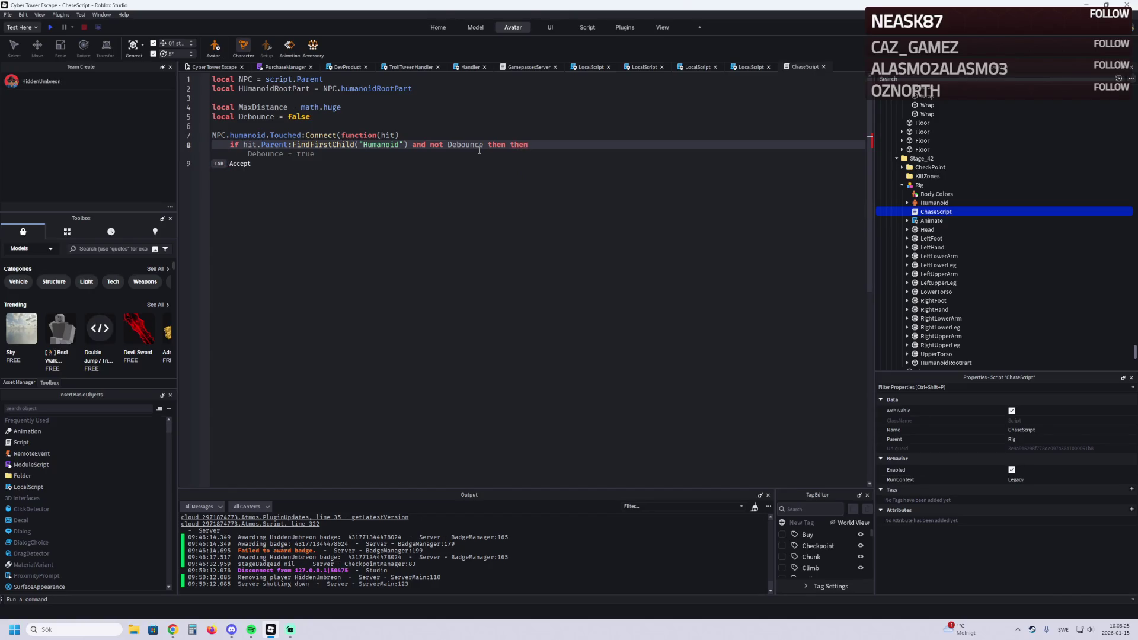
pyautogui.press('Return')
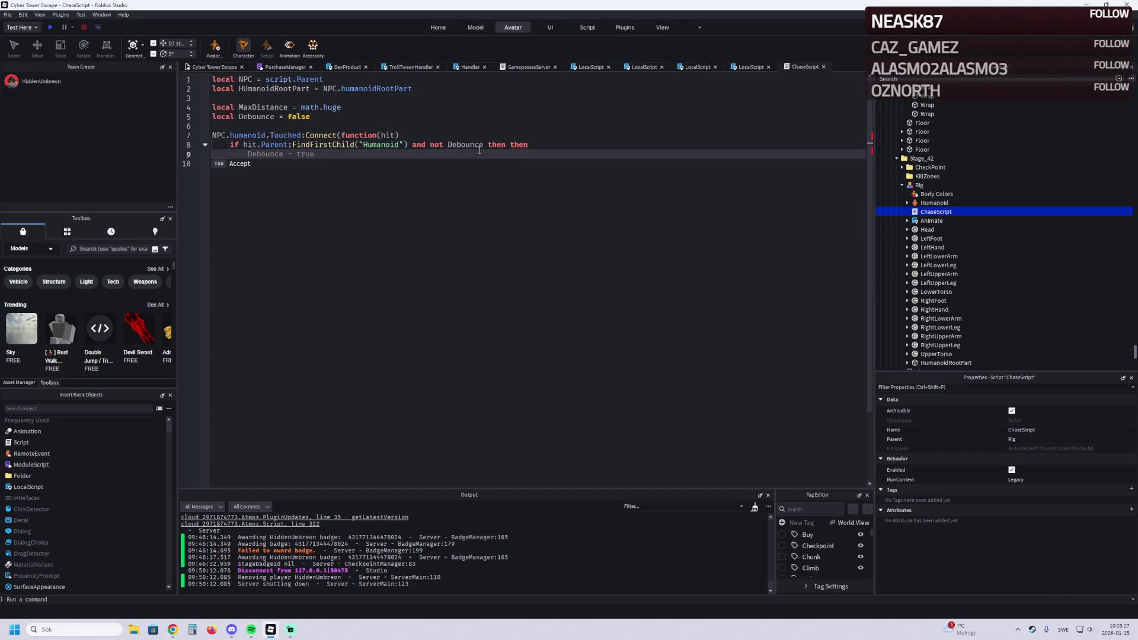
pyautogui.press('Tab')
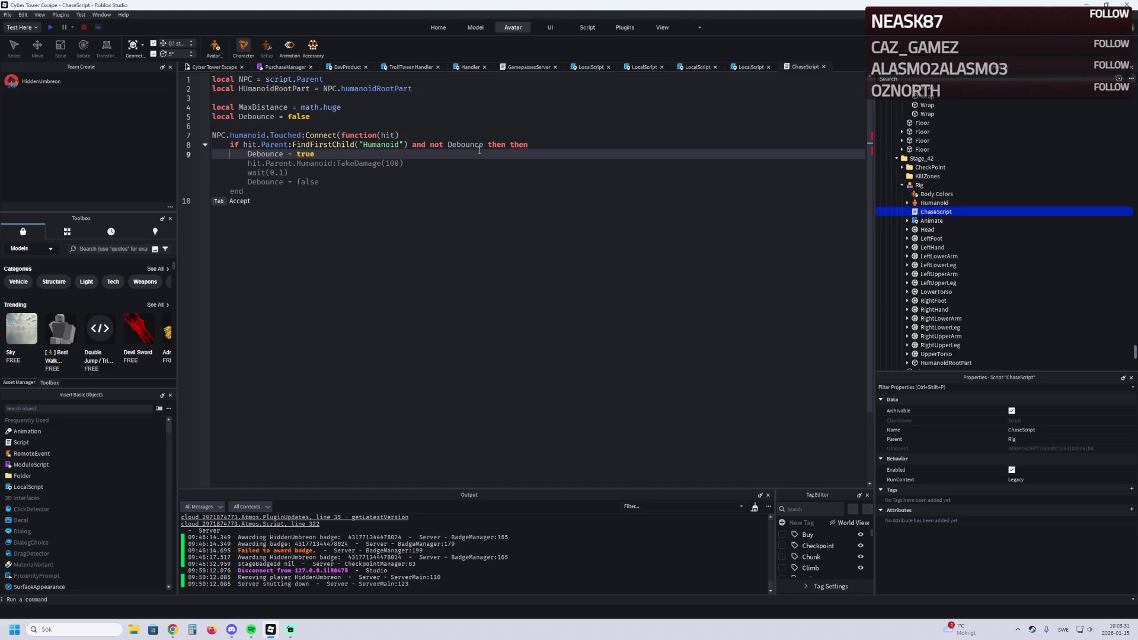
pyautogui.press('Escape')
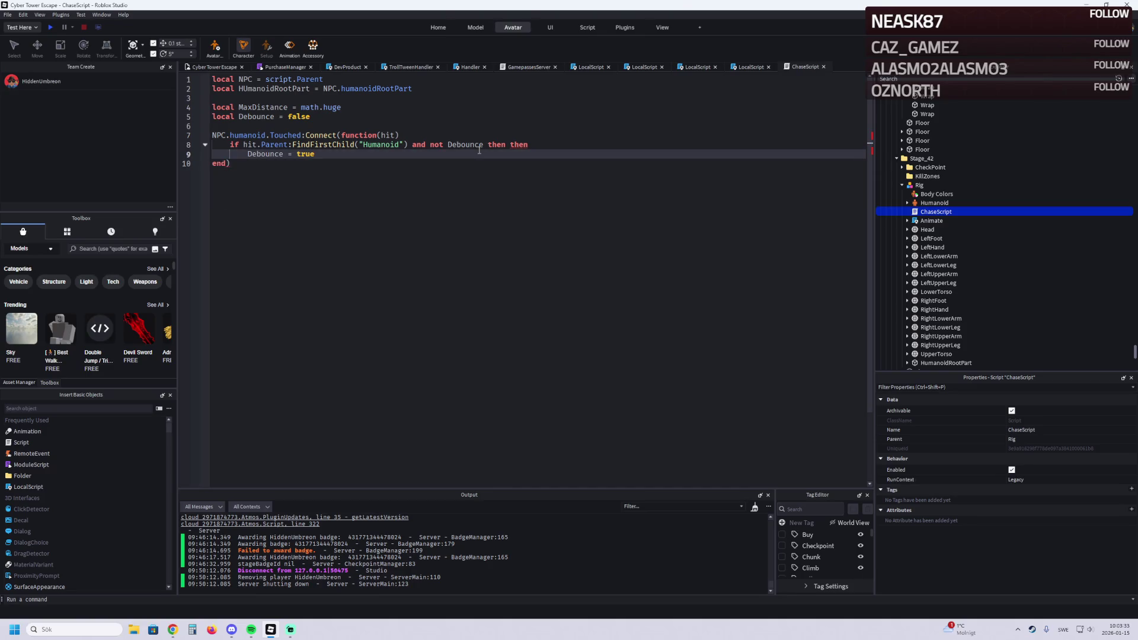
pyautogui.press('Return')
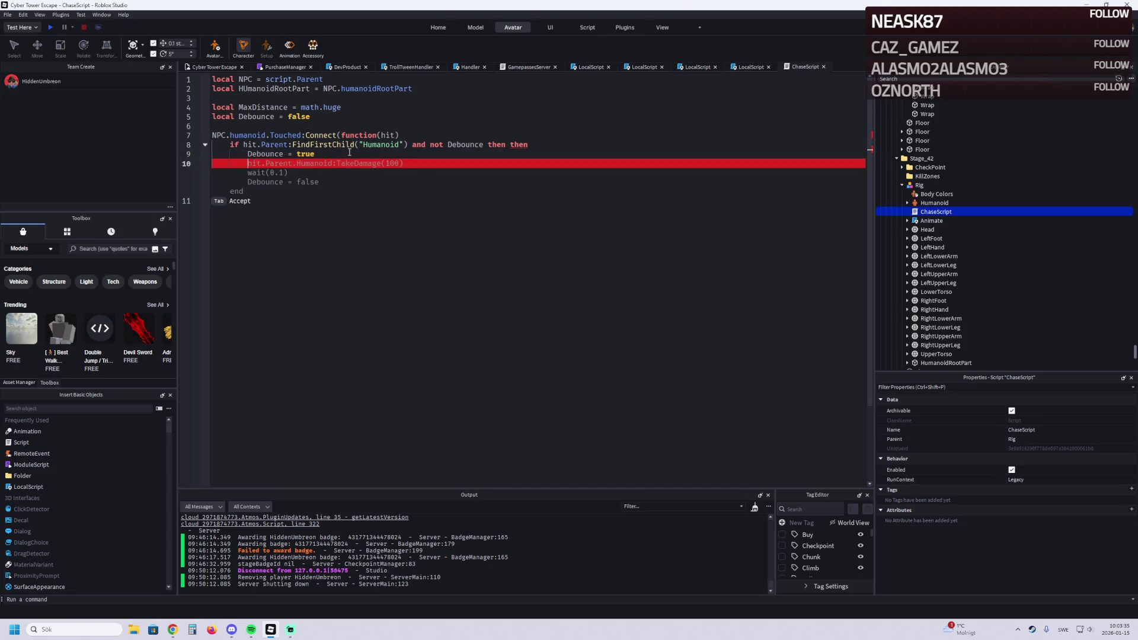
# Step: Accept the suggested damage, wait and Debounce reset code, changing the wait delay to 1
pyautogui.press('Tab')
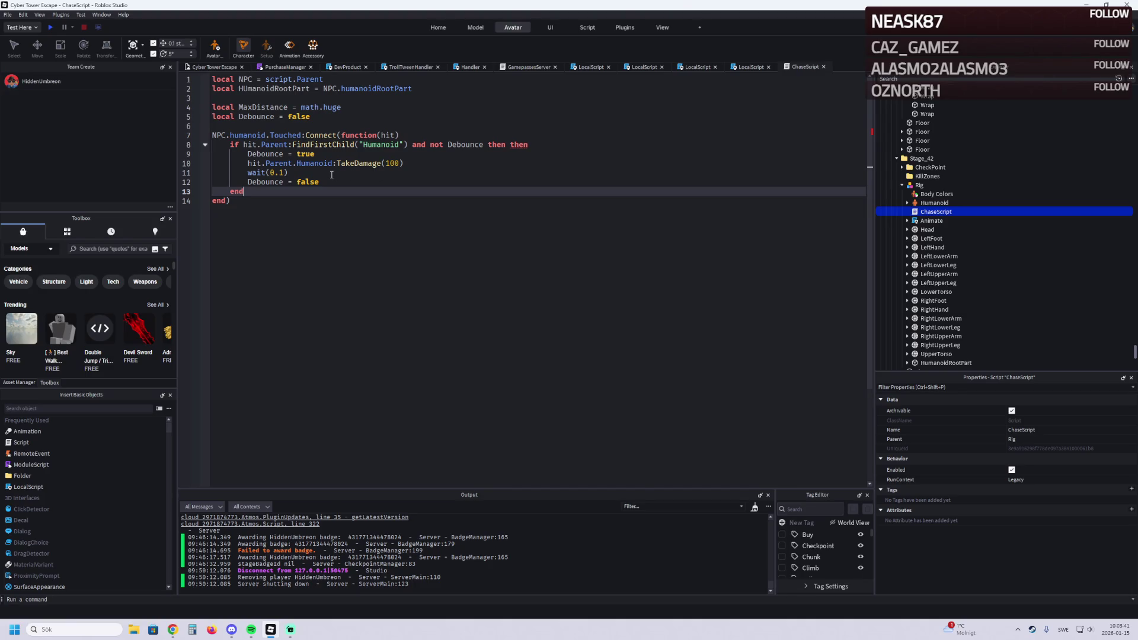
pyautogui.click(288, 174)
pyautogui.press('Left')
pyautogui.press('Left')
pyautogui.press('BackSpace')
pyautogui.press('BackSpace')
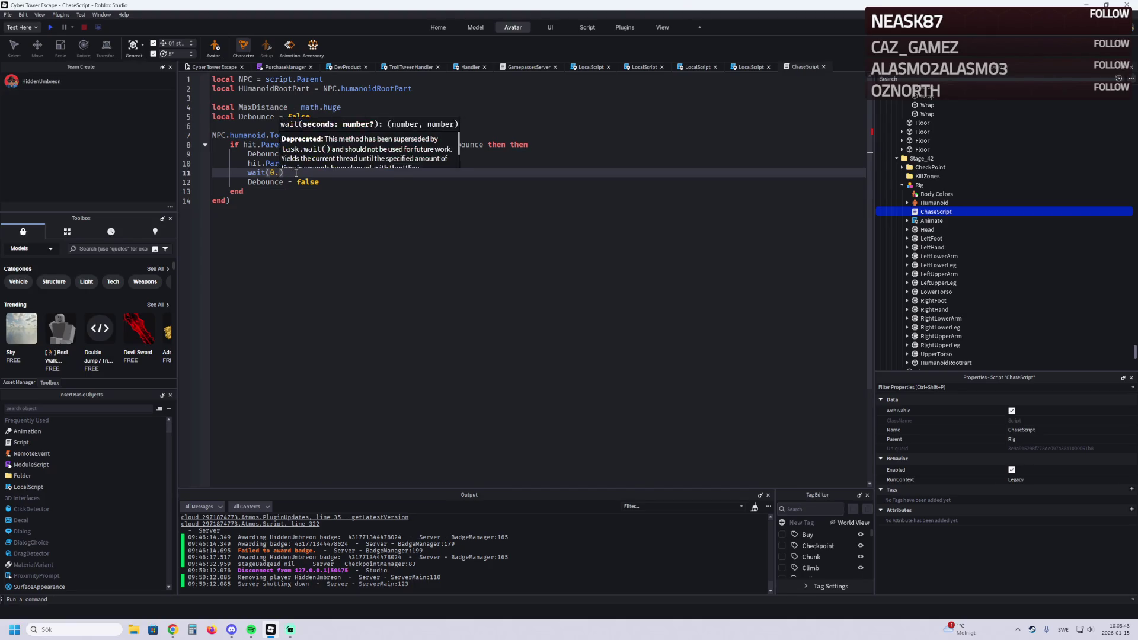
pyautogui.write('1')
pyautogui.click(357, 175)
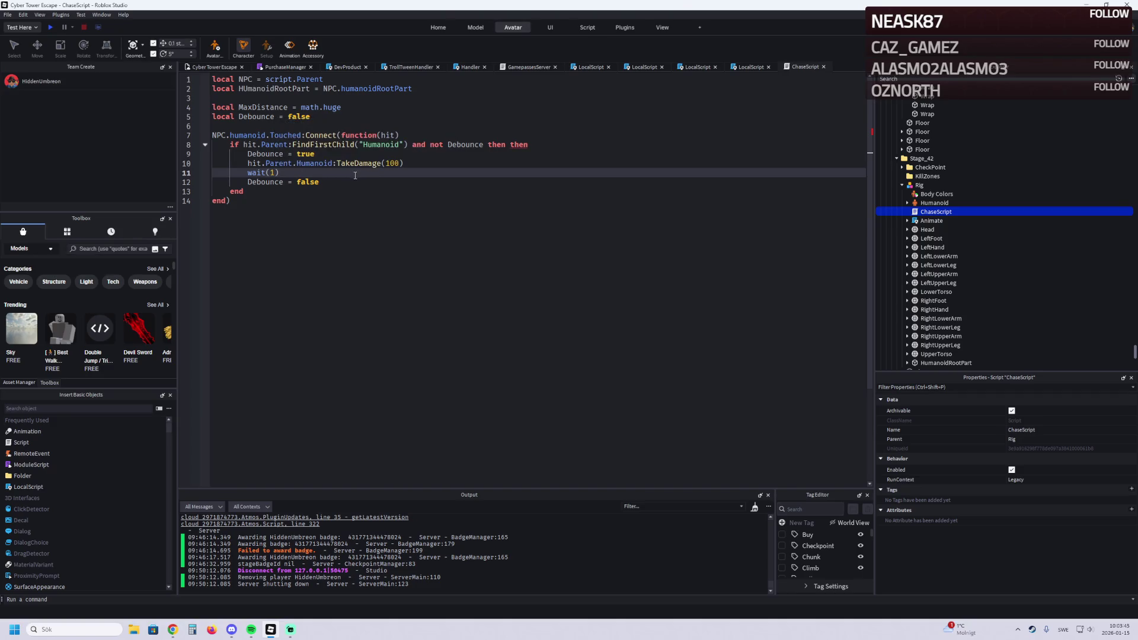
# Step: Replace :TakeDamage(100) on line 10 with .Health -= 20
pyautogui.click(387, 163)
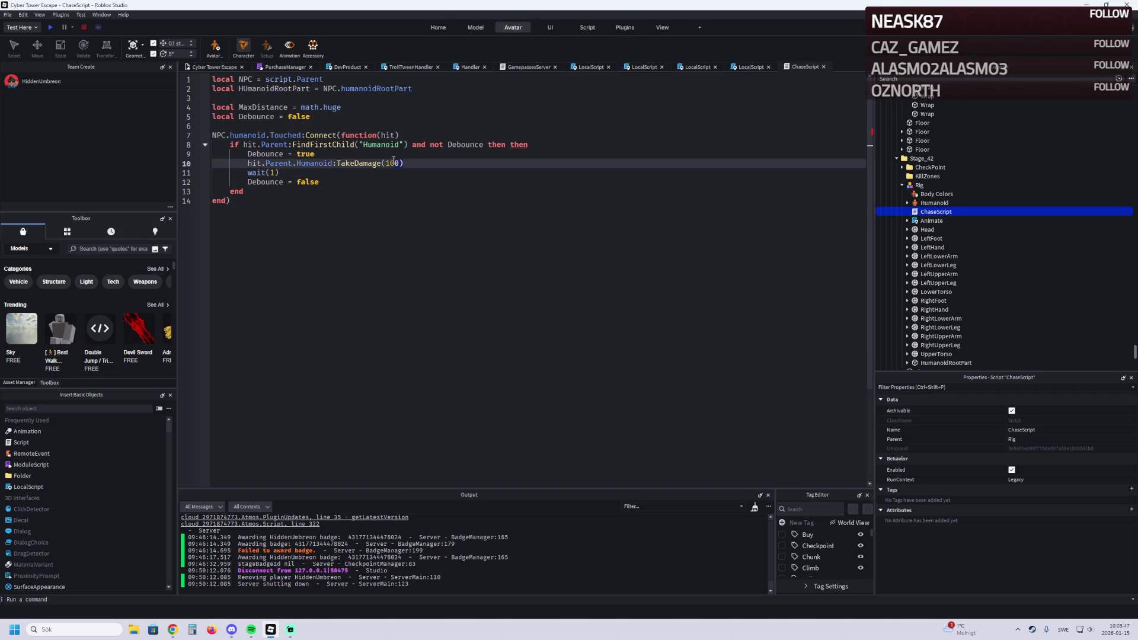
pyautogui.press('Delete')
pyautogui.press('Delete')
pyautogui.press('Delete')
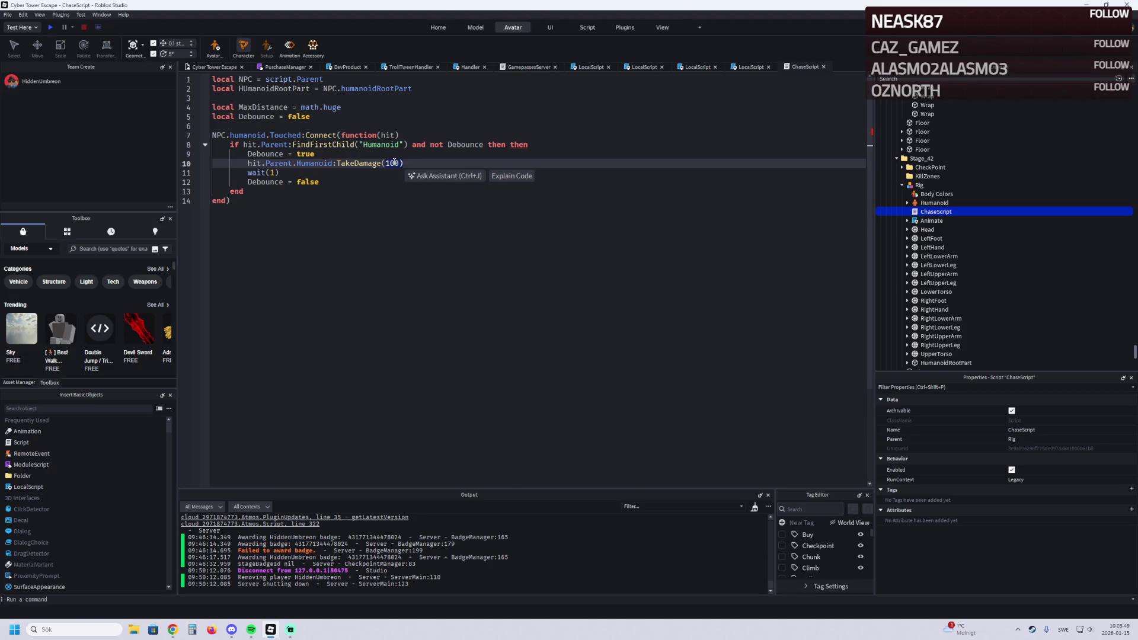
pyautogui.press('BackSpace')
pyautogui.press('BackSpace')
pyautogui.press('BackSpace')
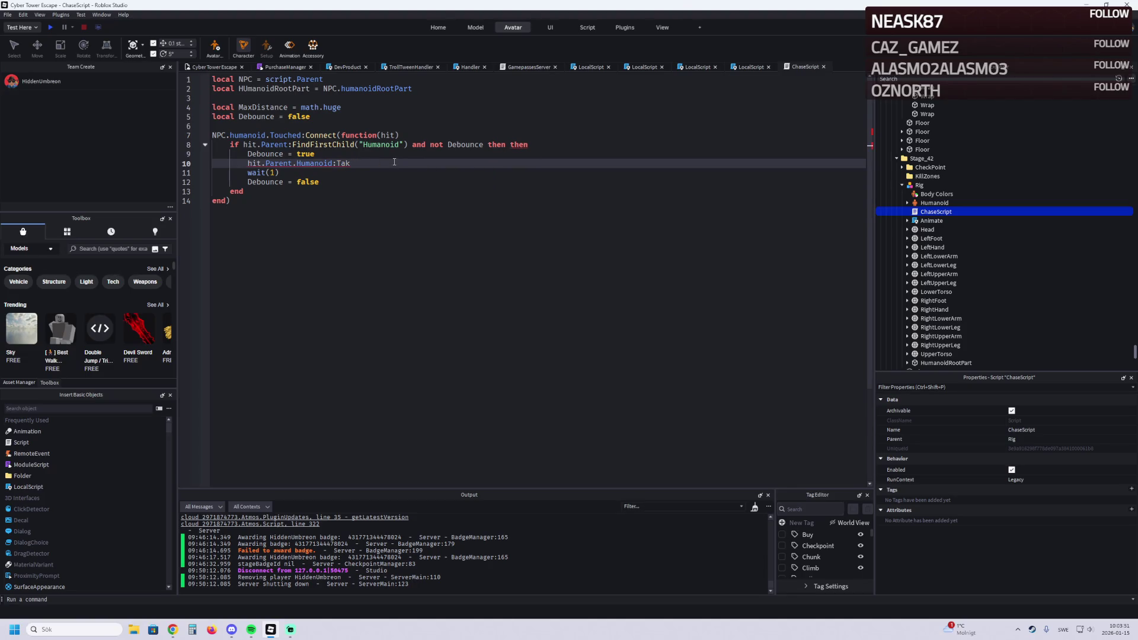
pyautogui.press('BackSpace')
pyautogui.press('BackSpace')
pyautogui.press('BackSpace')
pyautogui.write('.')
pyautogui.write('Health -=')
pyautogui.write(' 20')
pyautogui.hotkey('alt', 'Tab')
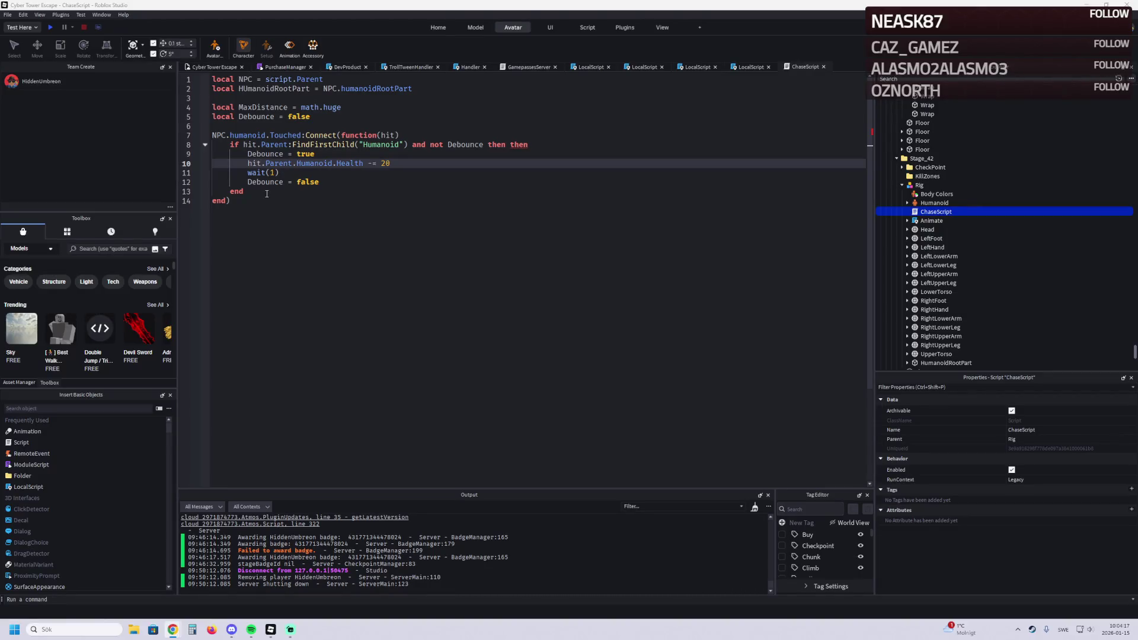
# Step: Begin a while wait() do loop below the Touched handler
pyautogui.click(257, 204)
pyautogui.press('Return')
pyautogui.press('Return')
pyautogui.write('while wait() do')
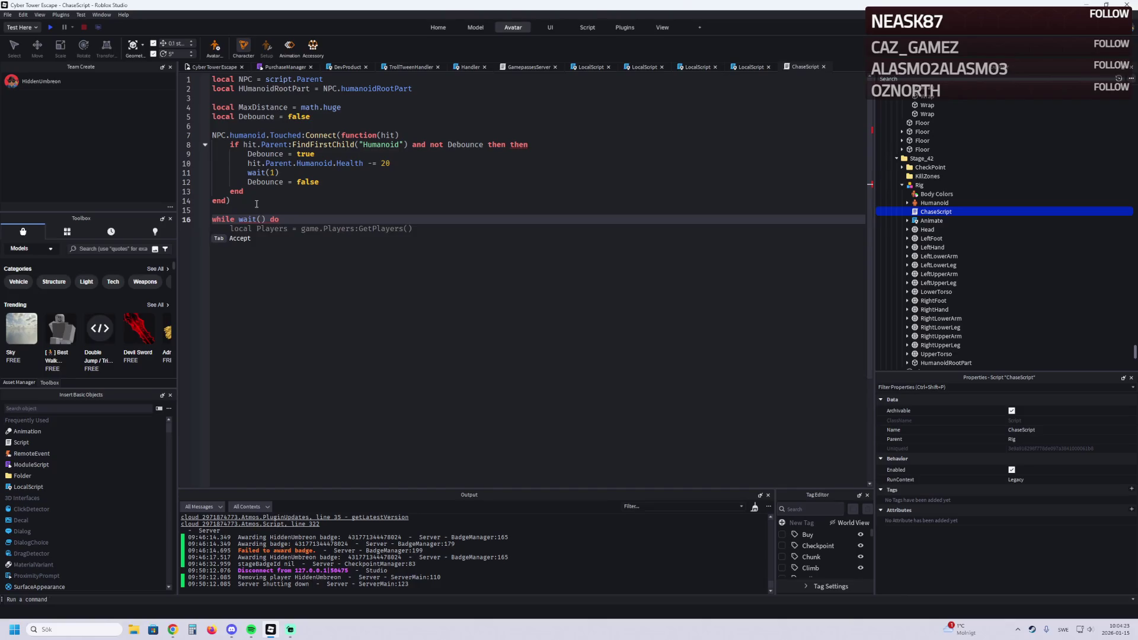
# Step: Inside the loop, add local Players = game.Players:GetPlayers()
pyautogui.press('Return')
pyautogui.write('local p')
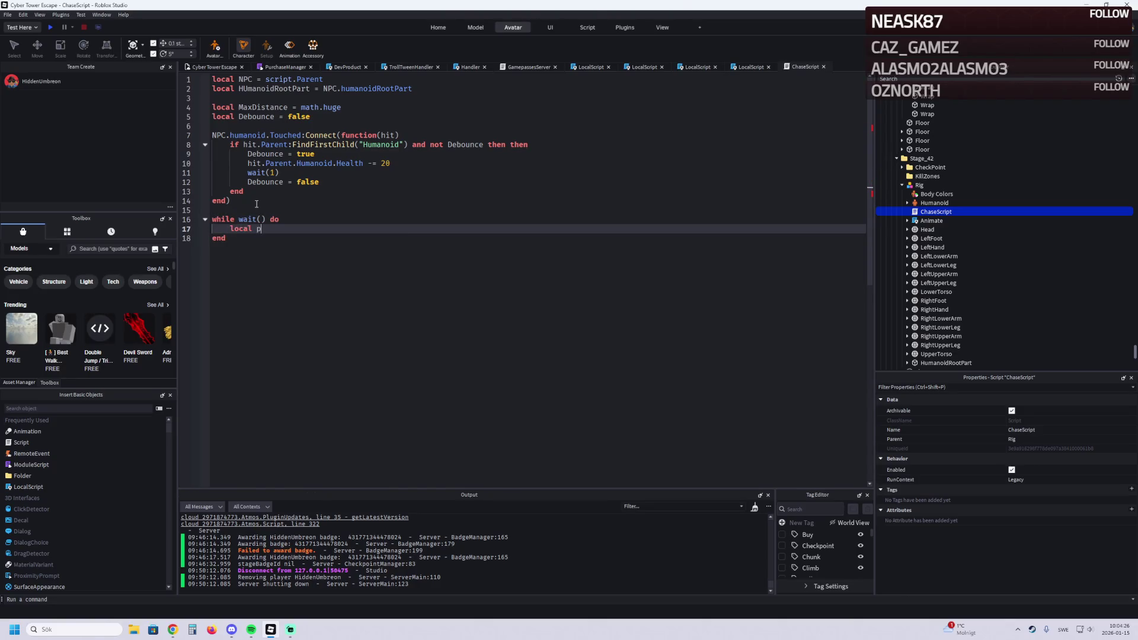
pyautogui.press('BackSpace')
pyautogui.write('Players = ')
pyautogui.write('game')
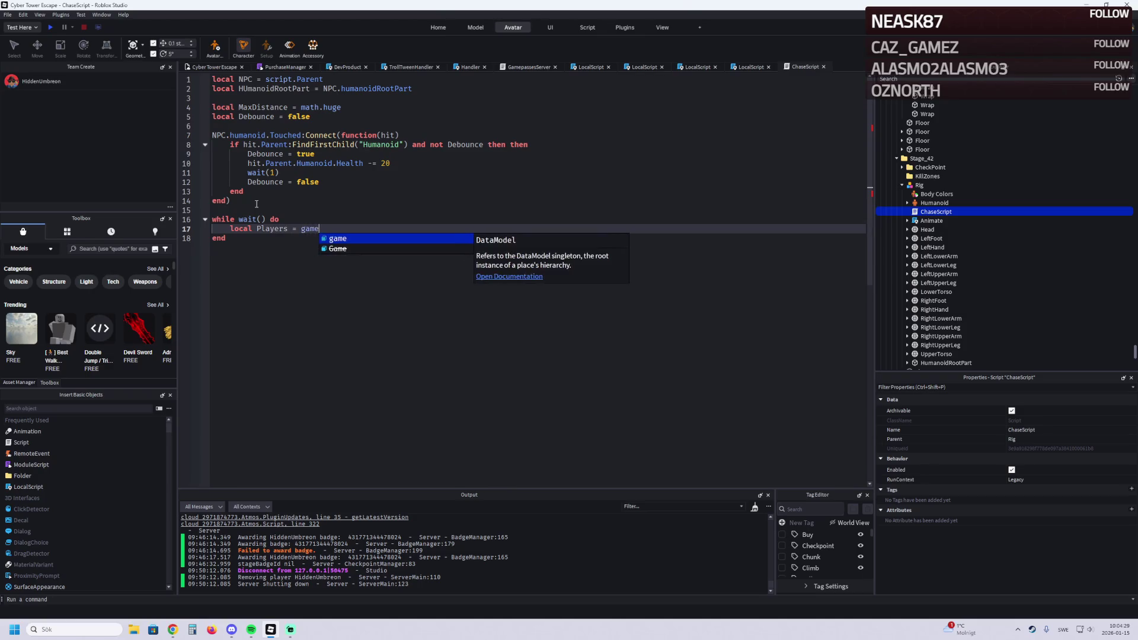
pyautogui.write('.')
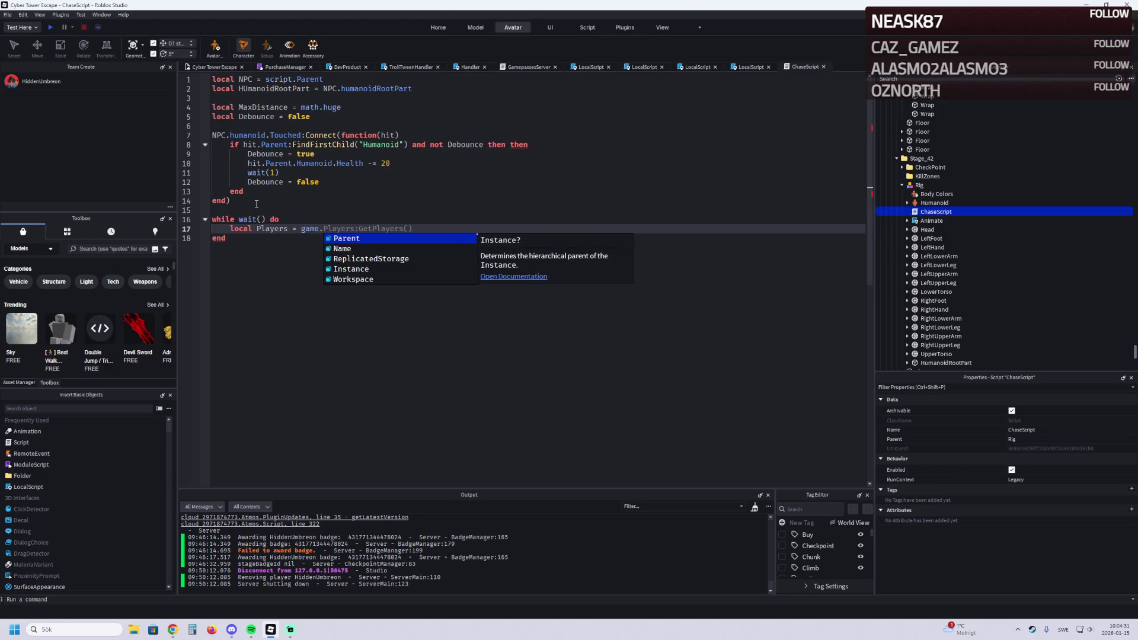
pyautogui.write('p')
pyautogui.press('Down')
pyautogui.press('Tab')
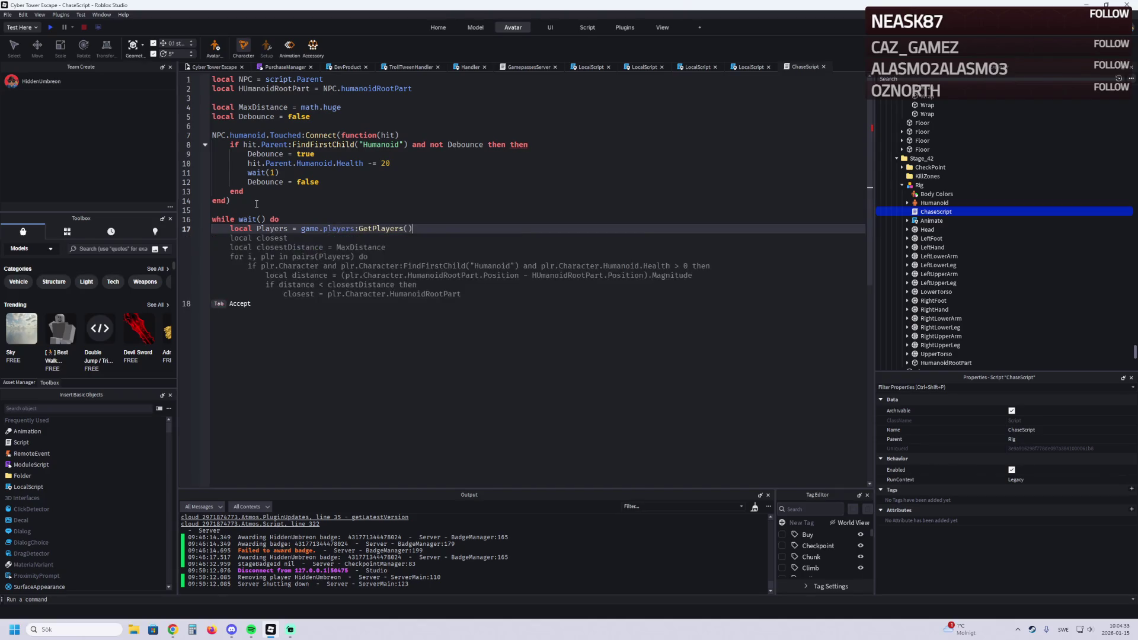
# Step: Accept the nearest-player suggestion but keep only the closest variable, deleting lines 19–24
pyautogui.press('Return')
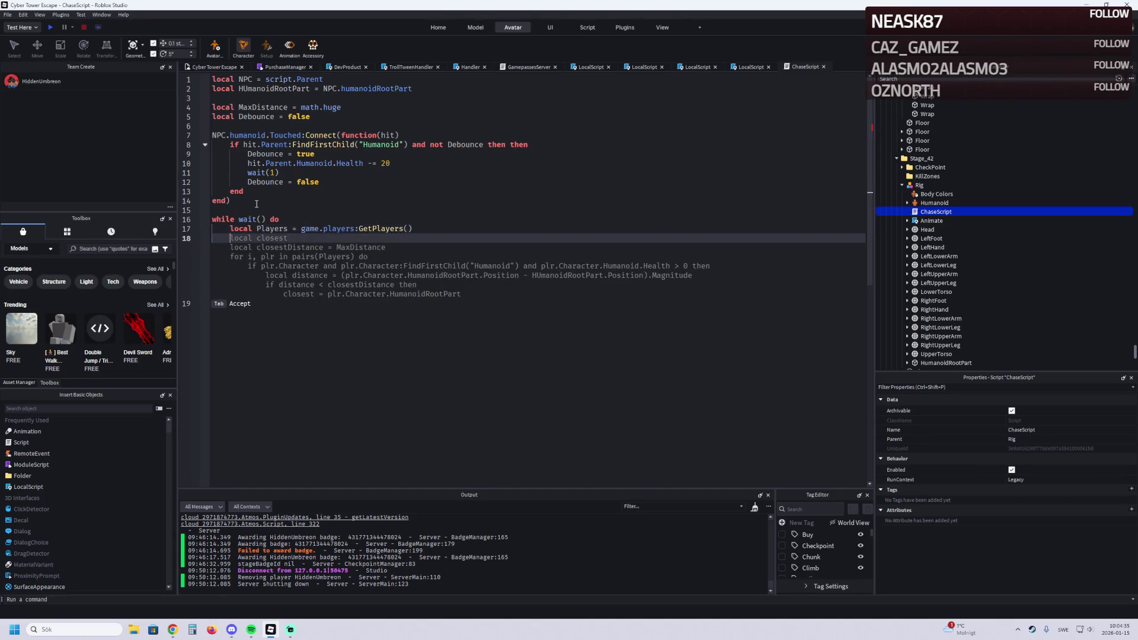
pyautogui.press('Tab')
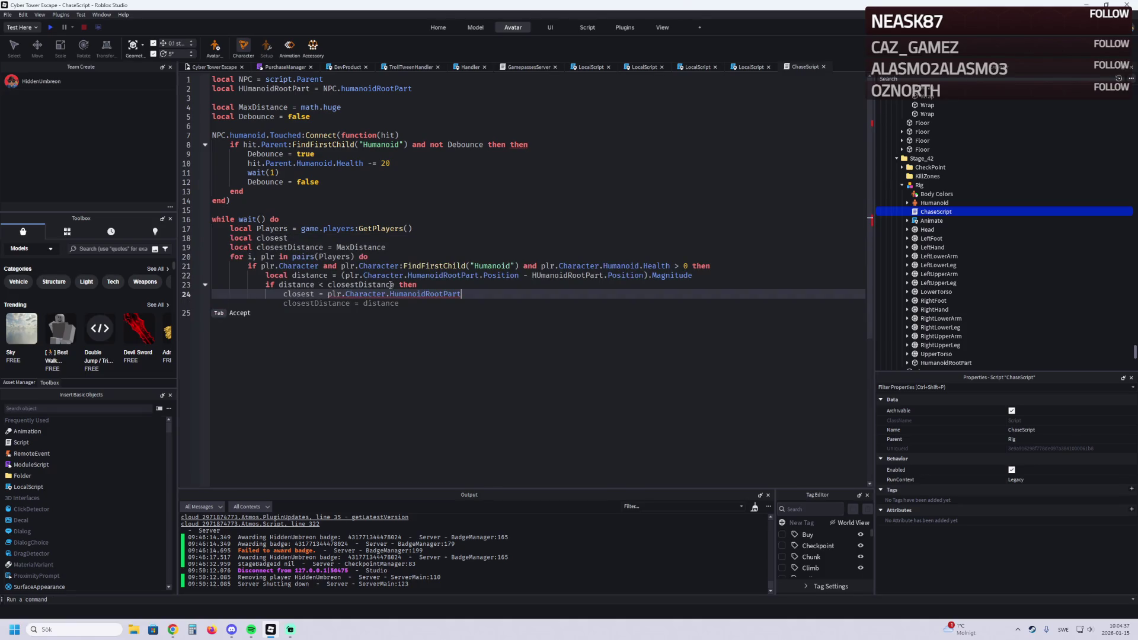
pyautogui.moveTo(463, 294); pyautogui.dragTo(224, 249)
pyautogui.press('BackSpace')
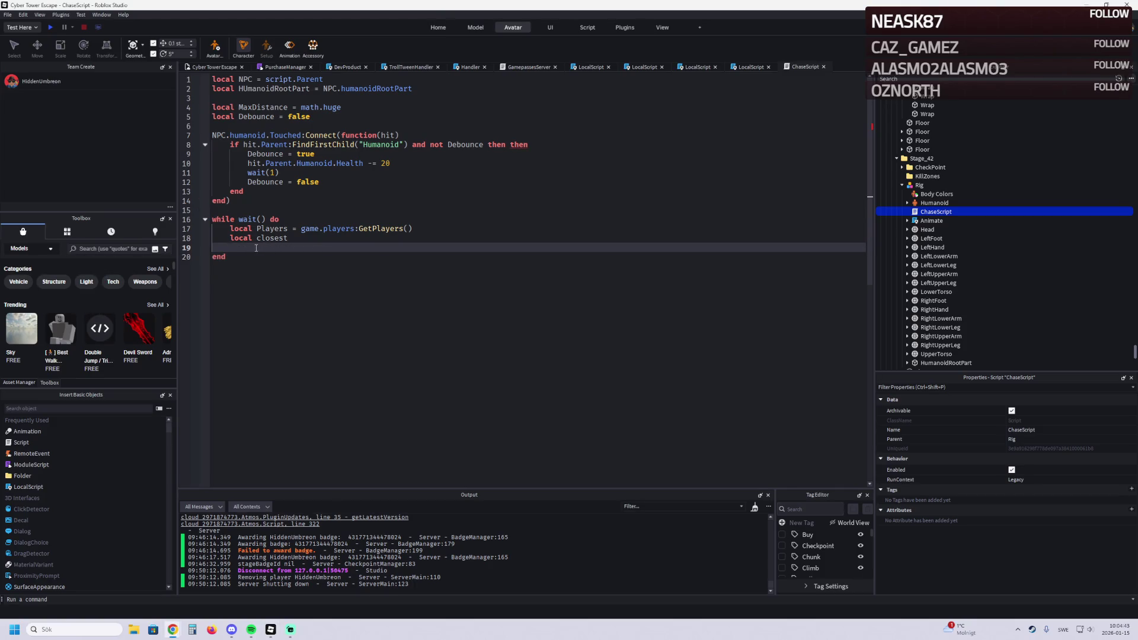
pyautogui.press('Return')
# Step: Start the for-pairs player loop with an if check on each player's character
pyautogui.write('for i')
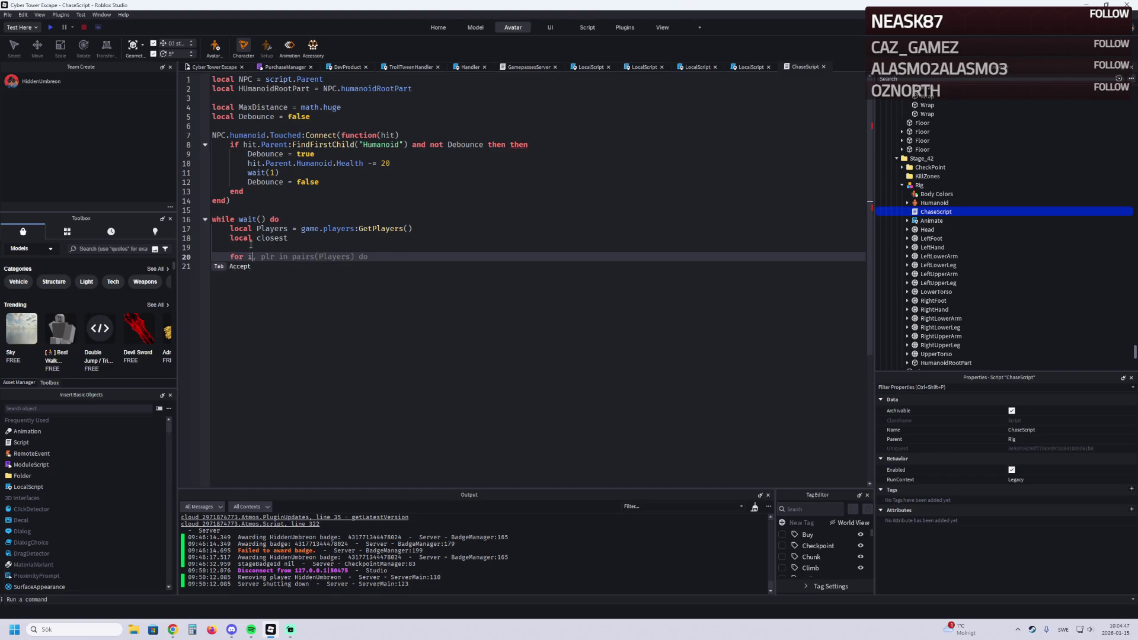
pyautogui.press('Tab')
pyautogui.press('Return')
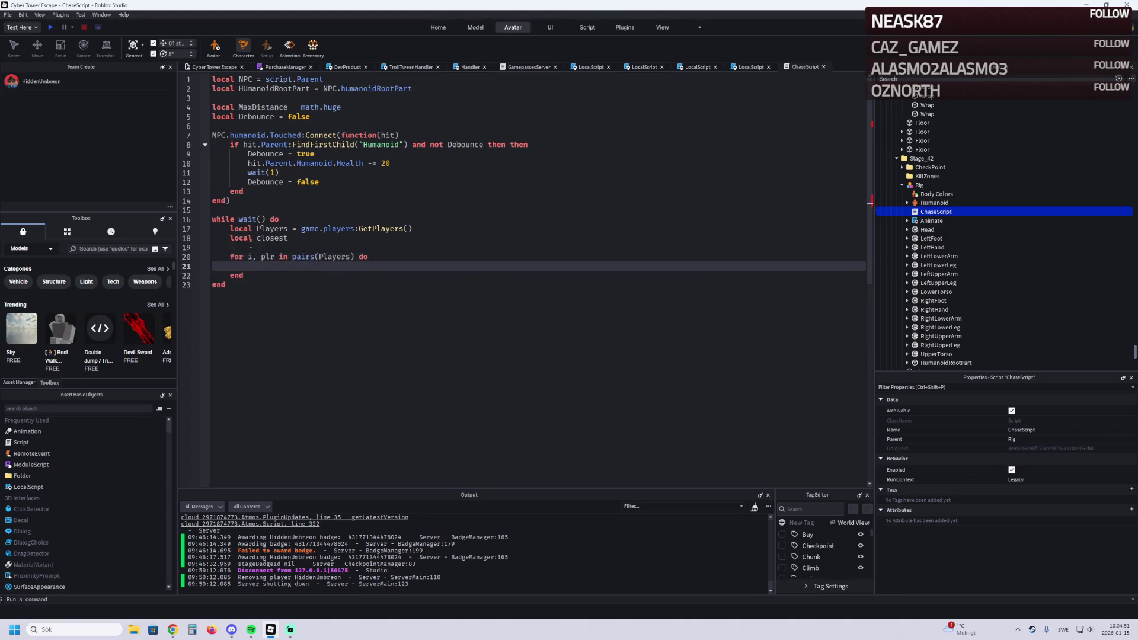
pyautogui.write('if ')
pyautogui.write('plr.')
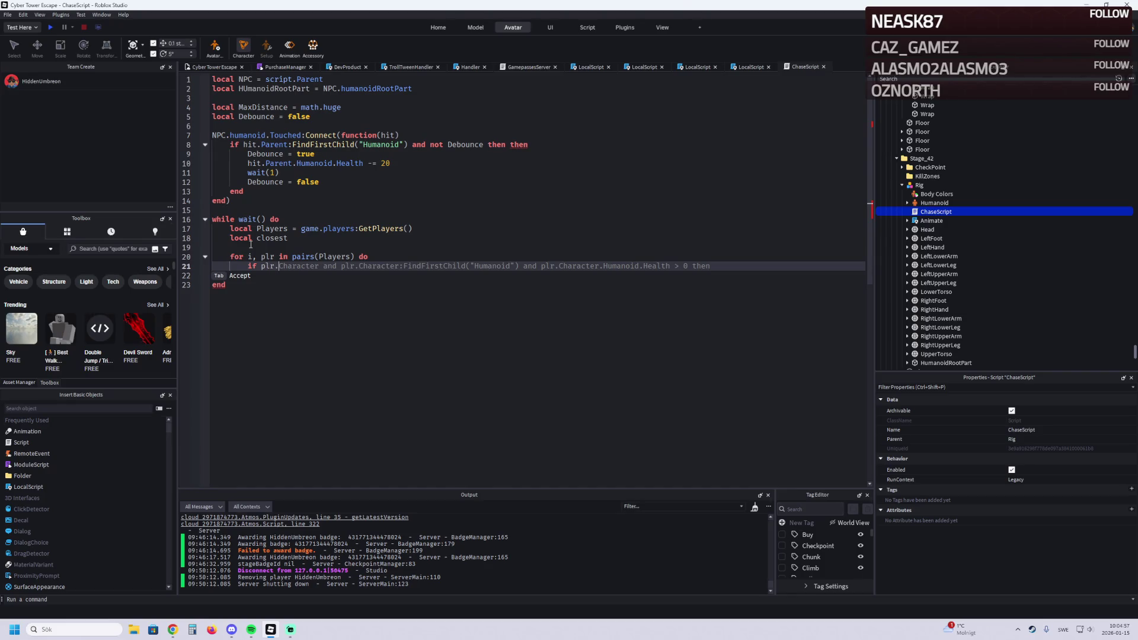
pyautogui.press('Tab')
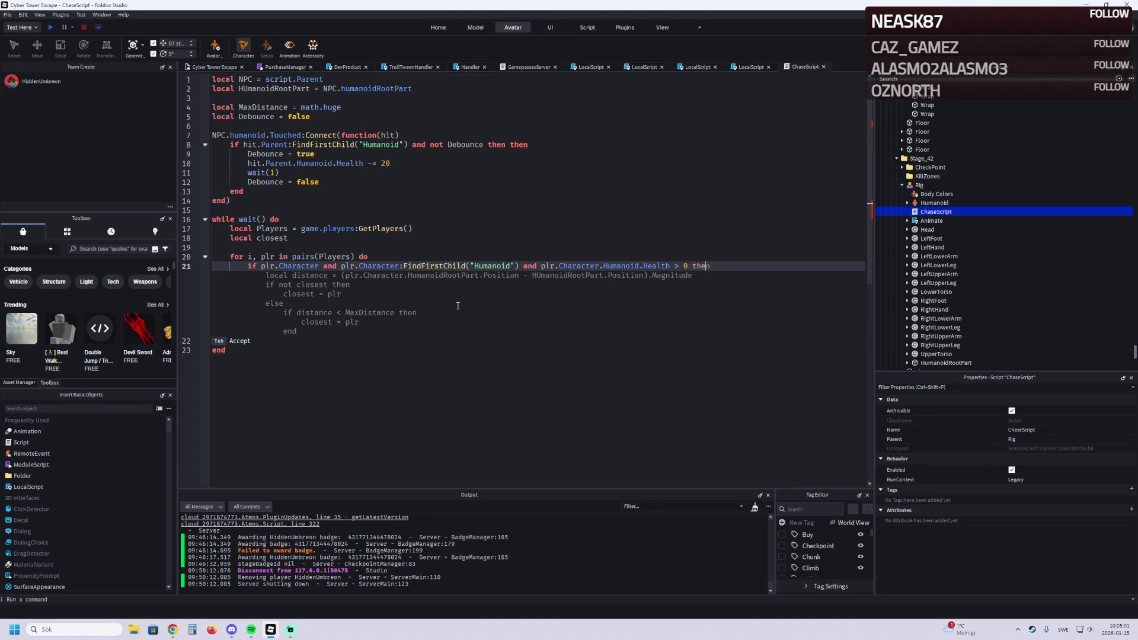
pyautogui.hotkey('ctrl', 'z')
pyautogui.hotkey('ctrl', 'z')
pyautogui.hotkey('ctrl', 'z')
pyautogui.hotkey('ctrl', 'z')
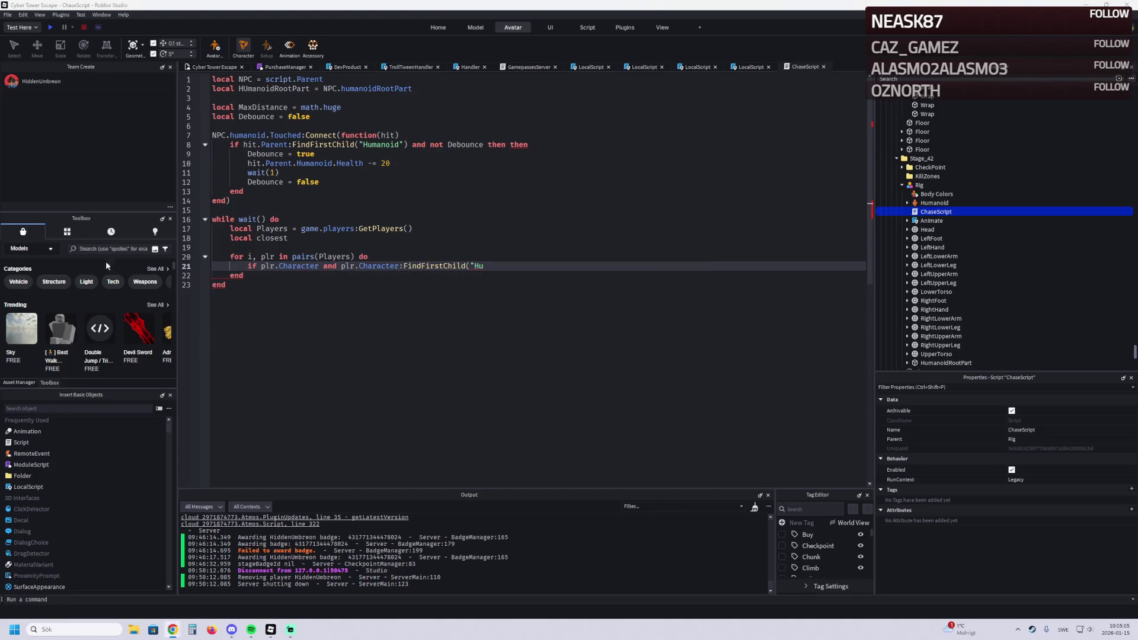
pyautogui.press('Escape')
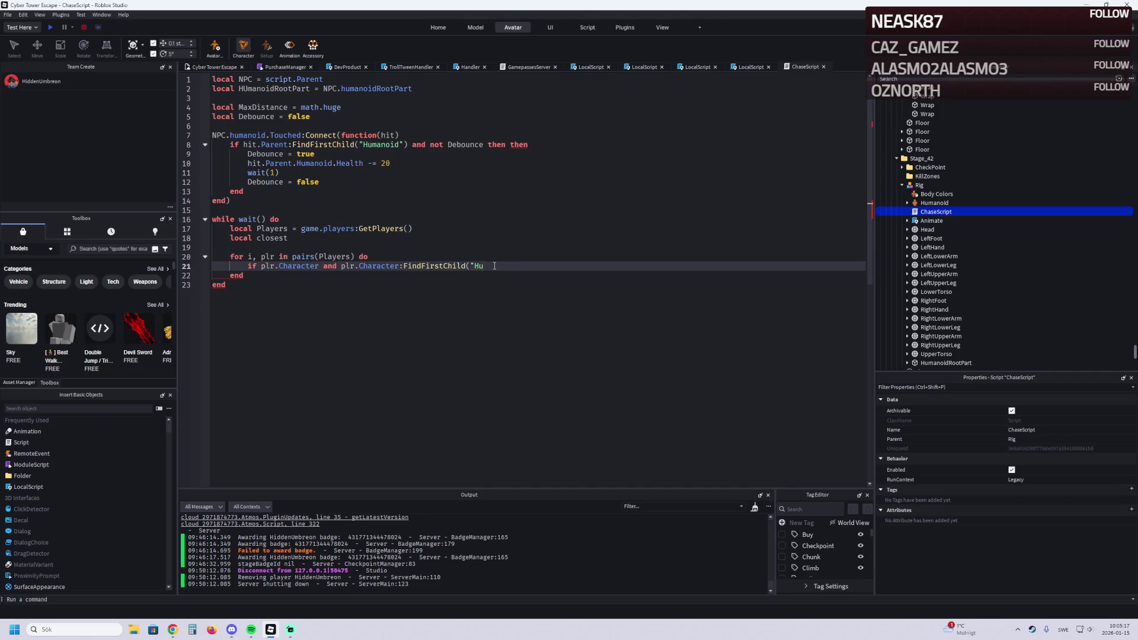
# Step: Finish the Humanoid condition on line 21 and delete the suggested lines 22–28
pyautogui.write('a')
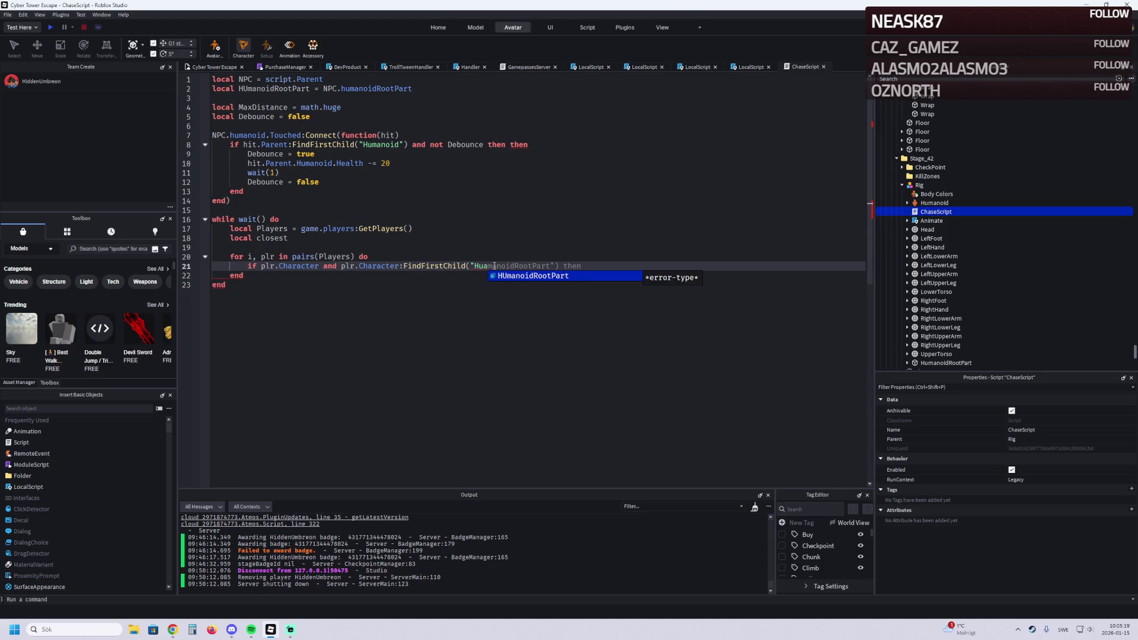
pyautogui.press('BackSpace')
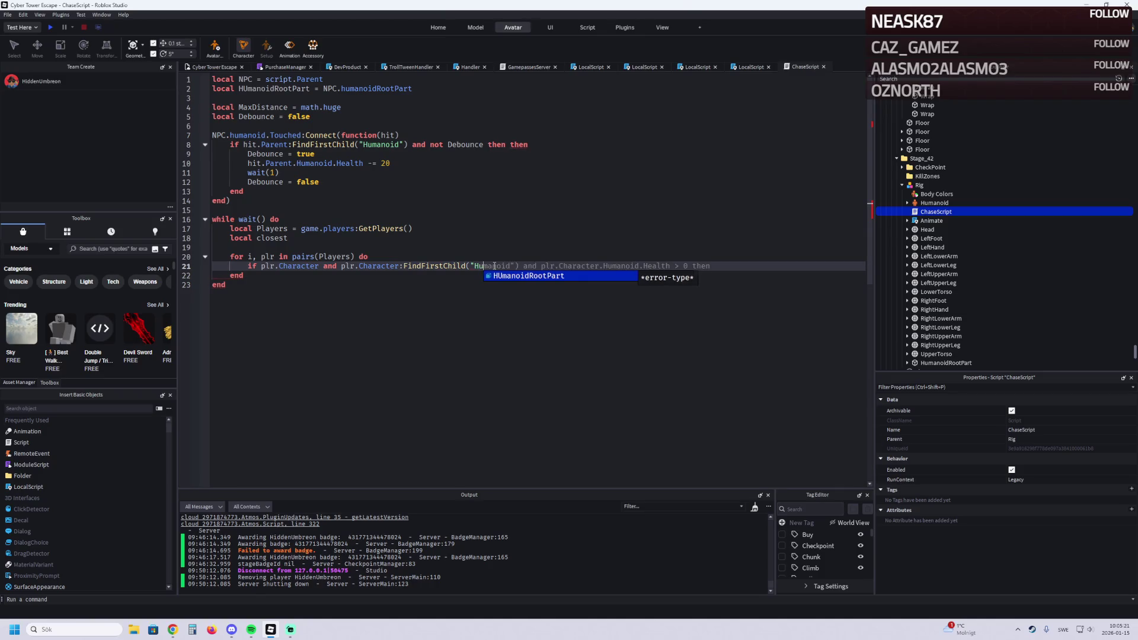
pyautogui.write('manoid"')
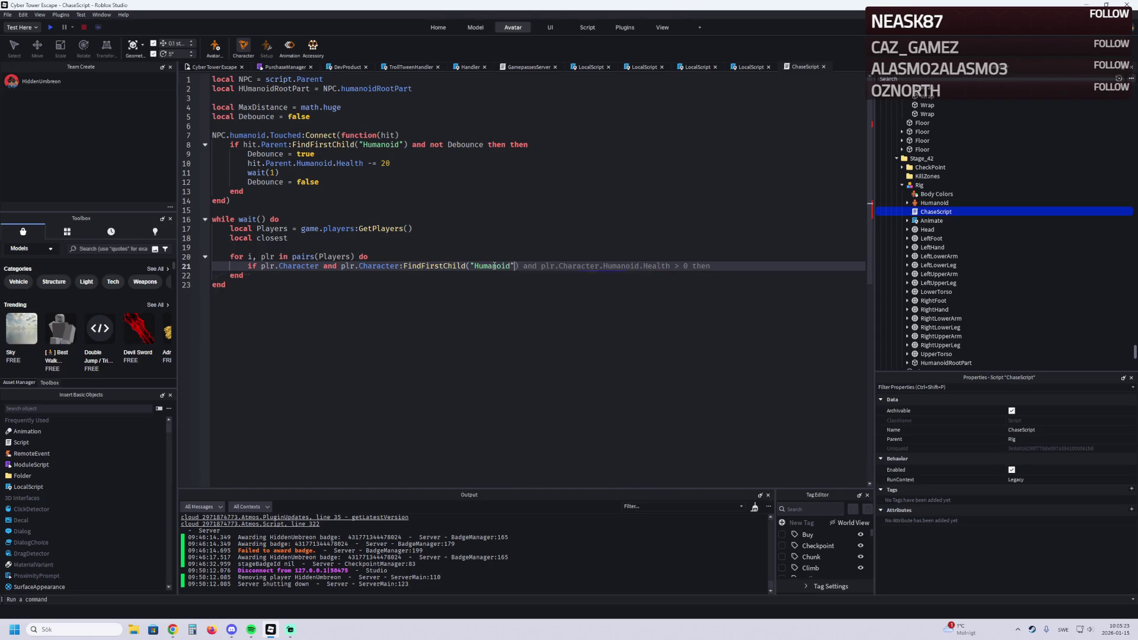
pyautogui.write(') ')
pyautogui.write('and')
pyautogui.write(' pl')
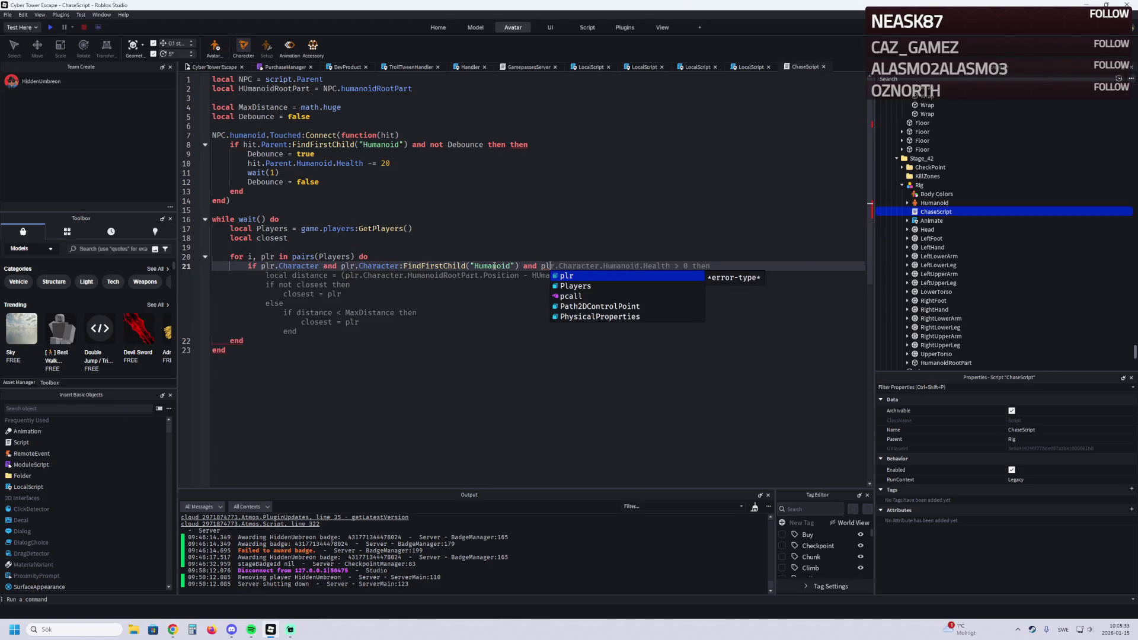
pyautogui.press('Tab')
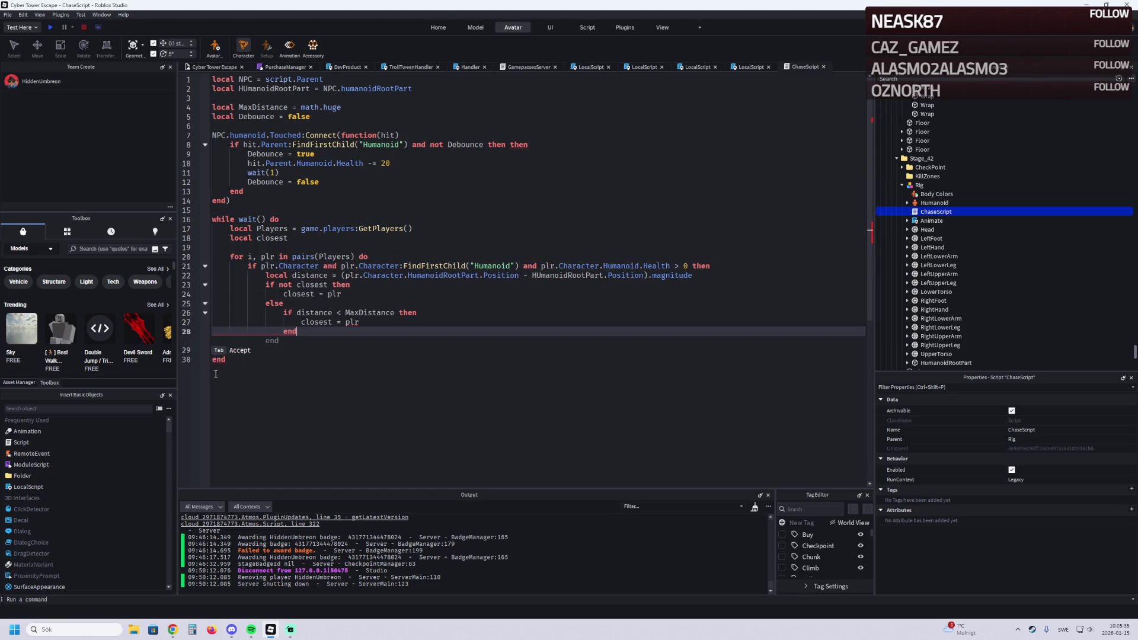
pyautogui.press('Tab')
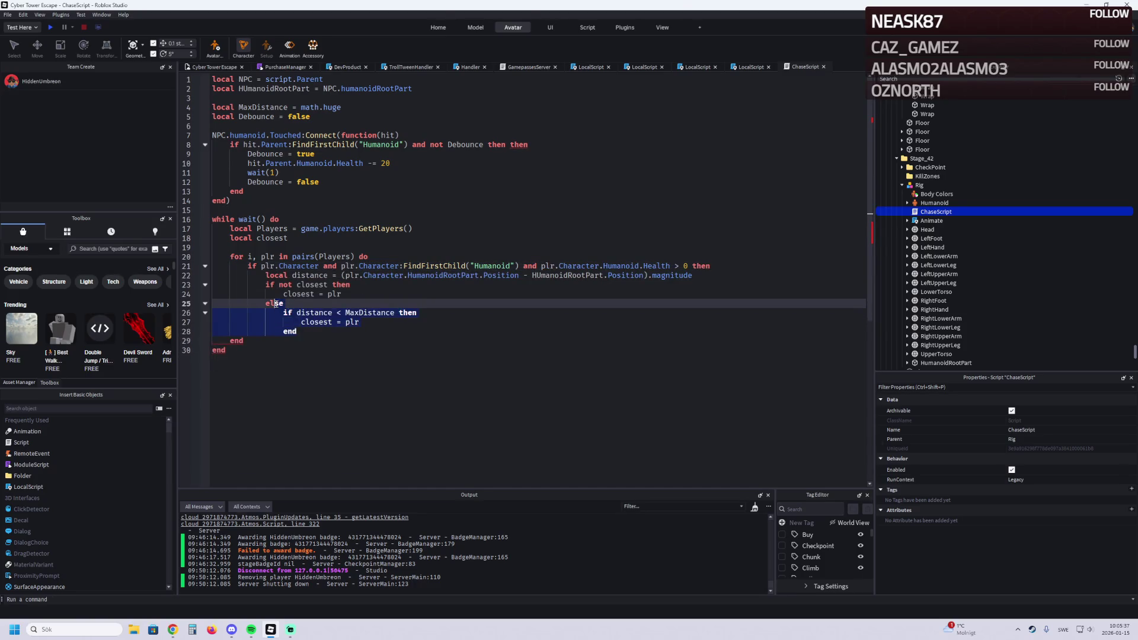
pyautogui.moveTo(307, 332)
pyautogui.mouseDown()
pyautogui.moveTo(356, 320)
pyautogui.moveTo(349, 285)
pyautogui.moveTo(594, 265)
pyautogui.moveTo(690, 275)
pyautogui.moveTo(265, 275)
pyautogui.mouseUp()
pyautogui.press('BackSpace')
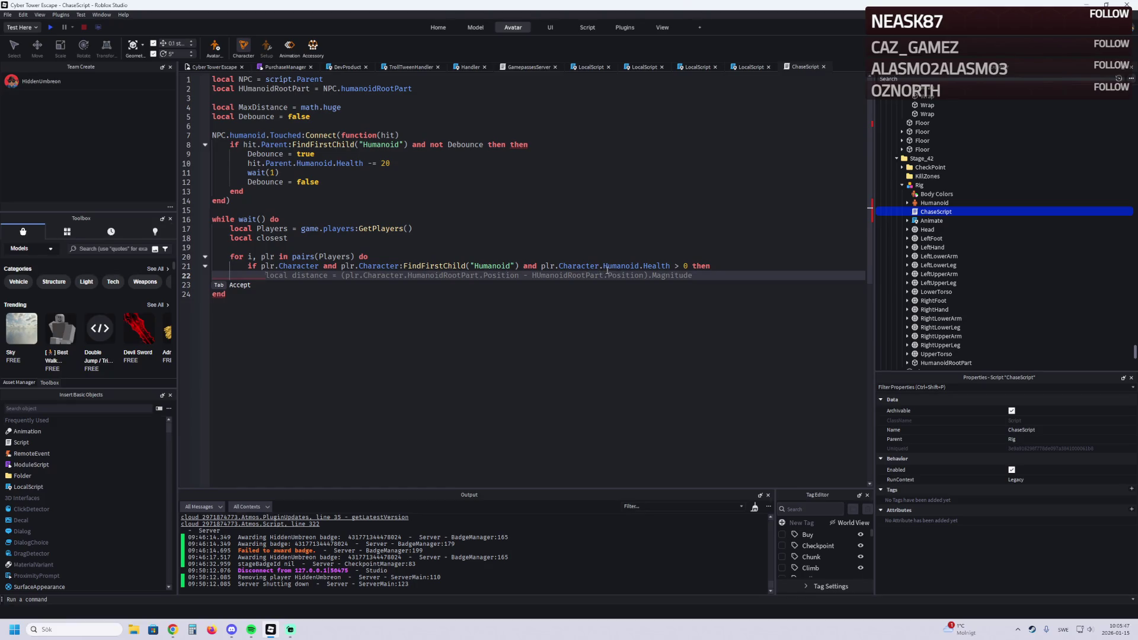
pyautogui.click(234, 275)
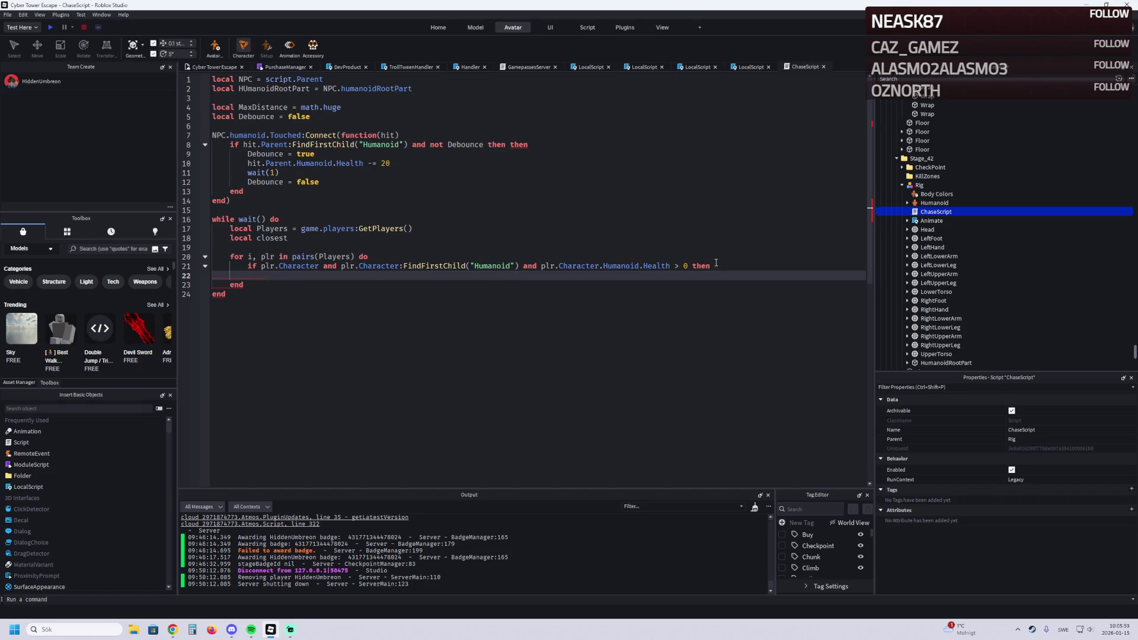
# Step: Add line 22: local PlayerHumanoidRootPart = plr.Character.HumanoidRootPart
pyautogui.write('local')
pyautogui.press('Tab')
pyautogui.write('p')
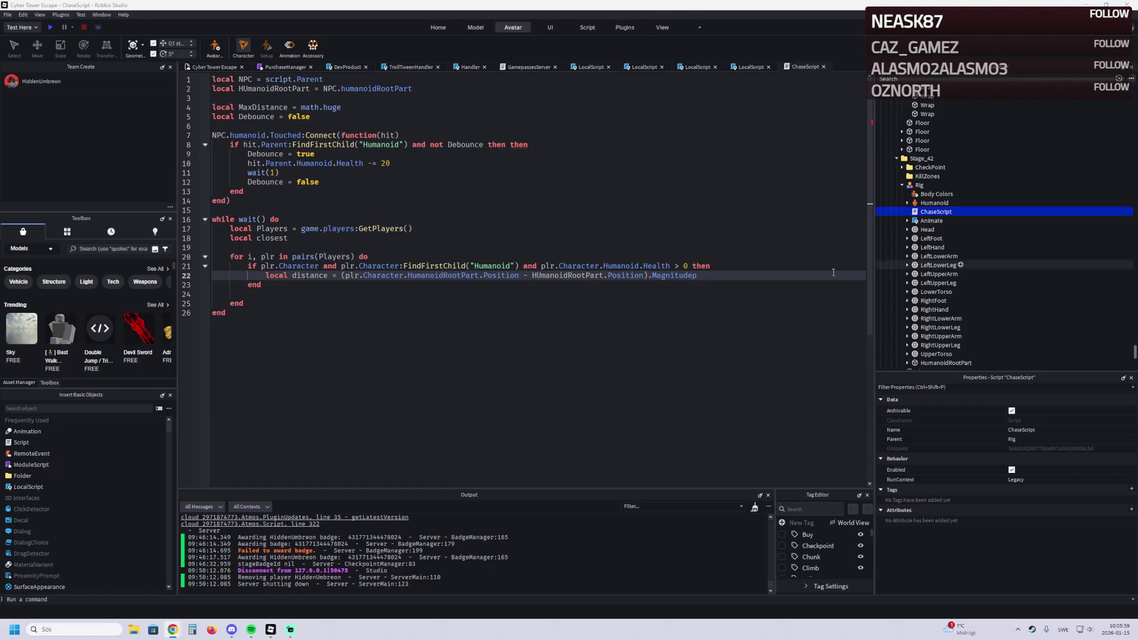
pyautogui.moveTo(702, 276); pyautogui.dragTo(291, 277)
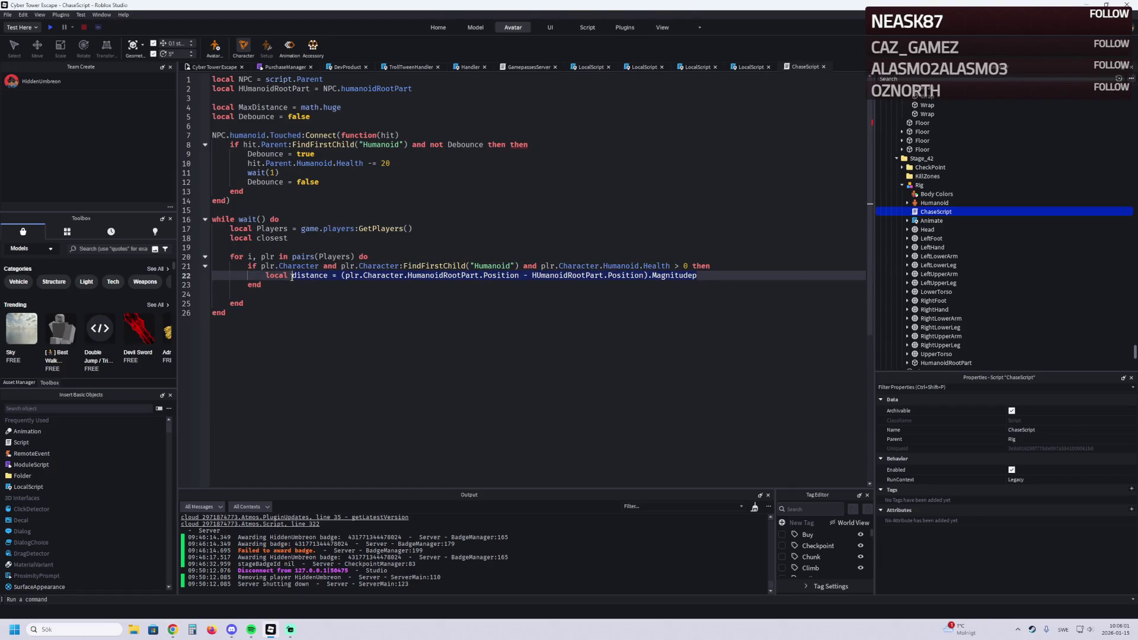
pyautogui.press('BackSpace')
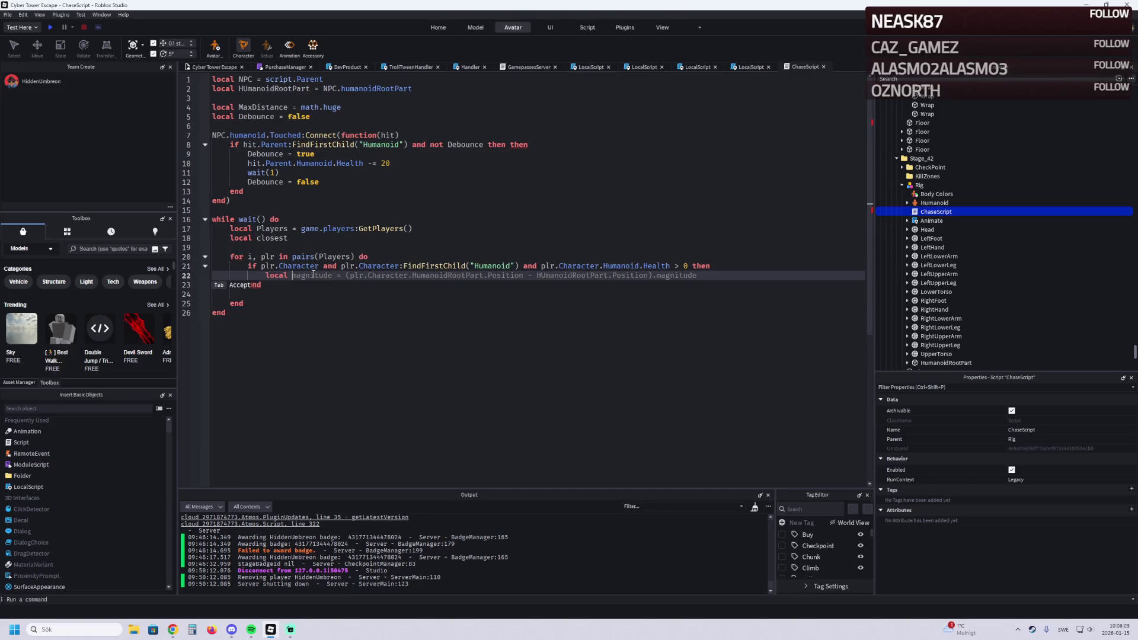
pyautogui.press('BackSpace')
pyautogui.press('BackSpace')
pyautogui.write('l P')
pyautogui.write('layer')
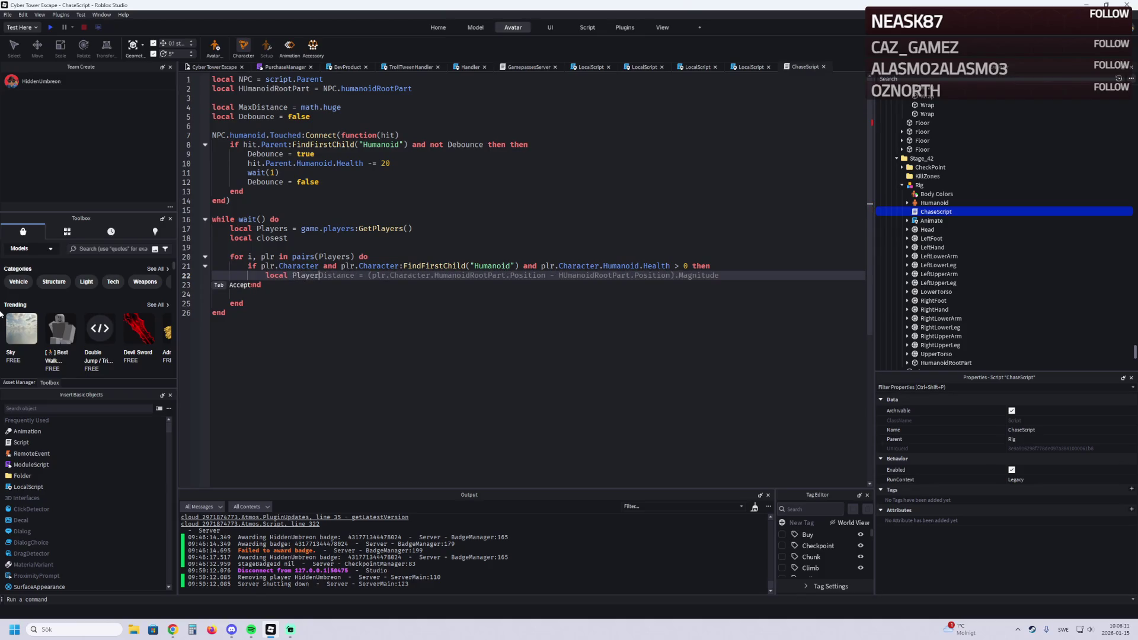
pyautogui.write('HumanoidRoot')
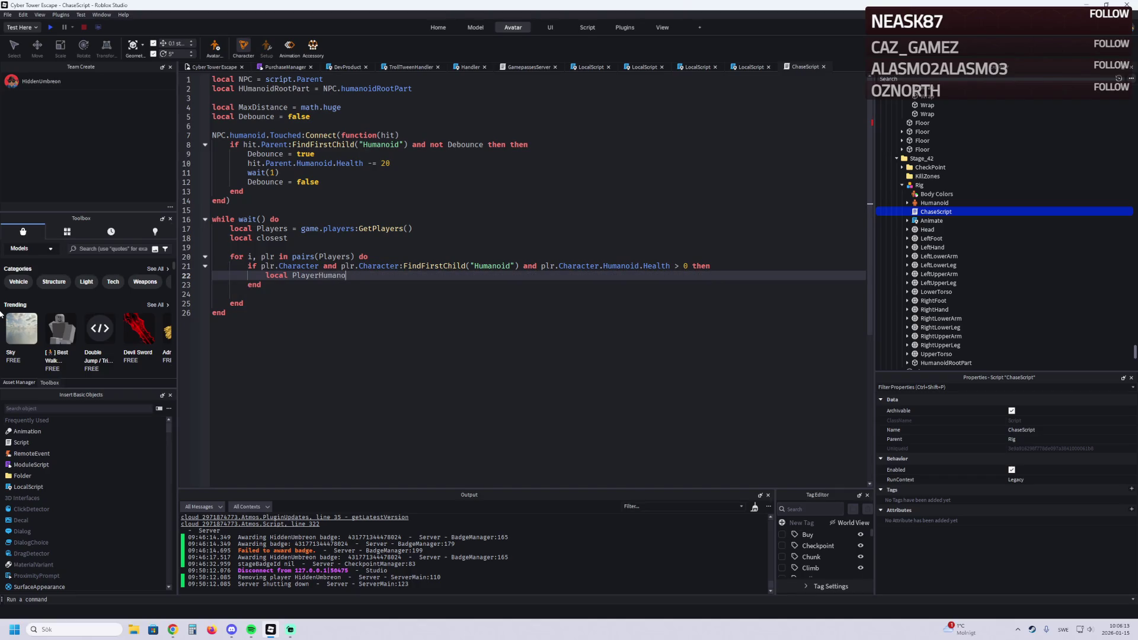
pyautogui.write('Part = ')
pyautogui.write('plr.Character.HumanoidRootPart')
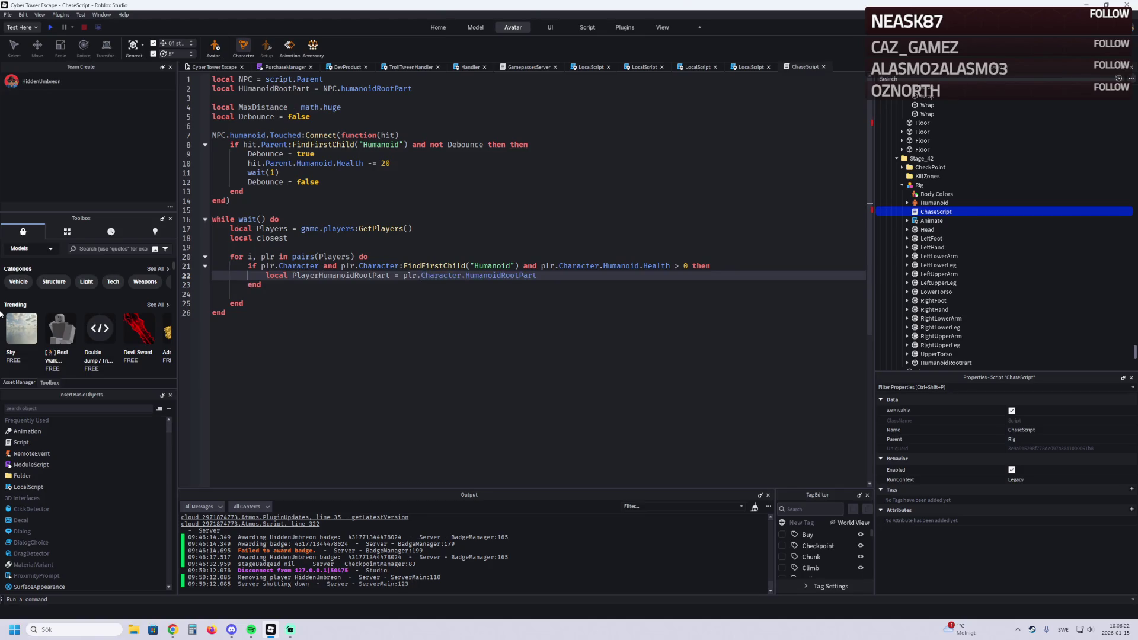
pyautogui.press('Tab')
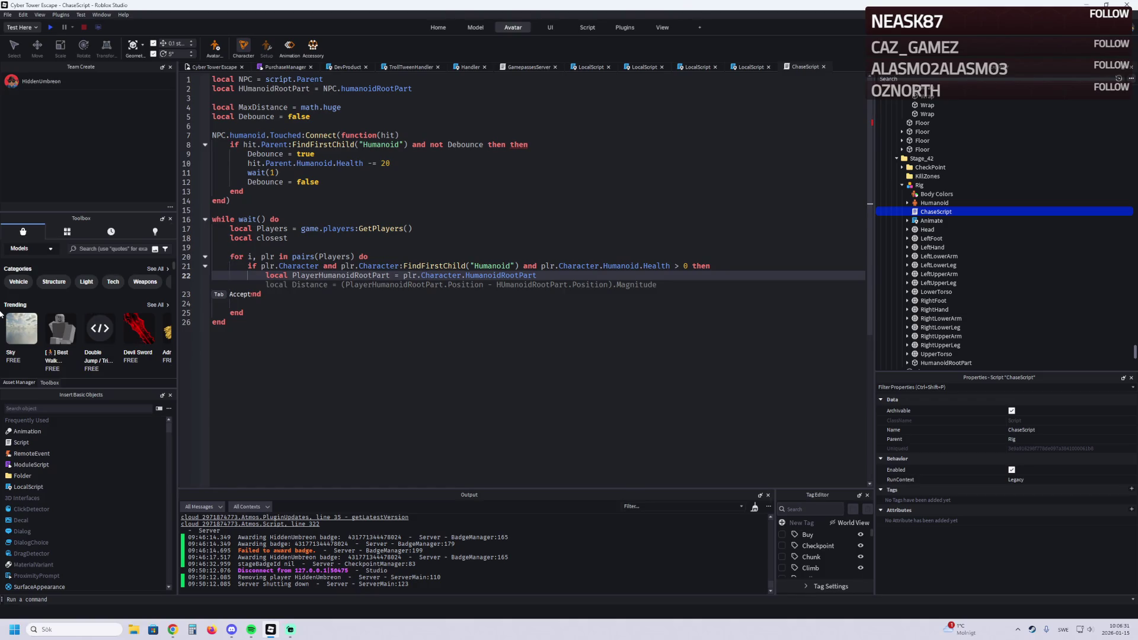
pyautogui.press('Escape')
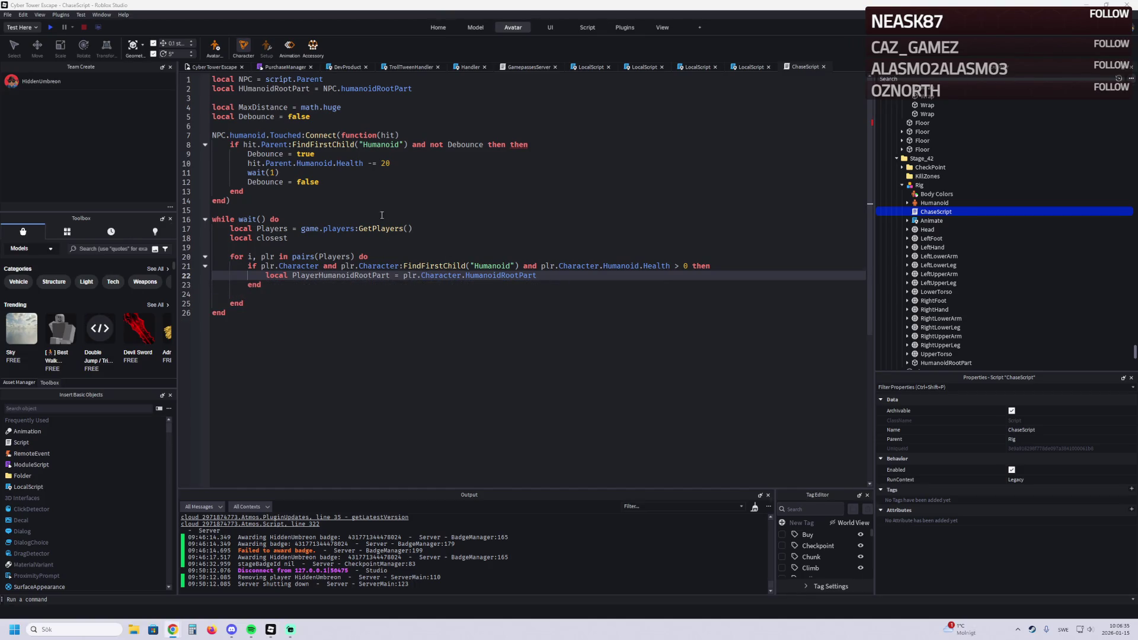
# Step: Correct 'HUmanoidRootPart' to 'HumanoidRootPart' on line 2
pyautogui.click(247, 89)
pyautogui.press('BackSpace')
pyautogui.write('u')
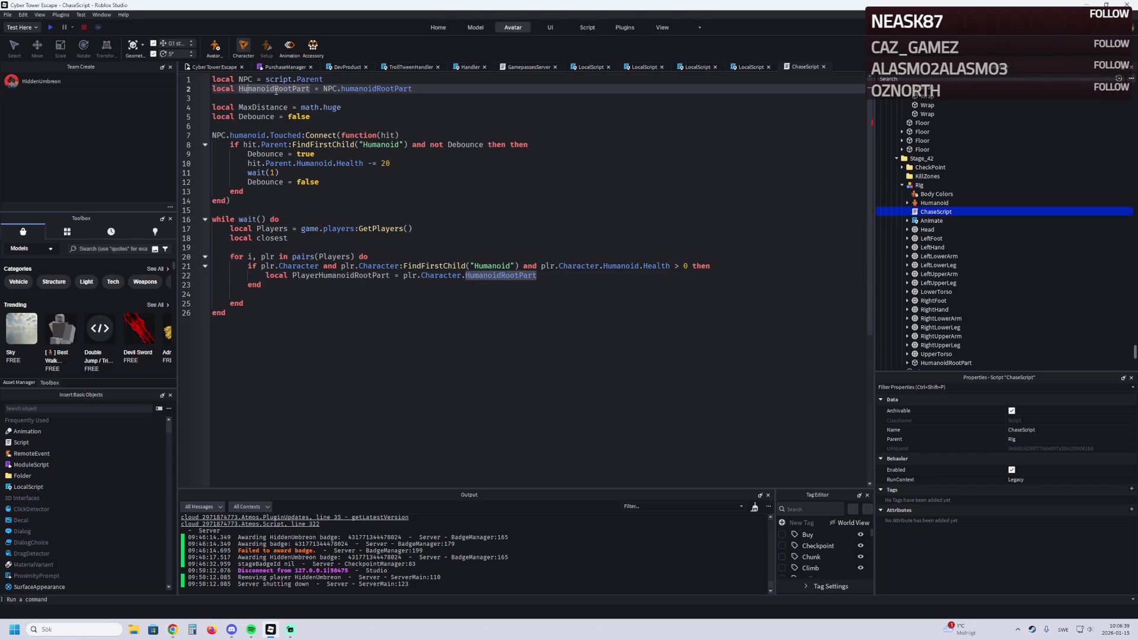
# Step: Add a Distance line below line 22 computing the player's distance from the rig
pyautogui.click(454, 277)
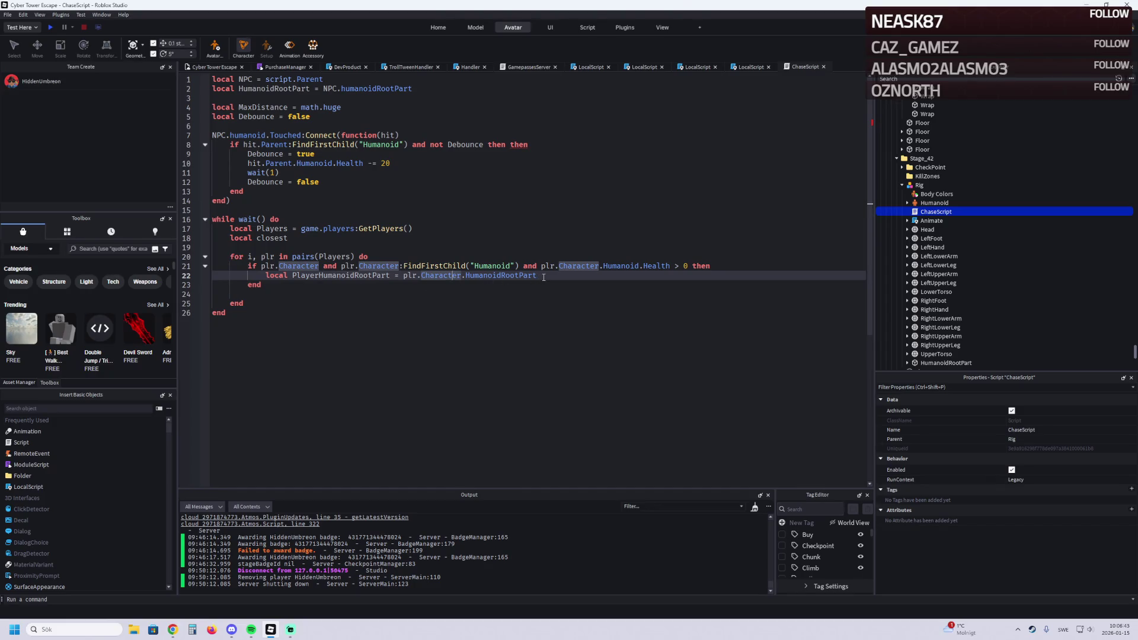
pyautogui.moveTo(544, 277); pyautogui.dragTo(432, 279)
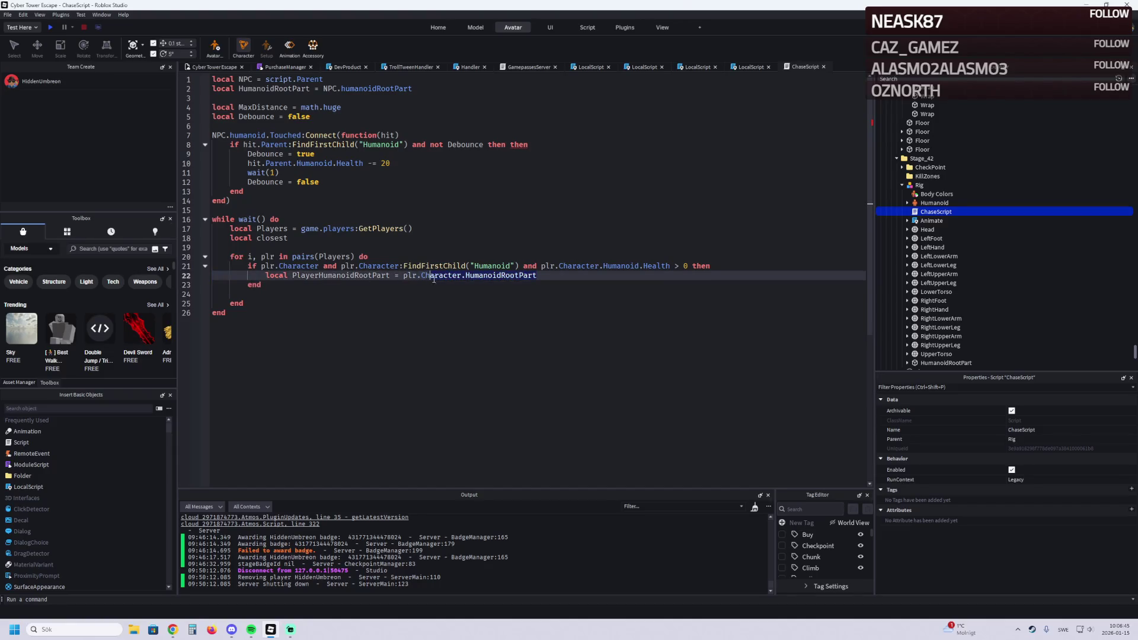
pyautogui.click(540, 276)
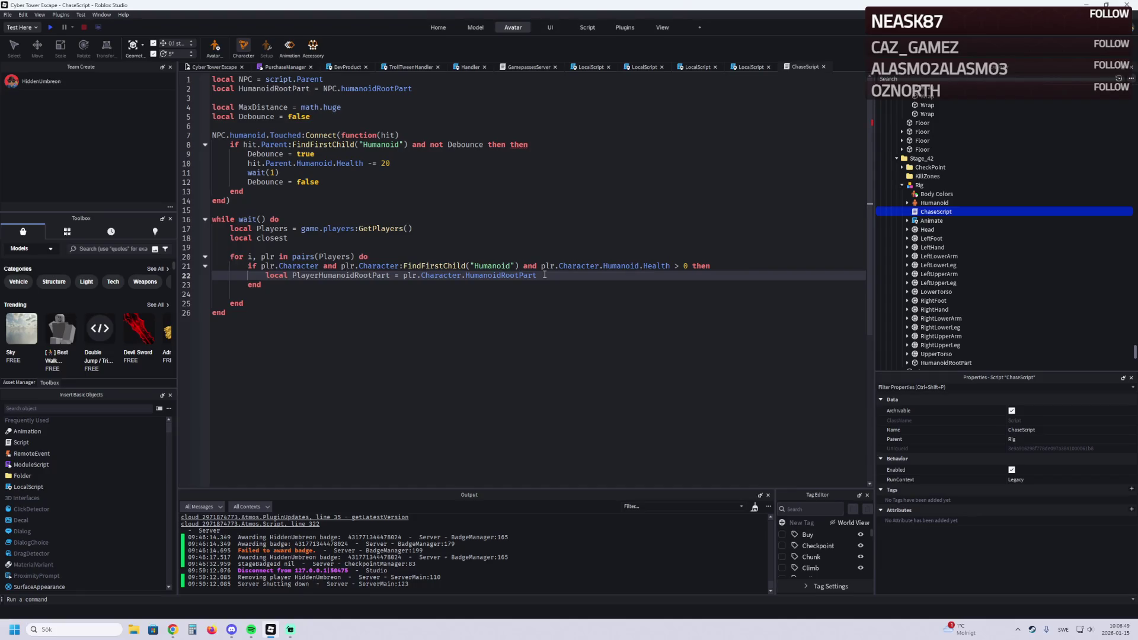
pyautogui.press('Return')
pyautogui.write('lo')
pyautogui.press('Tab')
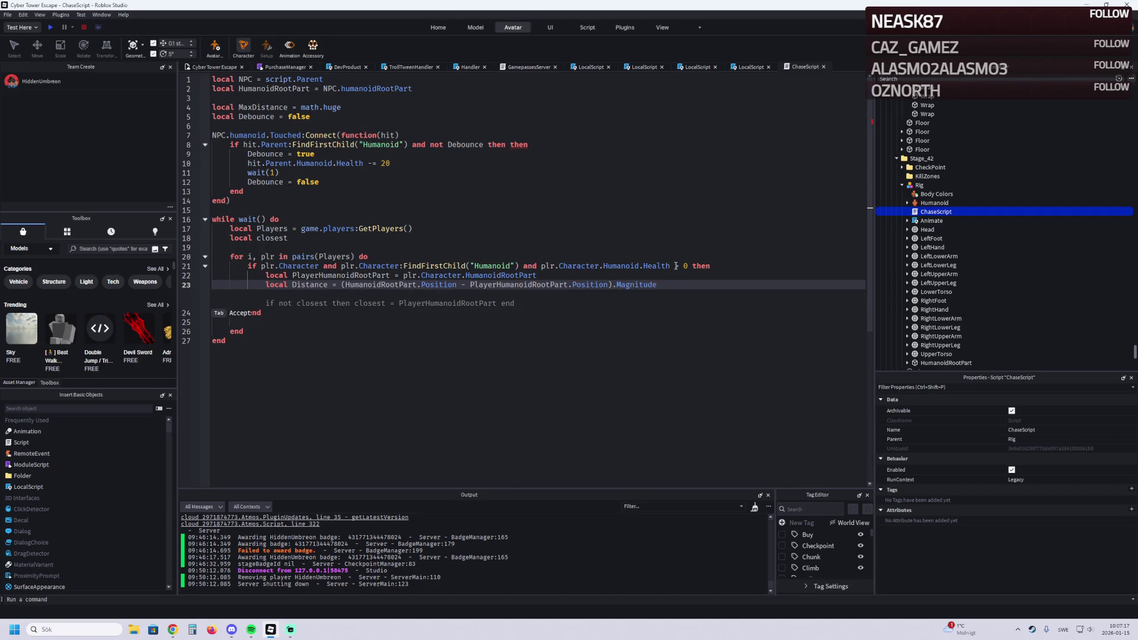
pyautogui.press('Escape')
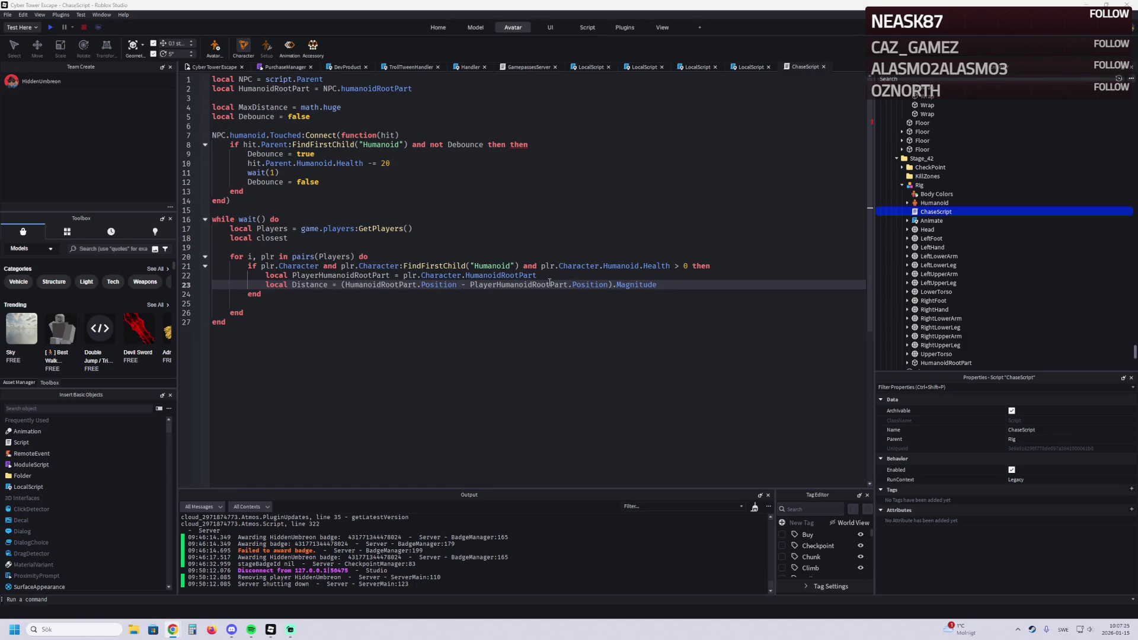
pyautogui.click(674, 283)
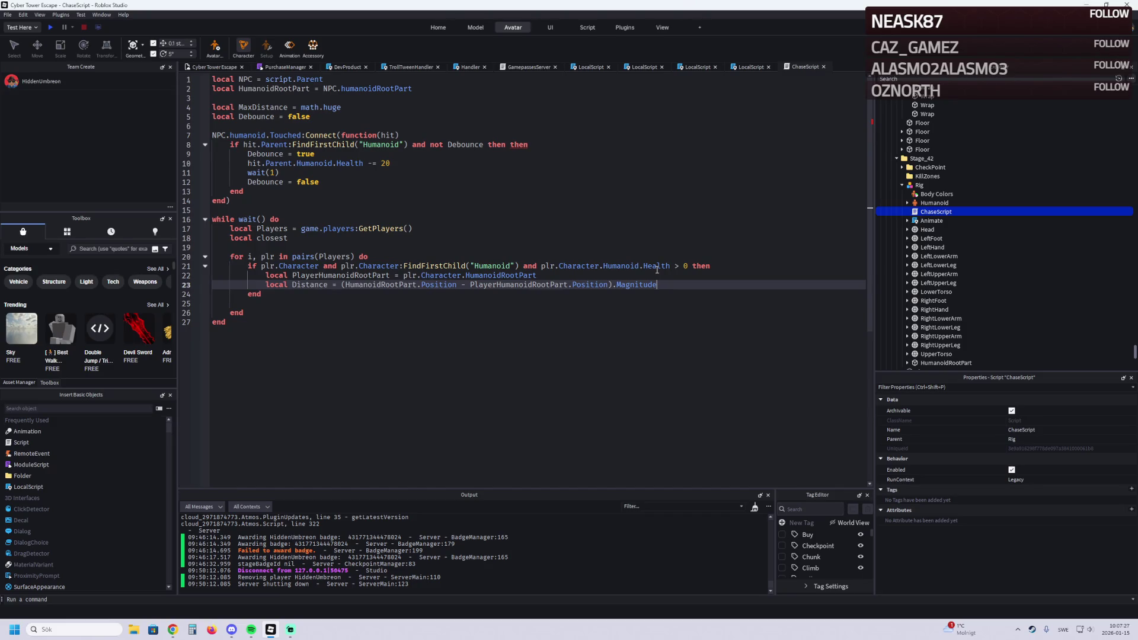
pyautogui.hotkey('alt', 'Tab')
# Step: Add an 'if closest == false then' block with its suggested body
pyautogui.press('Return')
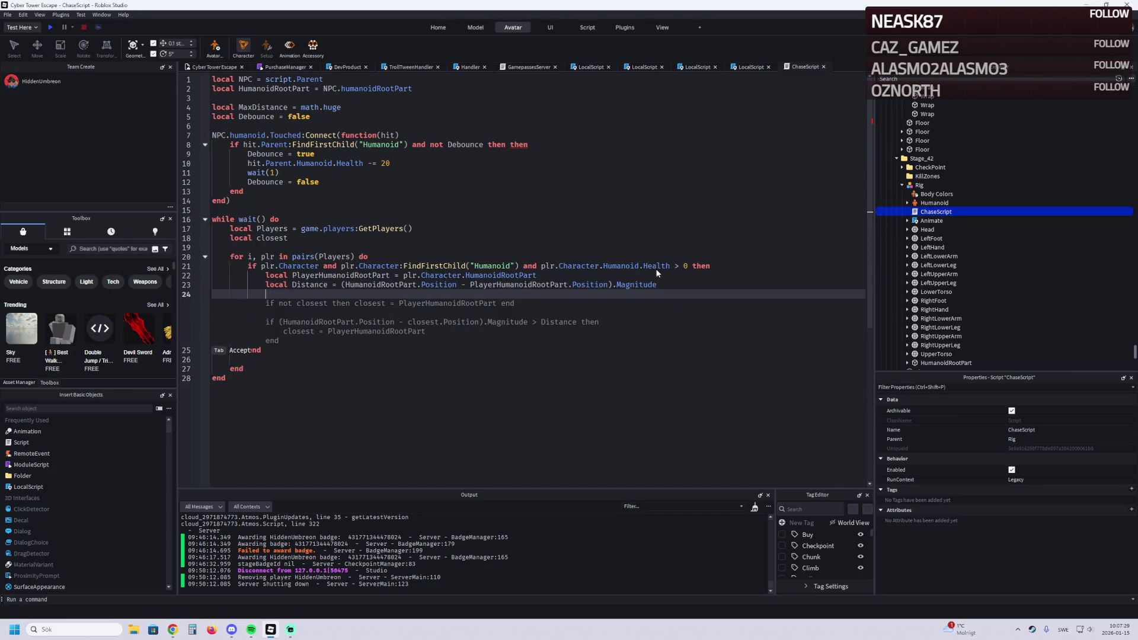
pyautogui.write('if ')
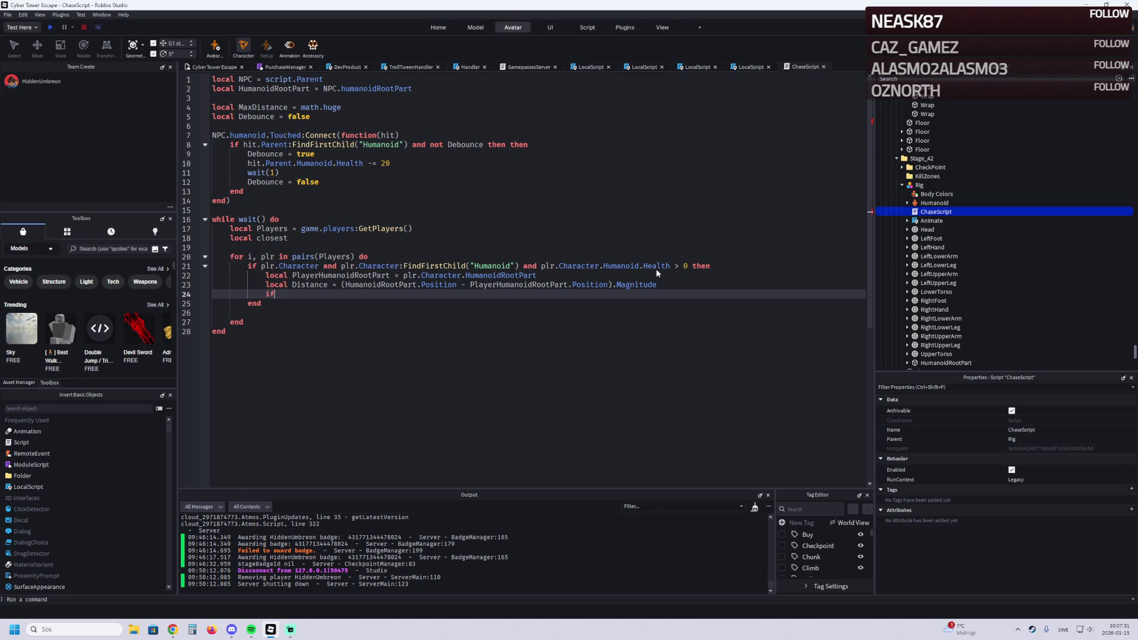
pyautogui.write('closest')
pyautogui.write(' == fa')
pyautogui.press('Tab')
pyautogui.write('then')
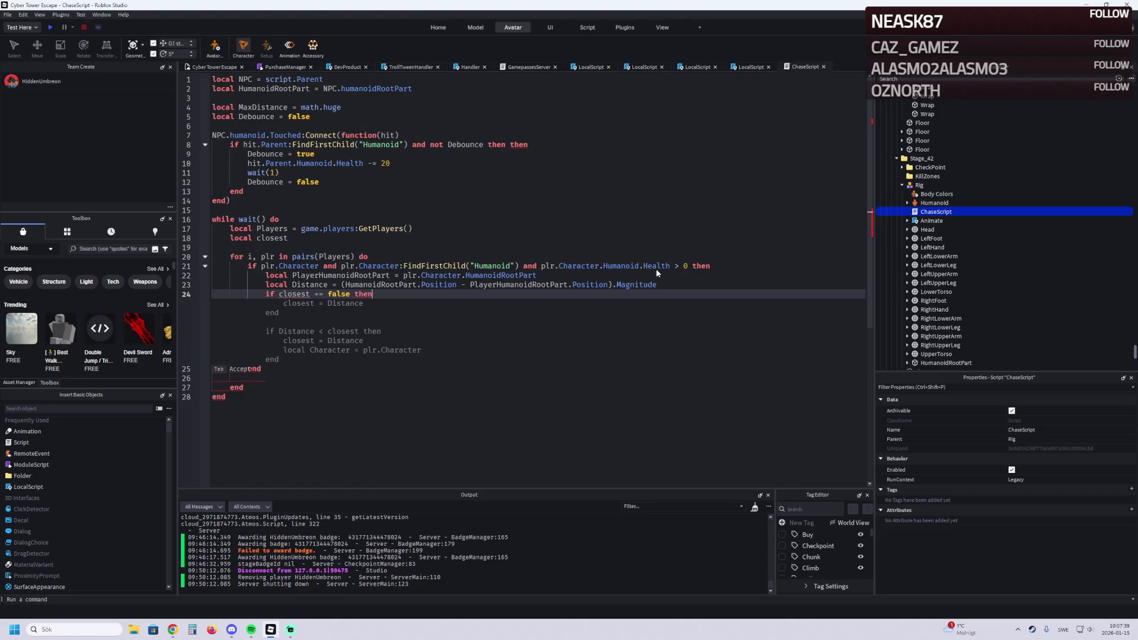
pyautogui.press('Return')
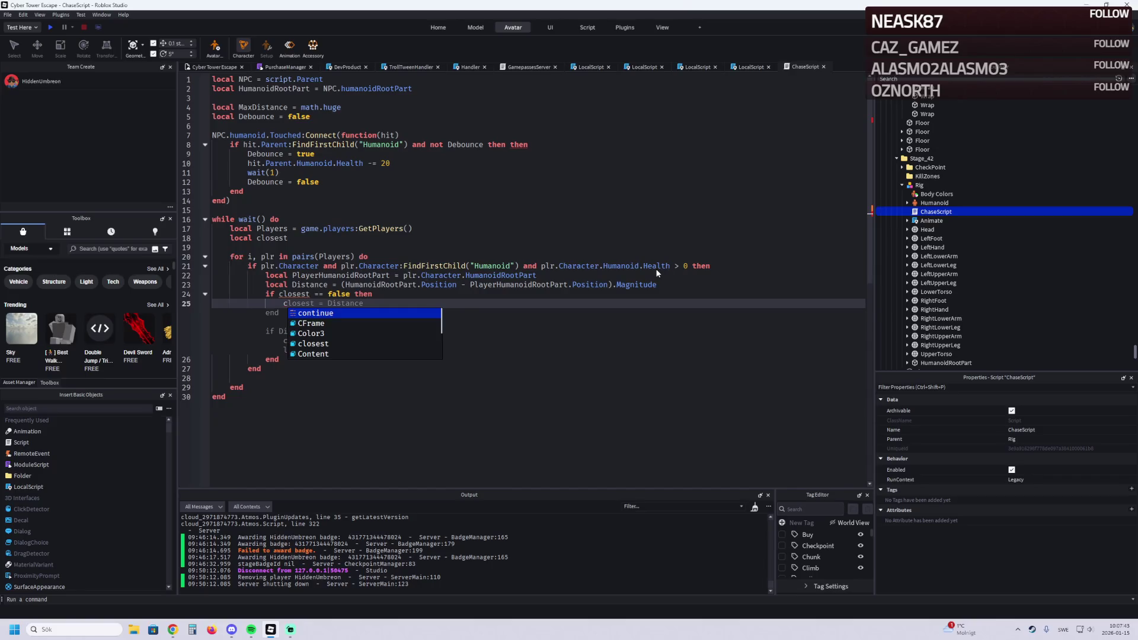
pyautogui.write('clo')
pyautogui.press('Tab')
pyautogui.press('Escape')
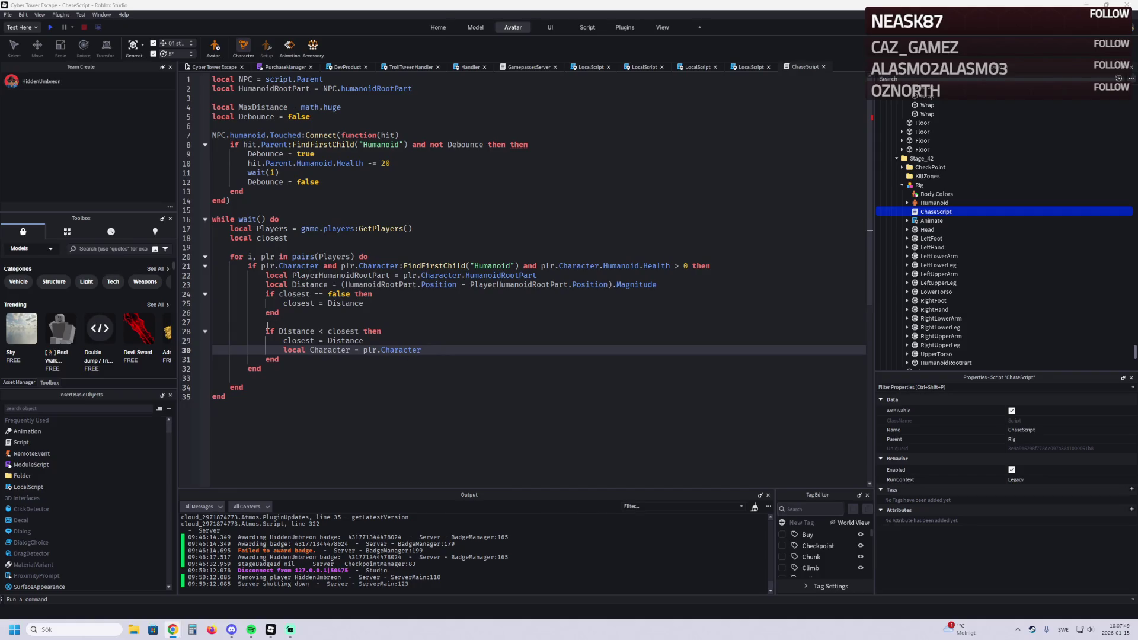
# Step: Delete the extra 'if Distance < closest' block and assign closest = PlayerHumanoidRootPart on line 25
pyautogui.moveTo(266, 326); pyautogui.dragTo(409, 358)
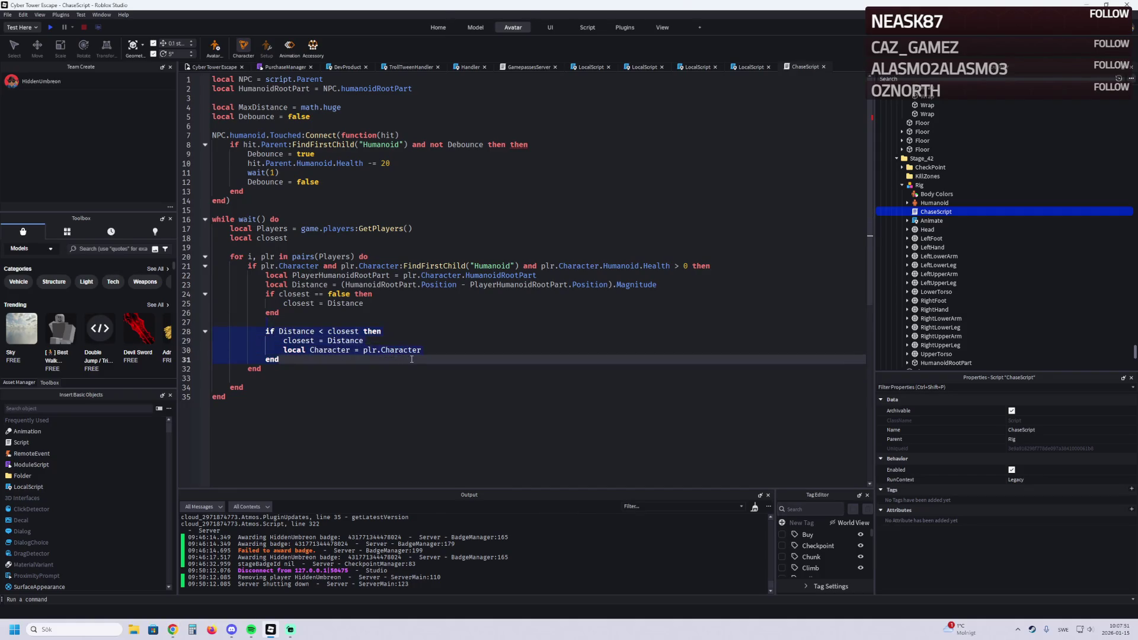
pyautogui.press('BackSpace')
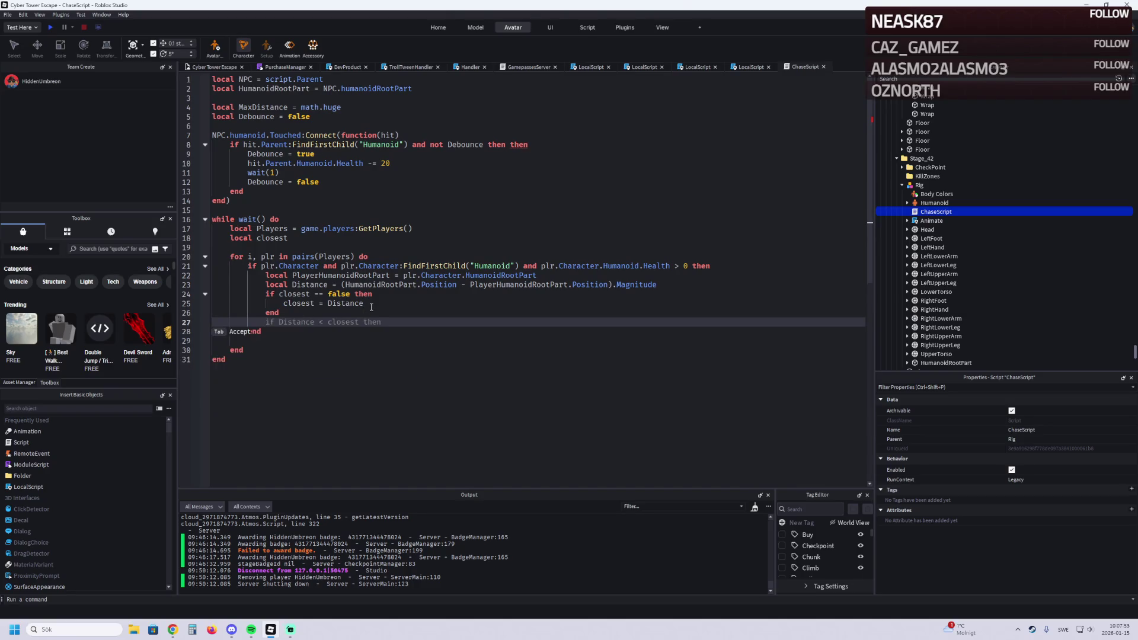
pyautogui.click(367, 304)
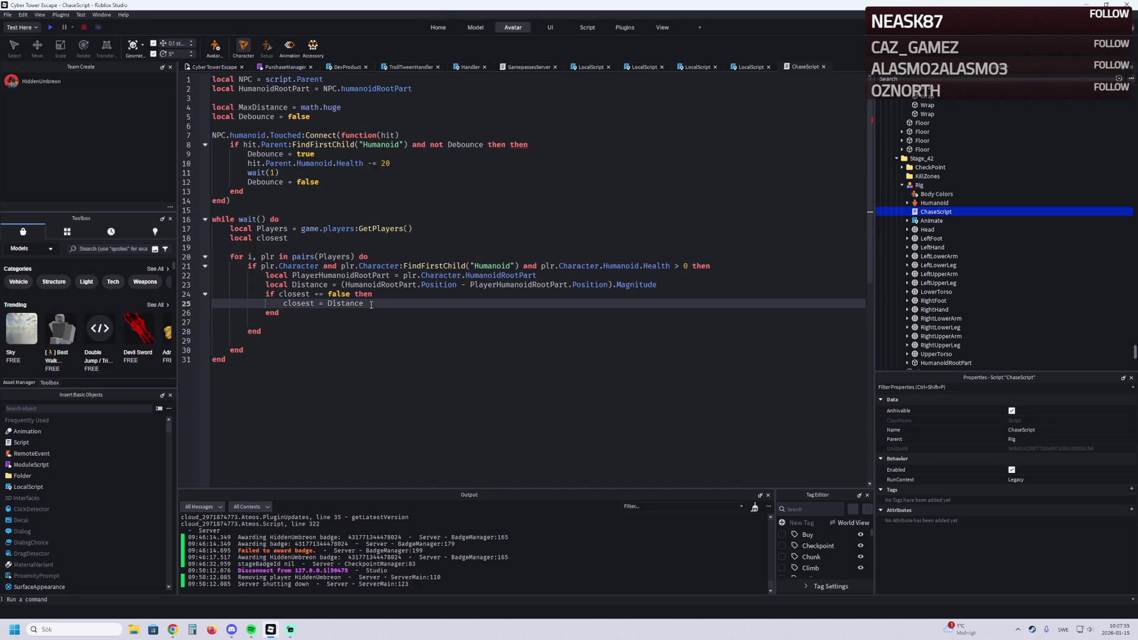
pyautogui.press('BackSpace')
pyautogui.press('BackSpace')
pyautogui.press('BackSpace')
pyautogui.write('Pl')
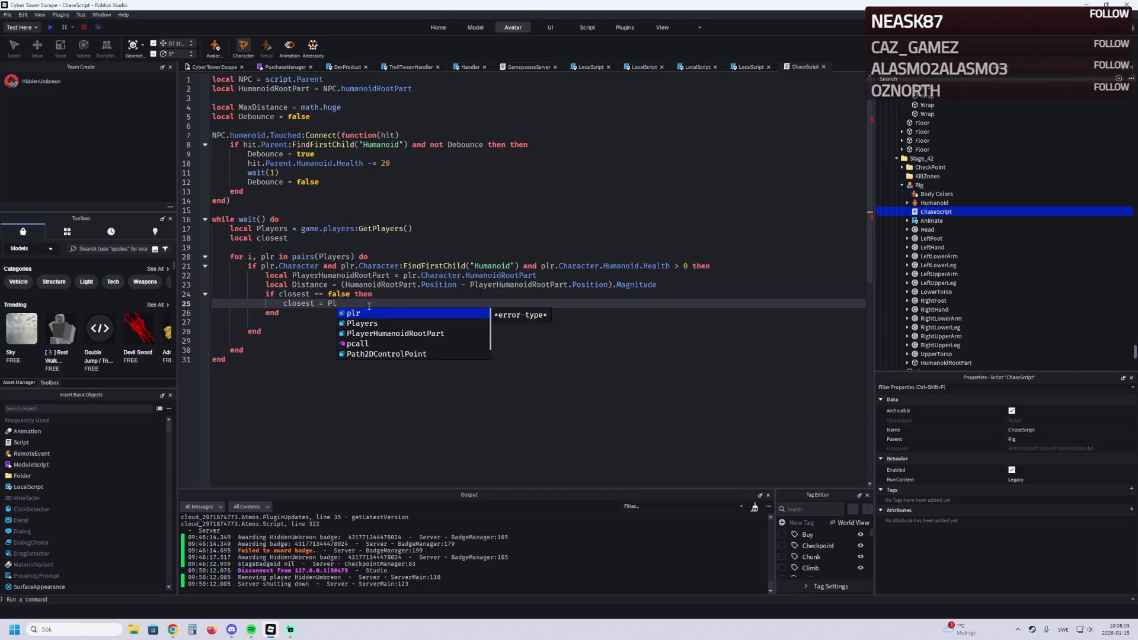
pyautogui.press('Down')
pyautogui.press('Down')
pyautogui.press('Tab')
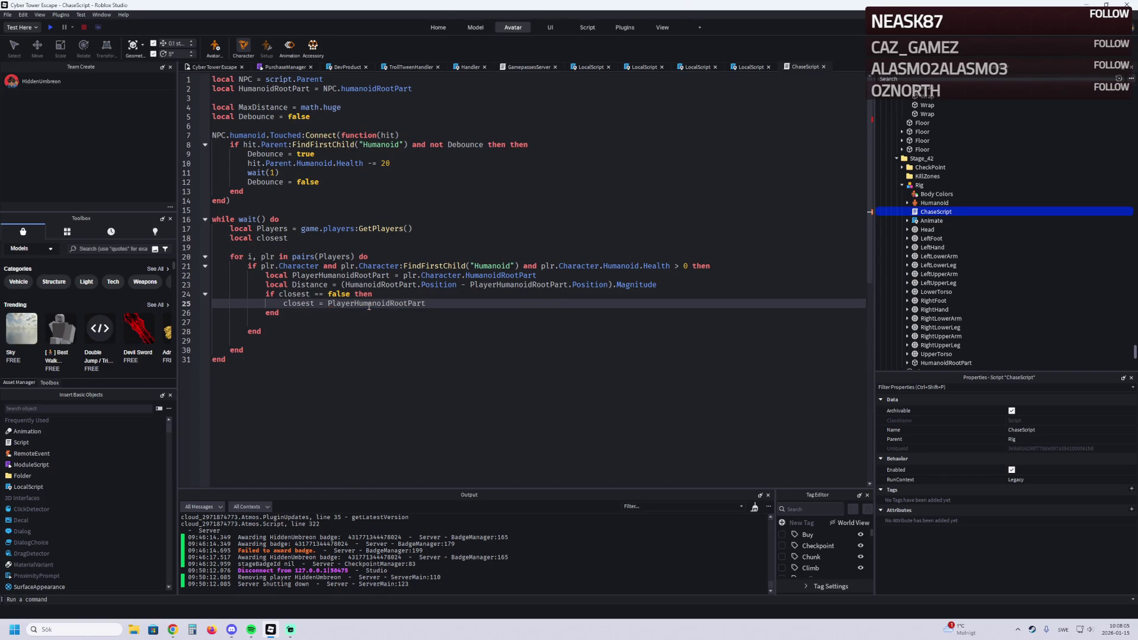
pyautogui.press('Down')
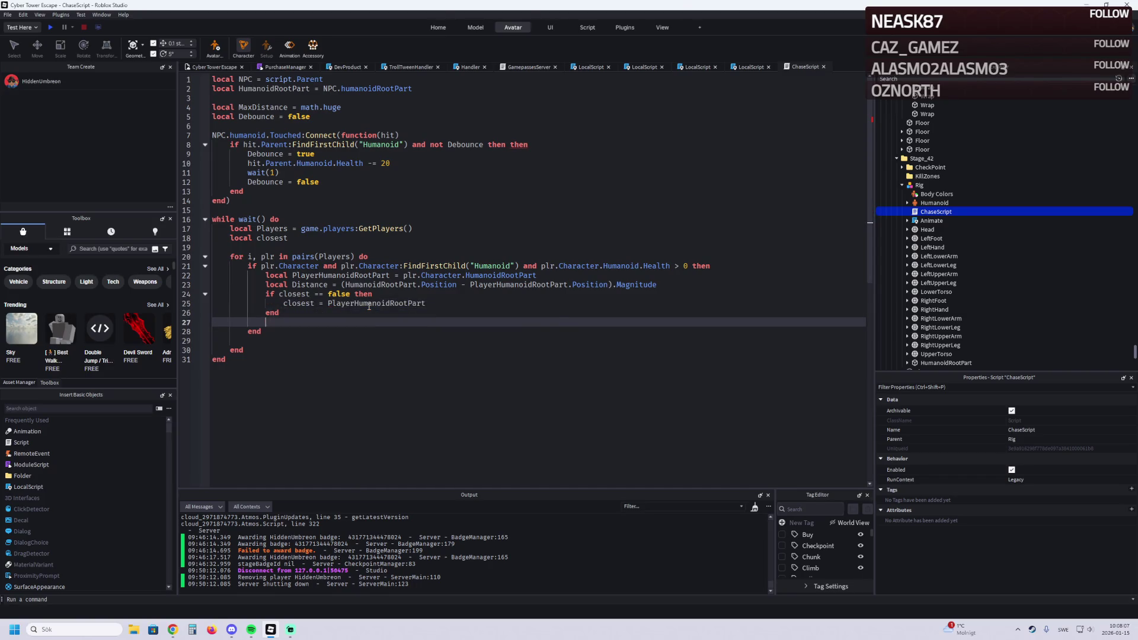
# Step: Add the check 'if (HumanoidRootPart.Position - closest.Position).Magnitude > Distance then'
pyautogui.press('Return')
pyautogui.press('Return')
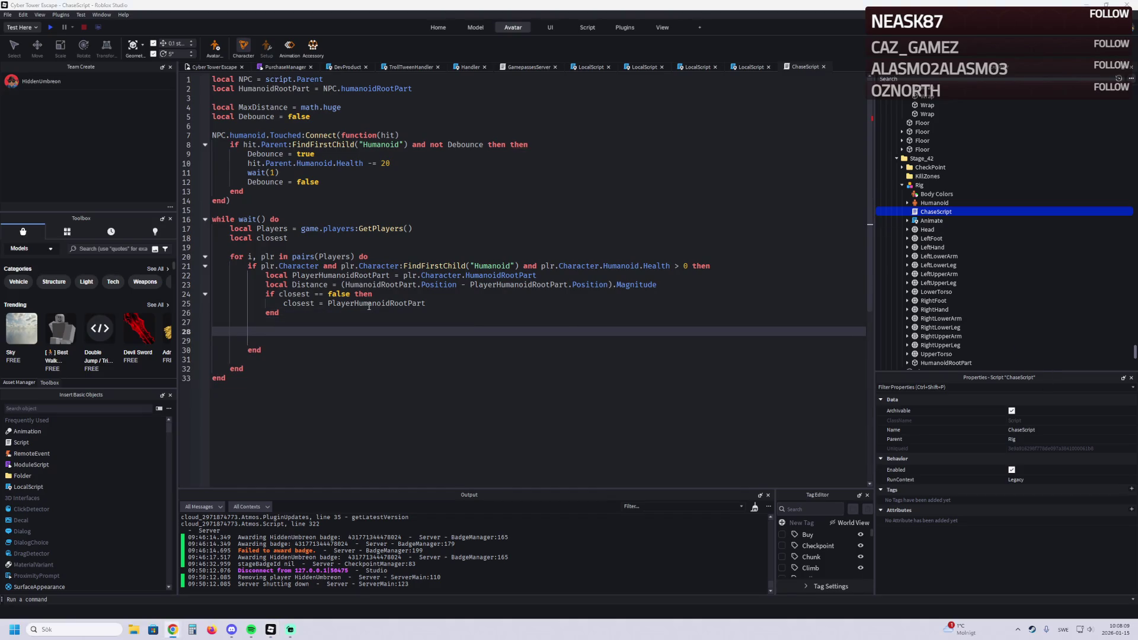
pyautogui.press('Up')
pyautogui.press('Down')
pyautogui.write('if ')
pyautogui.write('(hu')
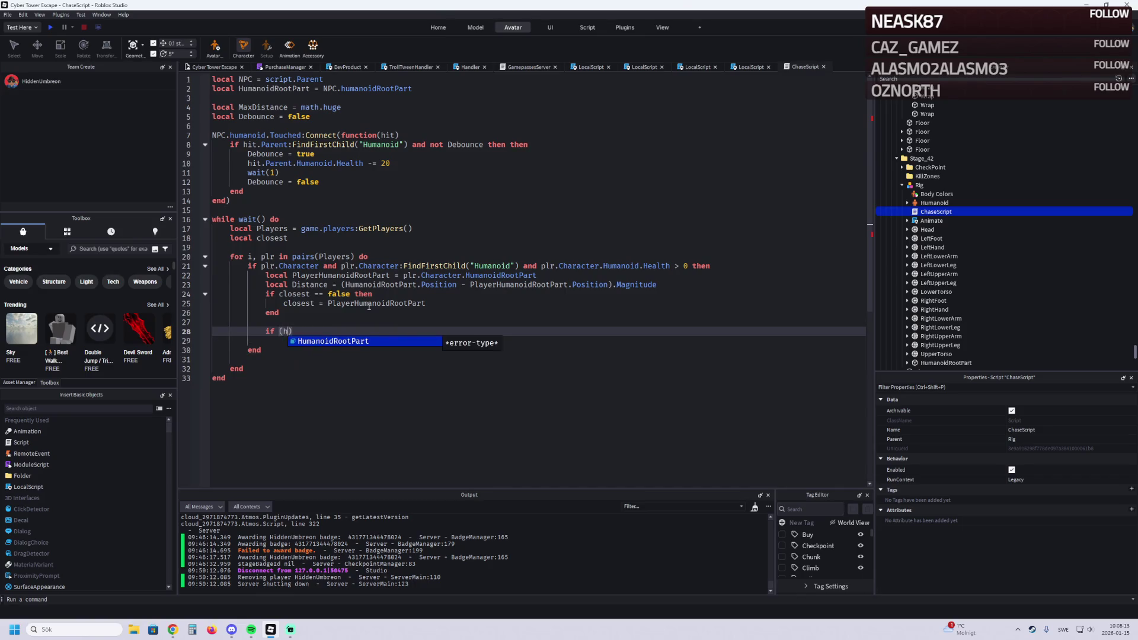
pyautogui.press('Tab')
pyautogui.write('.position ')
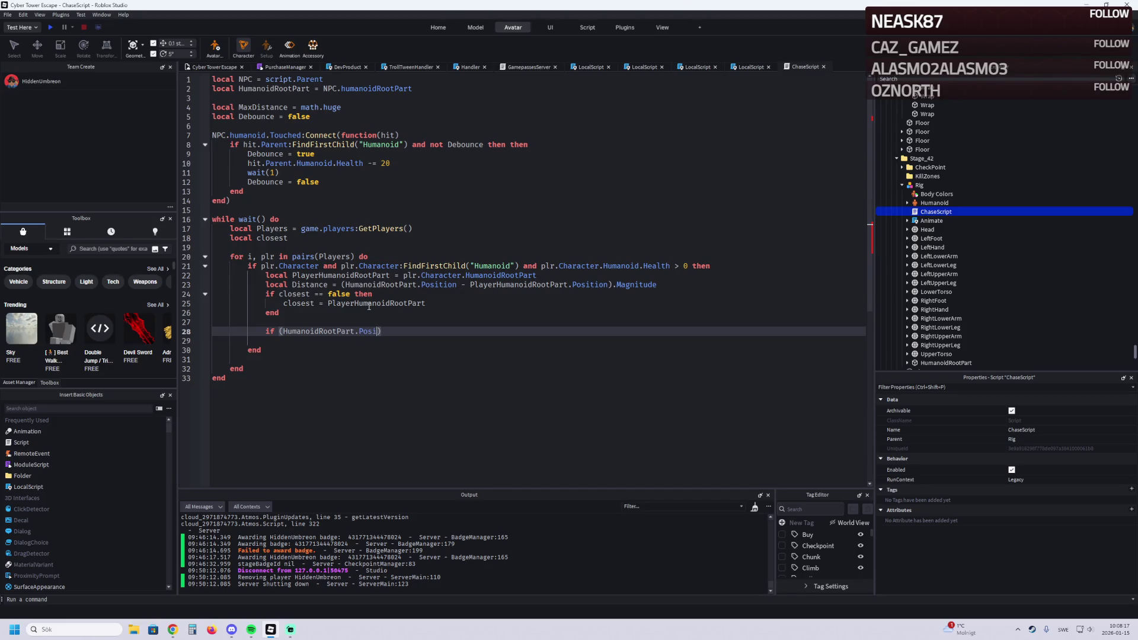
pyautogui.write('- ')
pyautogui.write('cl')
pyautogui.press('Tab')
pyautogui.write('.')
pyautogui.write('Positi')
pyautogui.write('on')
pyautogui.write('.;')
pyautogui.write('gni')
pyautogui.write('tude')
pyautogui.press('BackSpace')
pyautogui.write('> D')
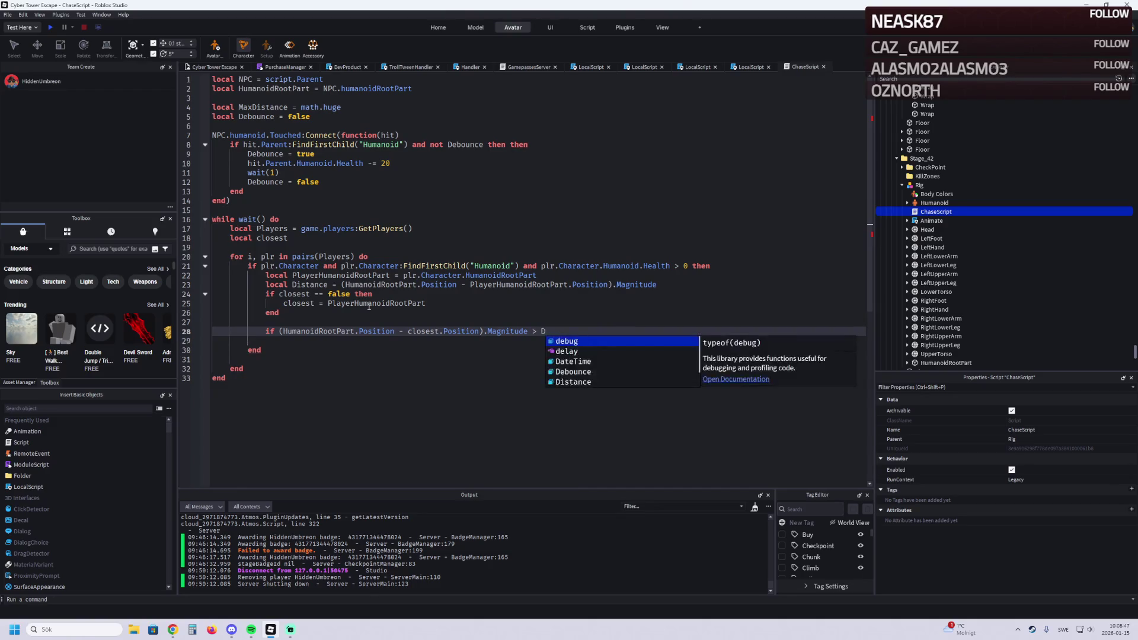
pyautogui.press('Tab')
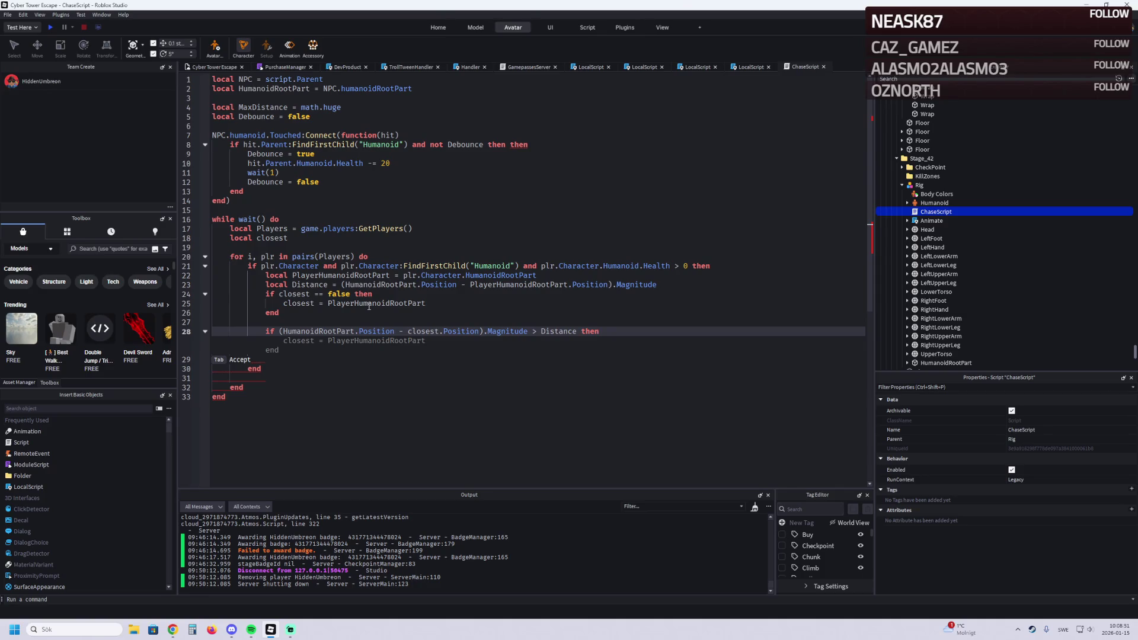
# Step: Inside that check, set closest to PlayerHumanoidRootPart
pyautogui.press('Return')
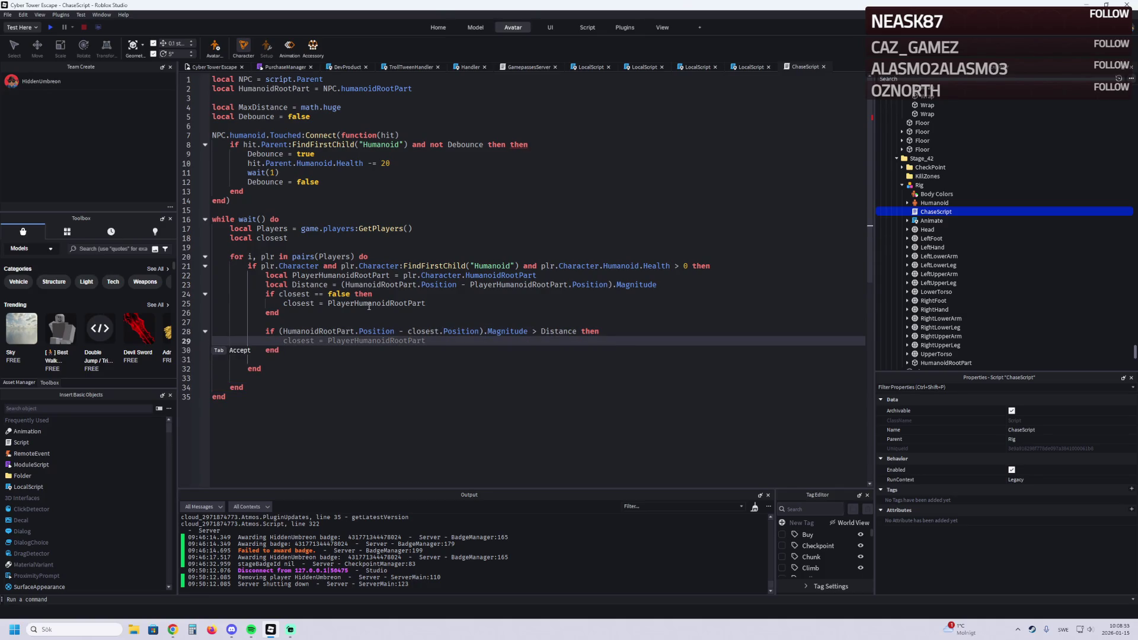
pyautogui.press('Tab')
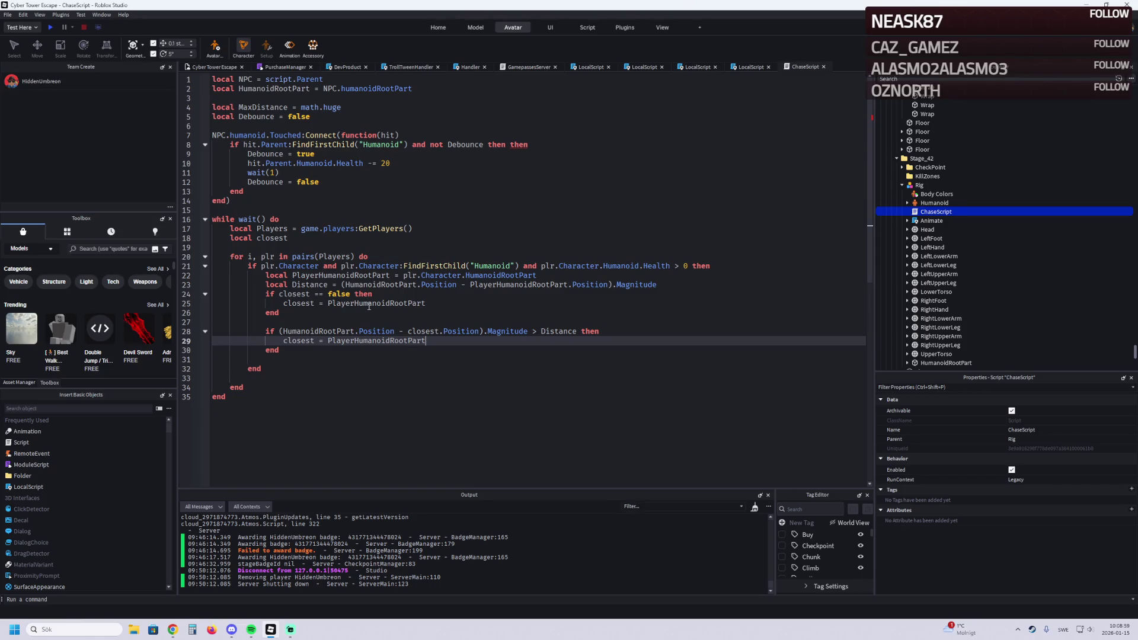
pyautogui.press('Down')
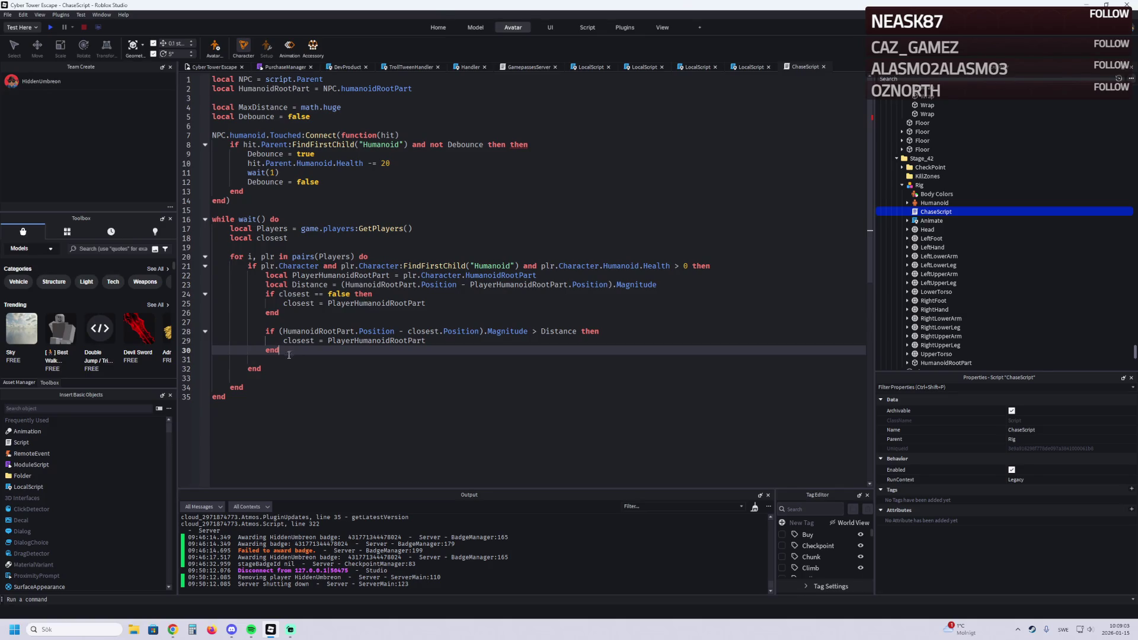
pyautogui.click(254, 386)
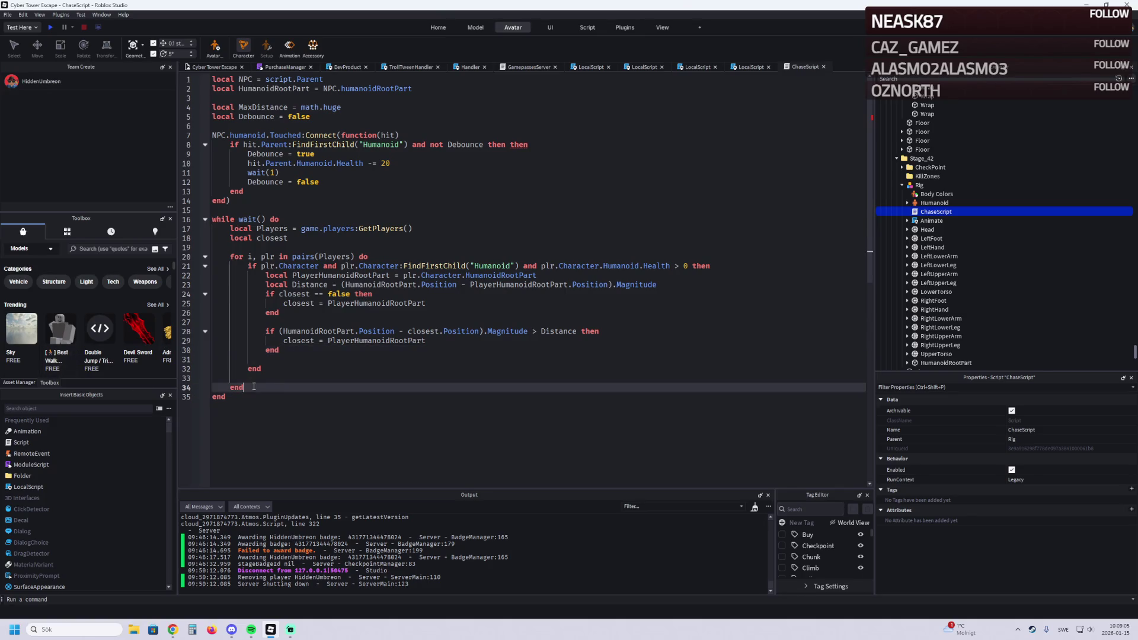
pyautogui.press('Return')
pyautogui.press('Return')
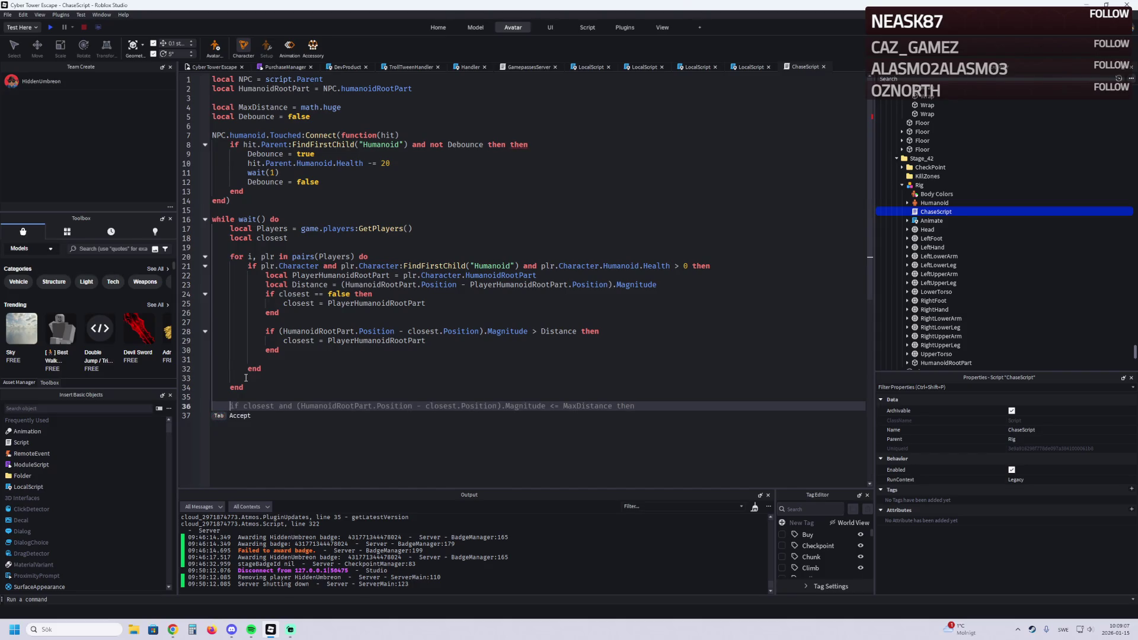
# Step: After the player loop, add 'if closest and … <= MaxDistance then' on line 36
pyautogui.write('if cl')
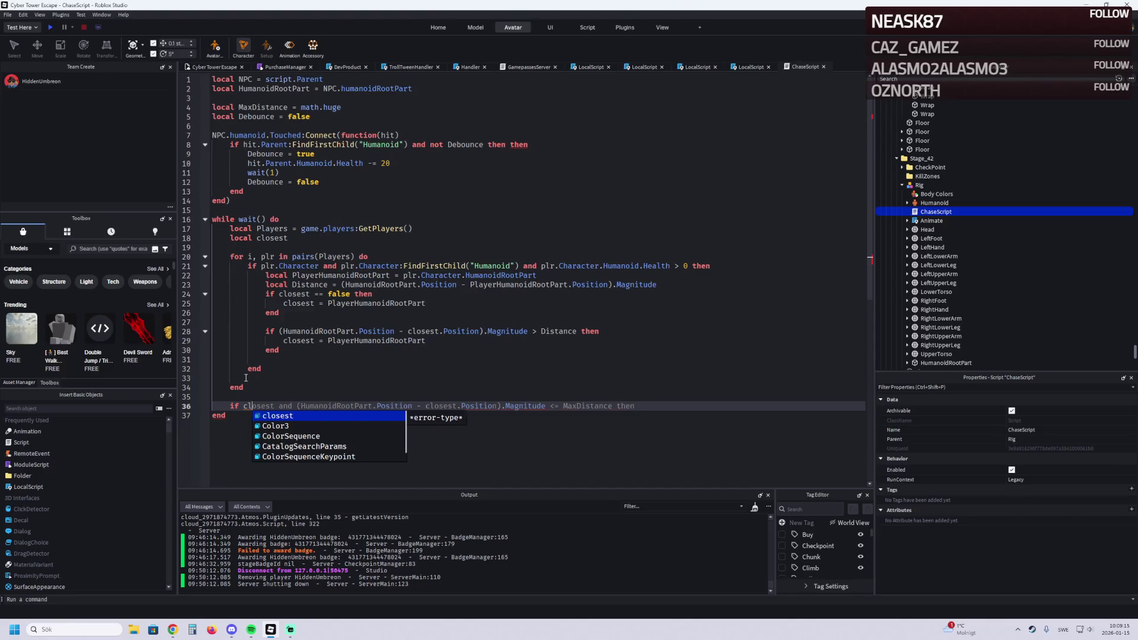
pyautogui.press('Tab')
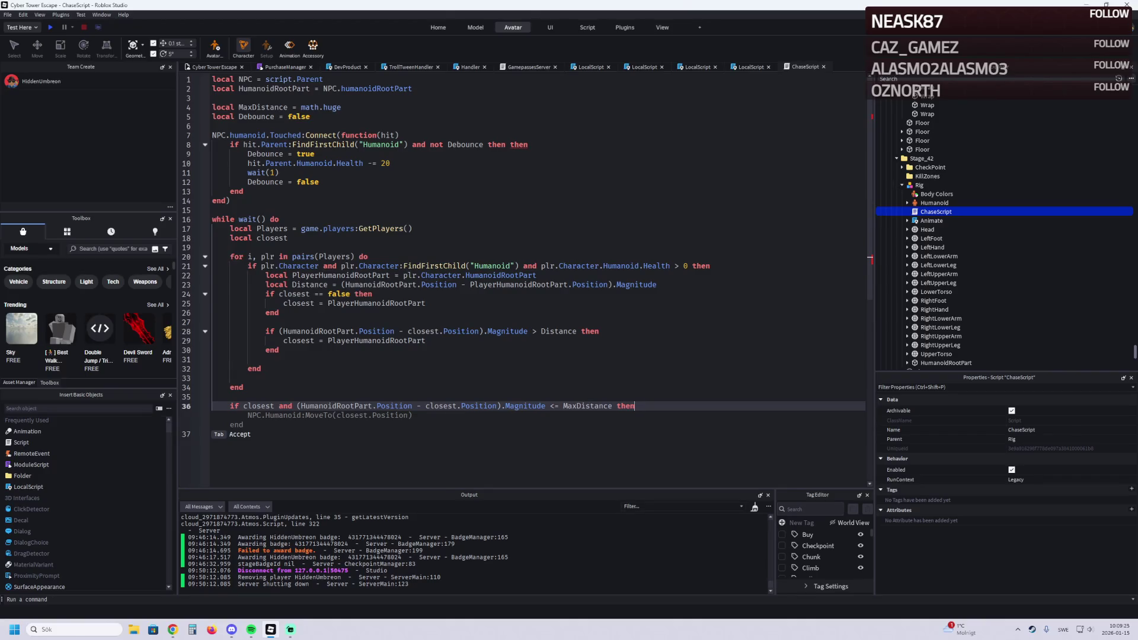
pyautogui.press('Escape')
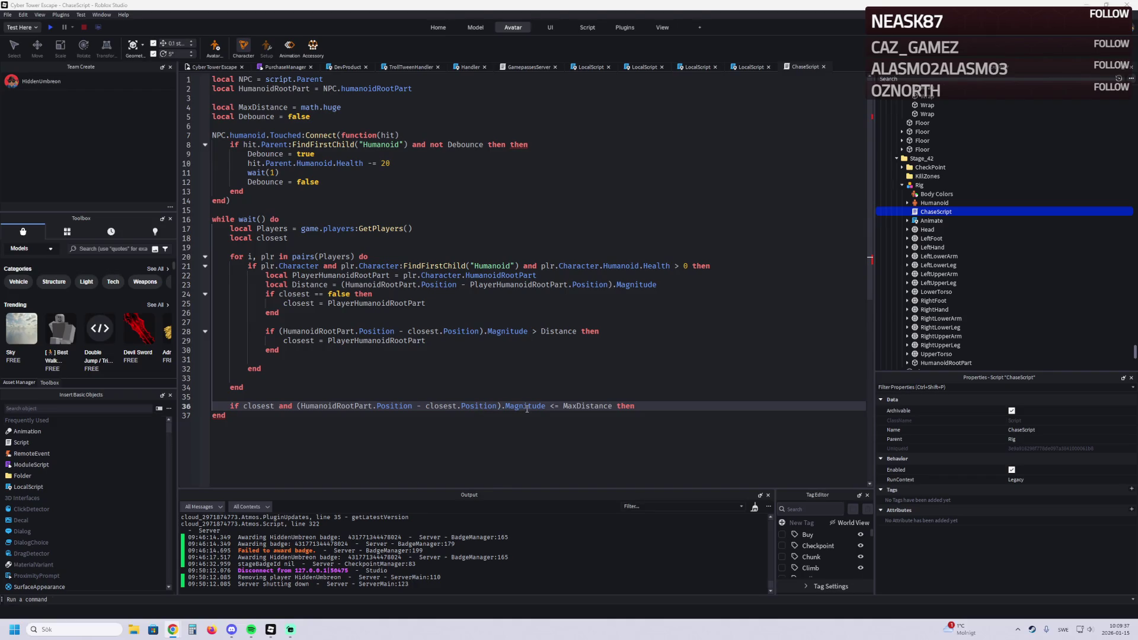
pyautogui.press('Return')
pyautogui.press('Escape')
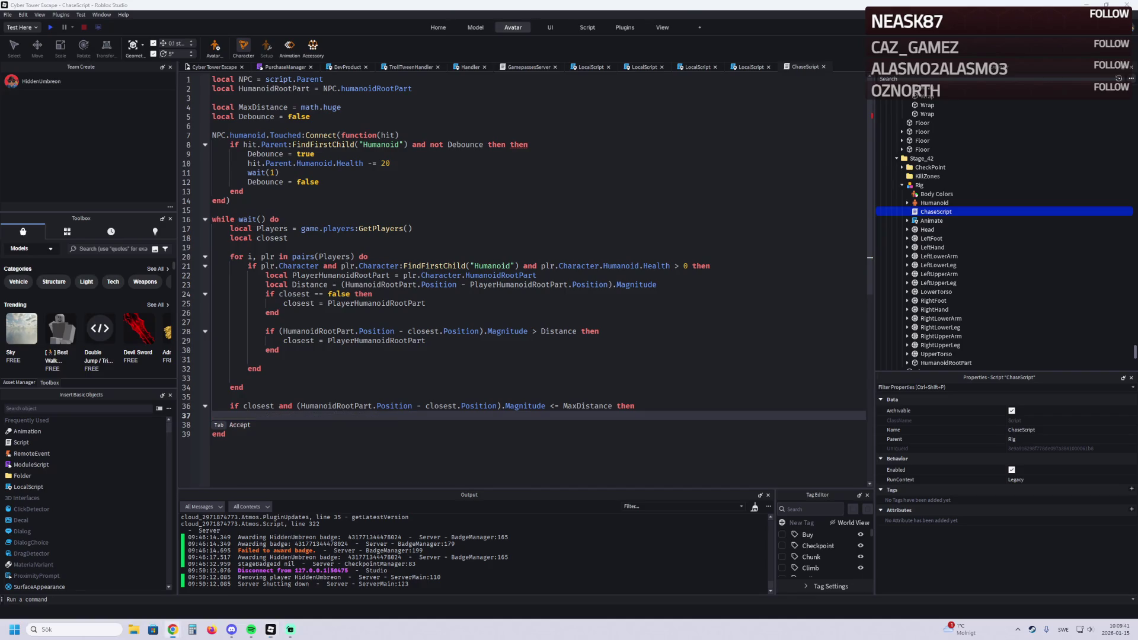
pyautogui.click(629, 406)
pyautogui.press('Return')
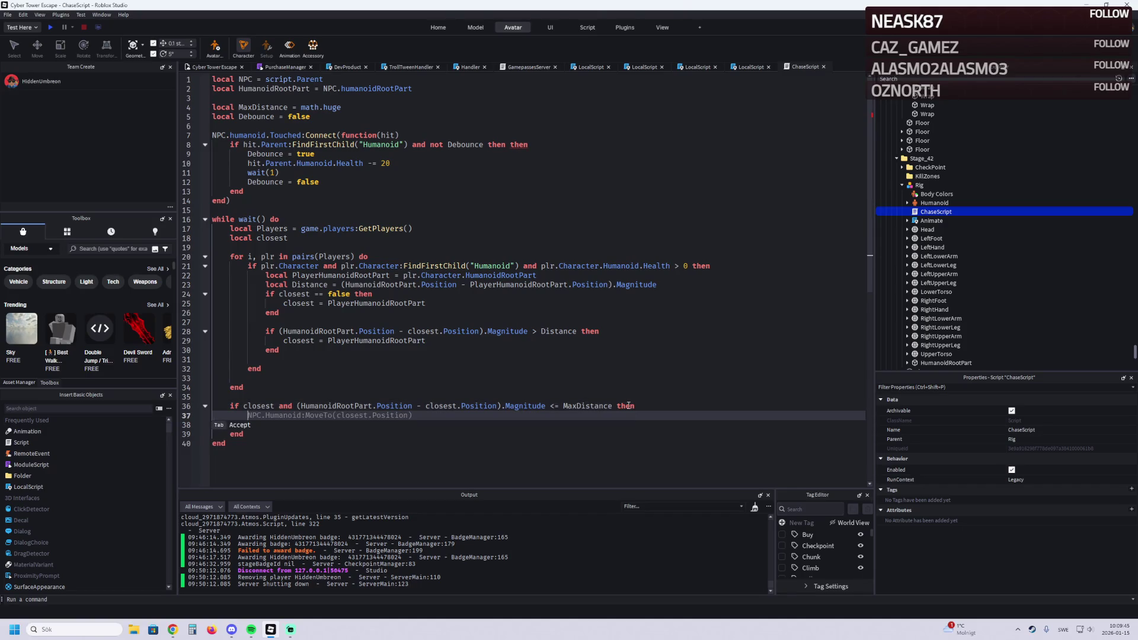
# Step: Call NPC.Humanoid:MoveTo(closest.Position) inside it, deleting the suggested WalkSpeed line
pyautogui.write('NPC')
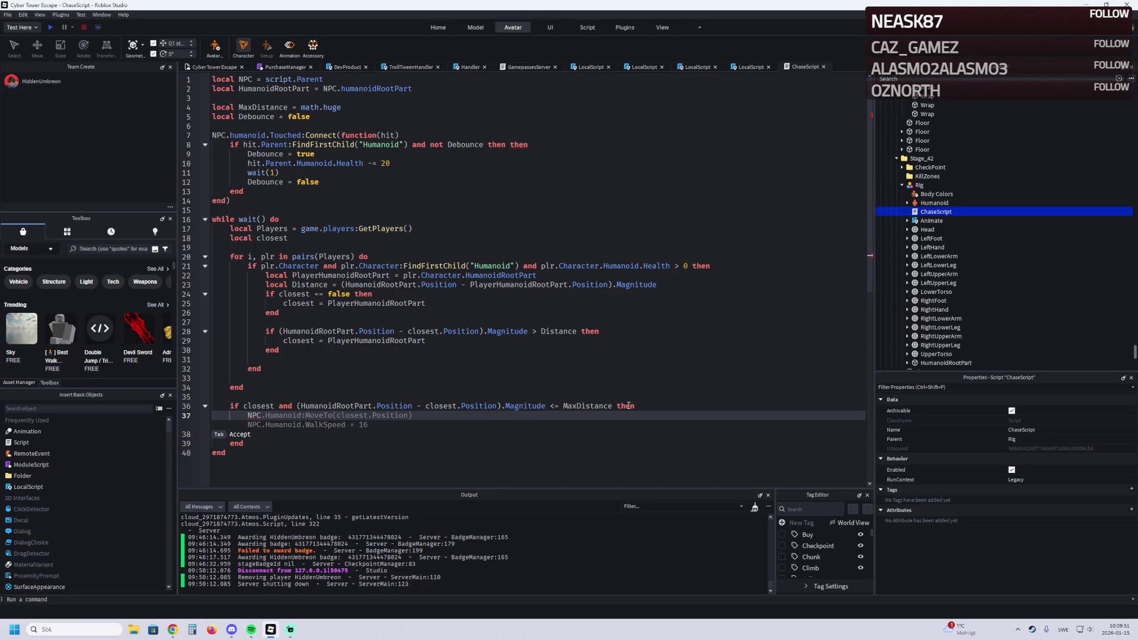
pyautogui.press('Tab')
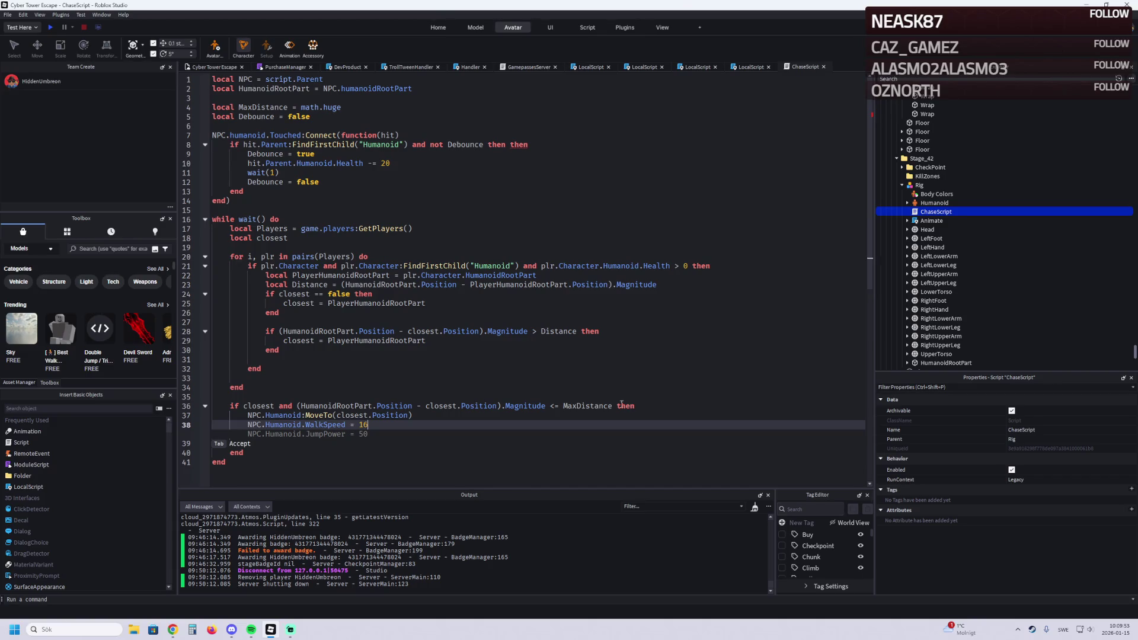
pyautogui.moveTo(370, 426); pyautogui.dragTo(243, 428)
pyautogui.press('BackSpace')
pyautogui.press('BackSpace')
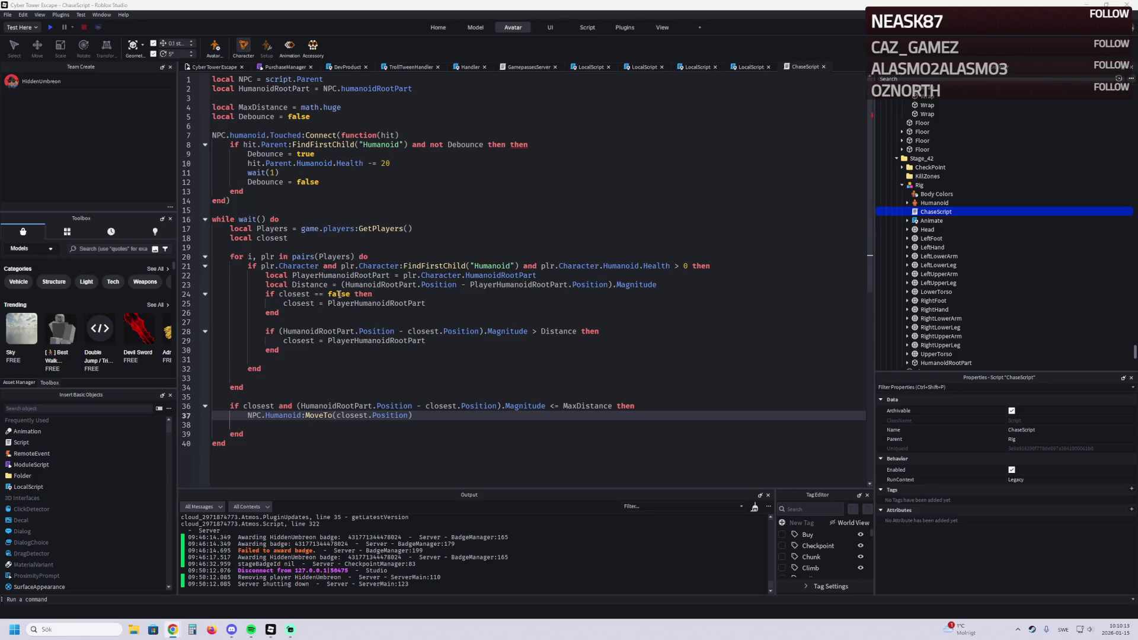
pyautogui.click(281, 295)
# Step: Change line 24 to 'if not closest' and return to the Cyber Tower Escape scene
pyautogui.write('not')
pyautogui.hotkey('alt', 'Tab')
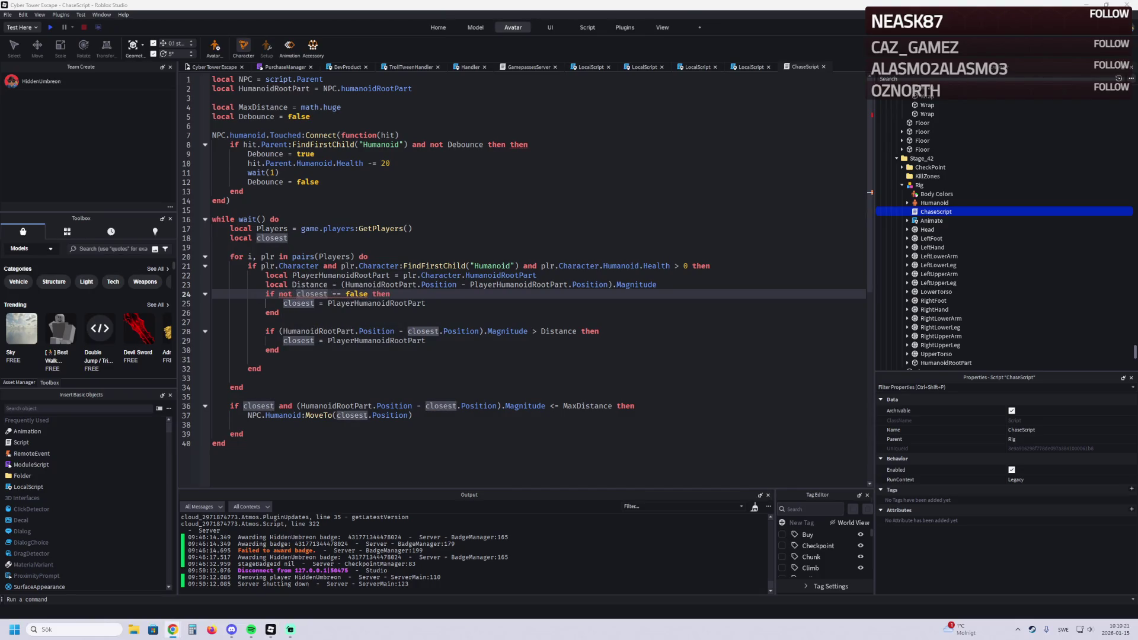
pyautogui.doubleClick(356, 298)
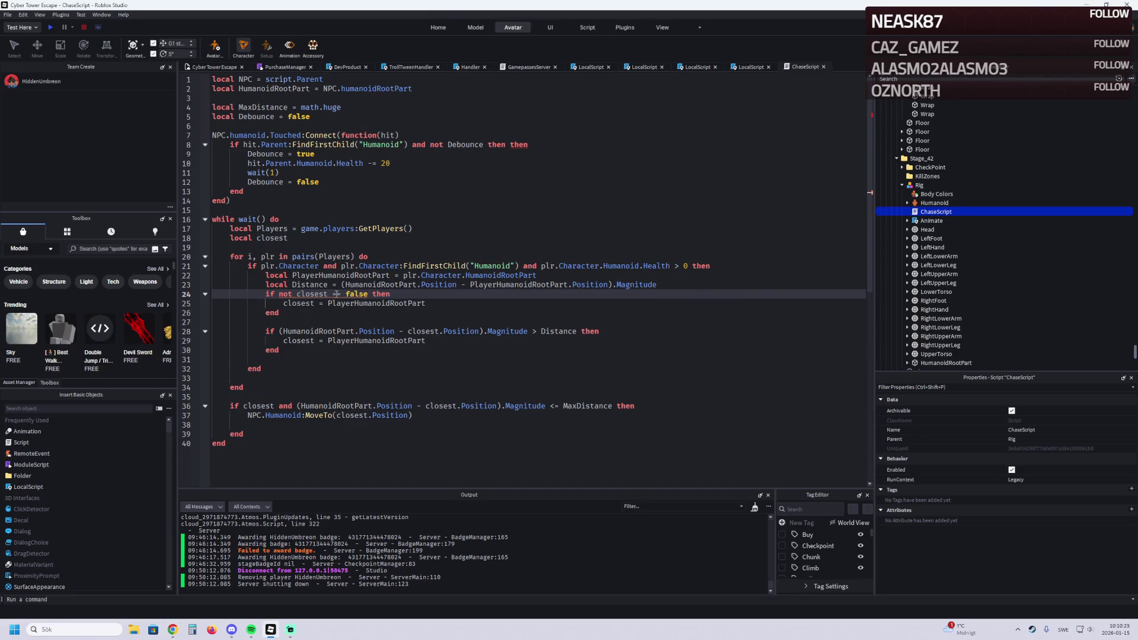
pyautogui.press('BackSpace')
pyautogui.press('BackSpace')
pyautogui.press('BackSpace')
pyautogui.press('BackSpace')
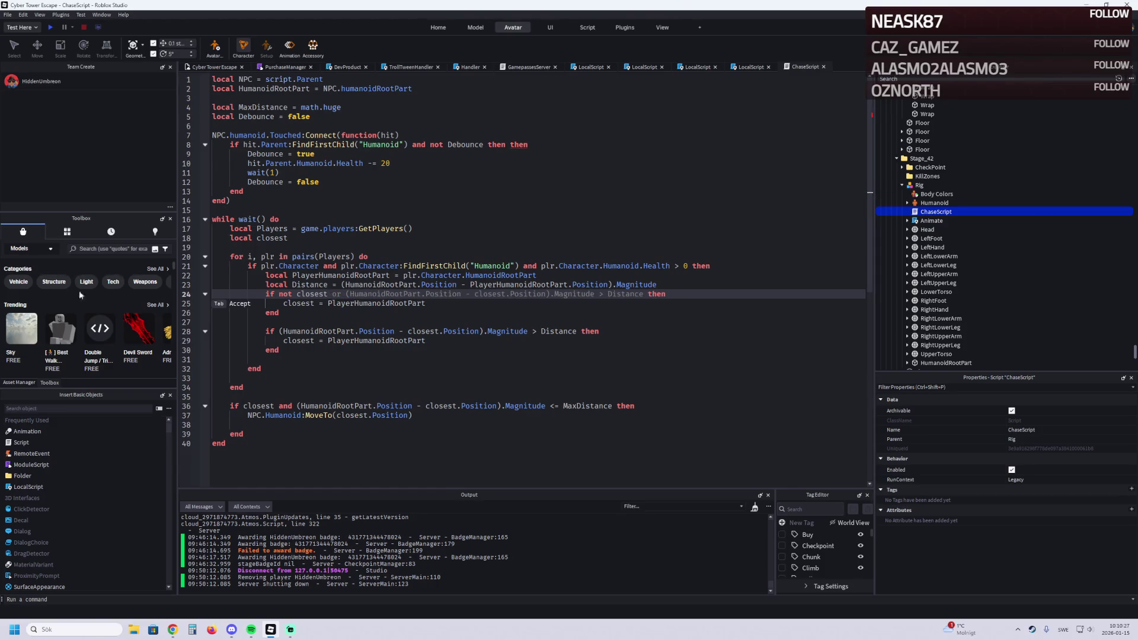
pyautogui.click(195, 67)
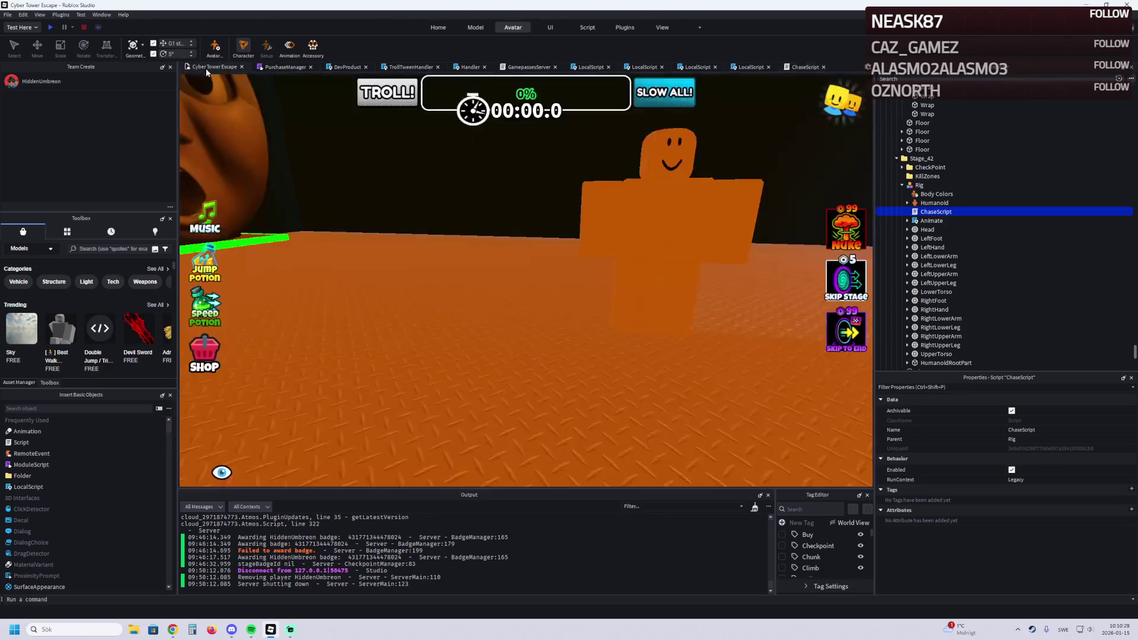
# Step: Fly the scene camera to the orange floor and Rig, then start a playtest
pyautogui.press('s')
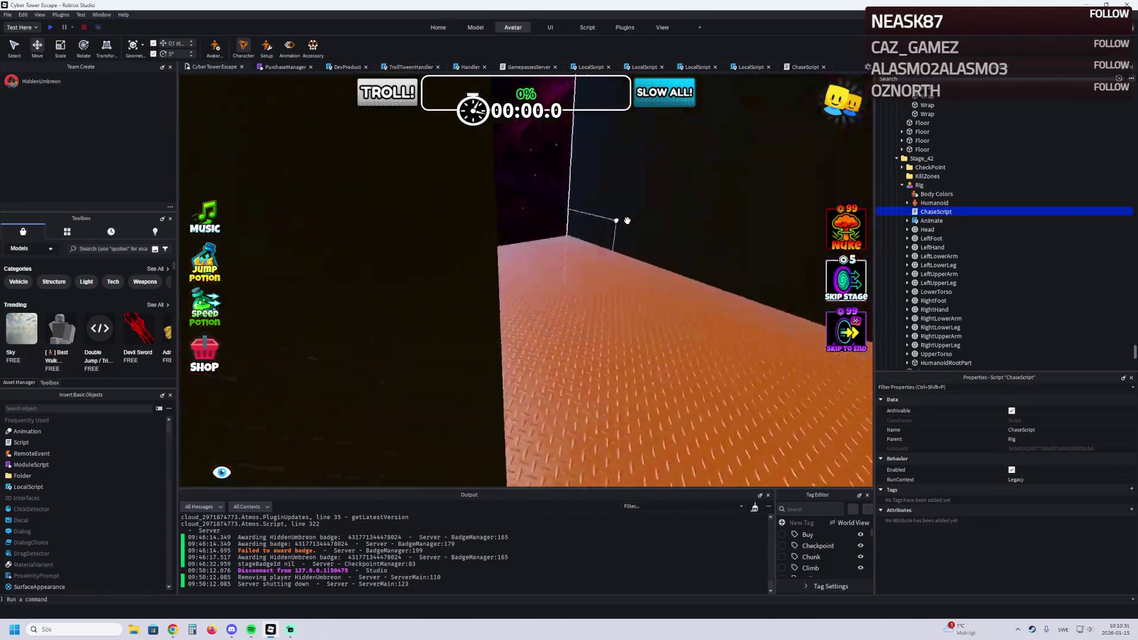
pyautogui.press('w')
pyautogui.press('a')
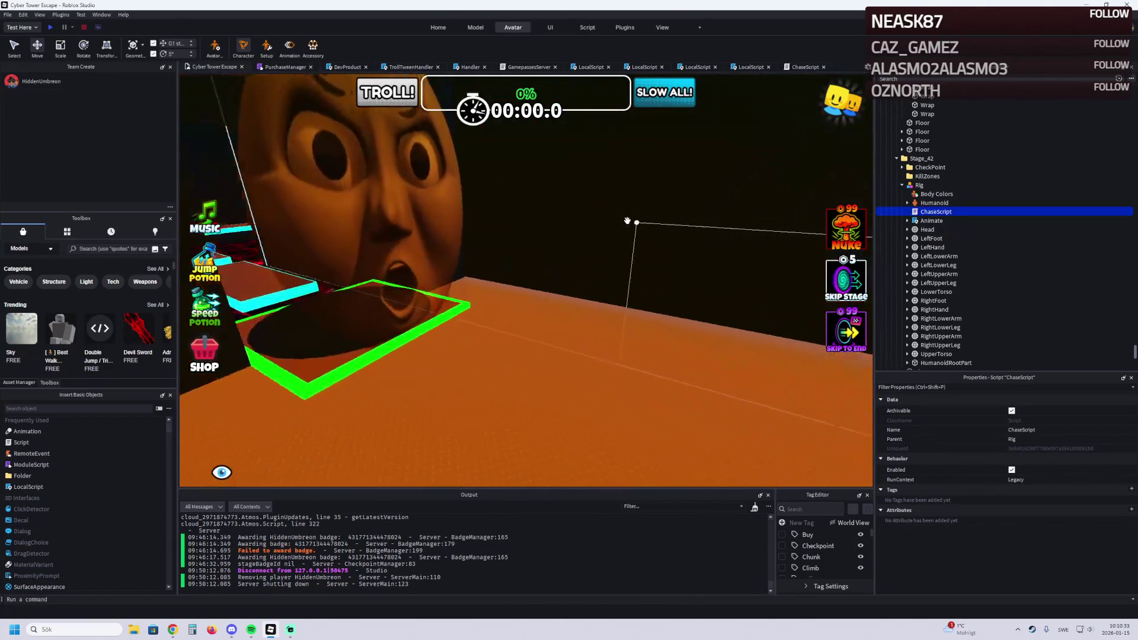
pyautogui.press('s')
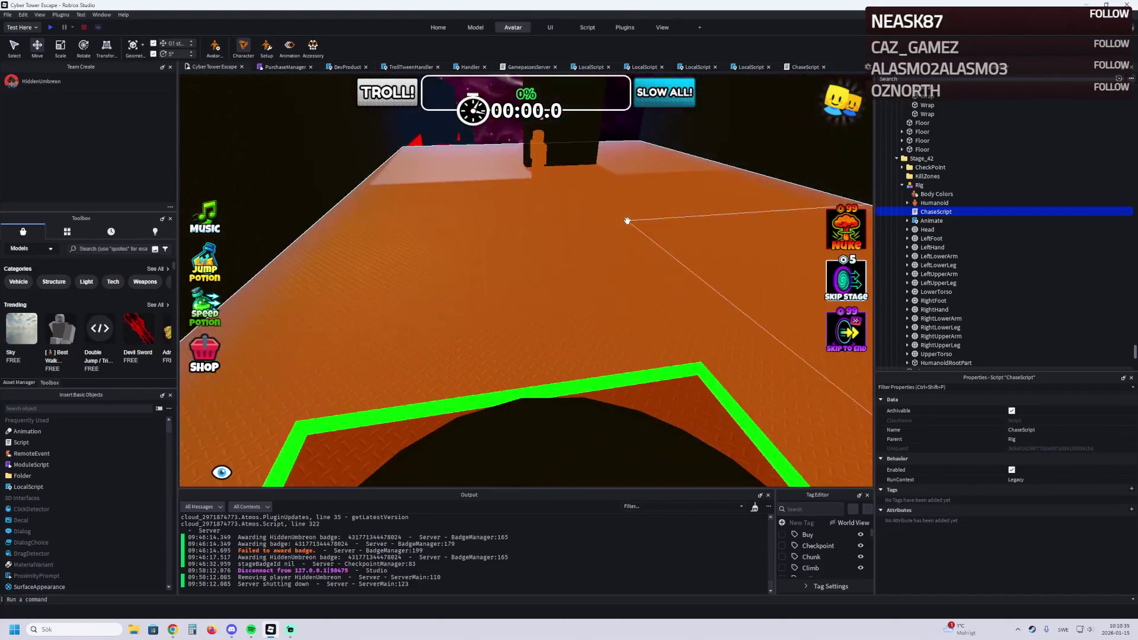
pyautogui.click(50, 27)
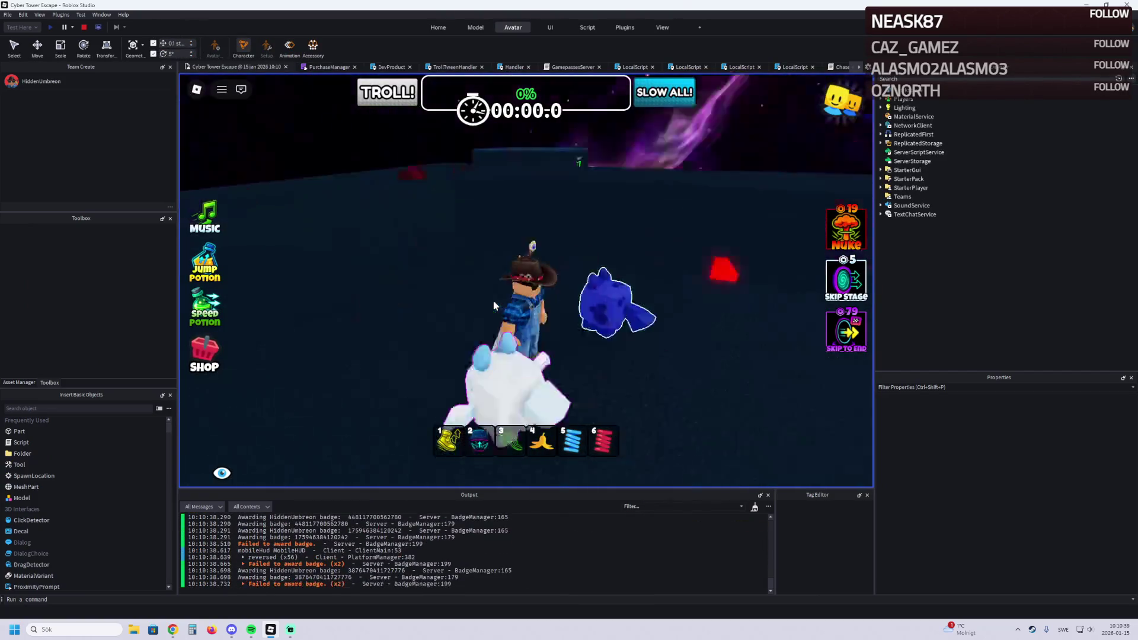
# Step: Walk the avatar along the orange platform and across the floor toward the wall
pyautogui.press('w')
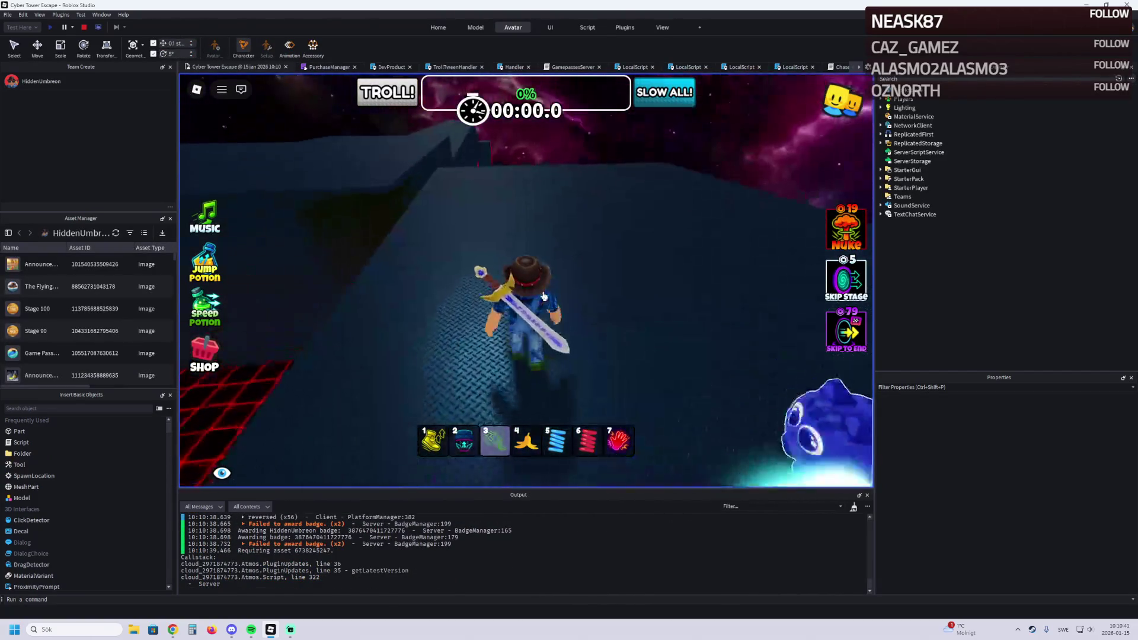
pyautogui.press('3')
pyautogui.press('w')
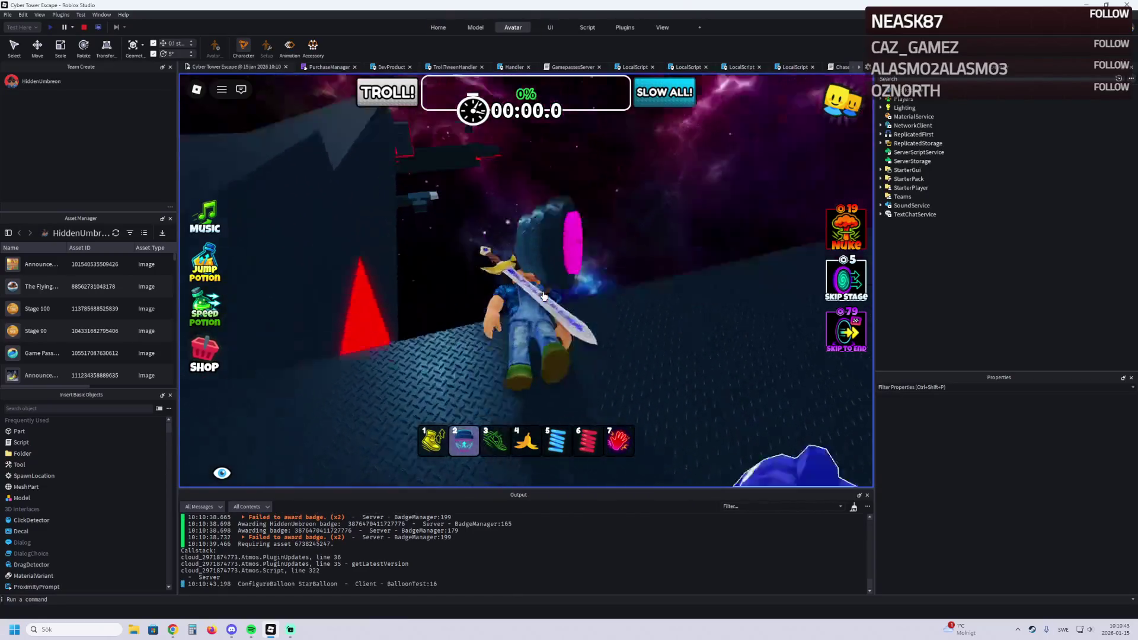
pyautogui.press('2')
pyautogui.press('w')
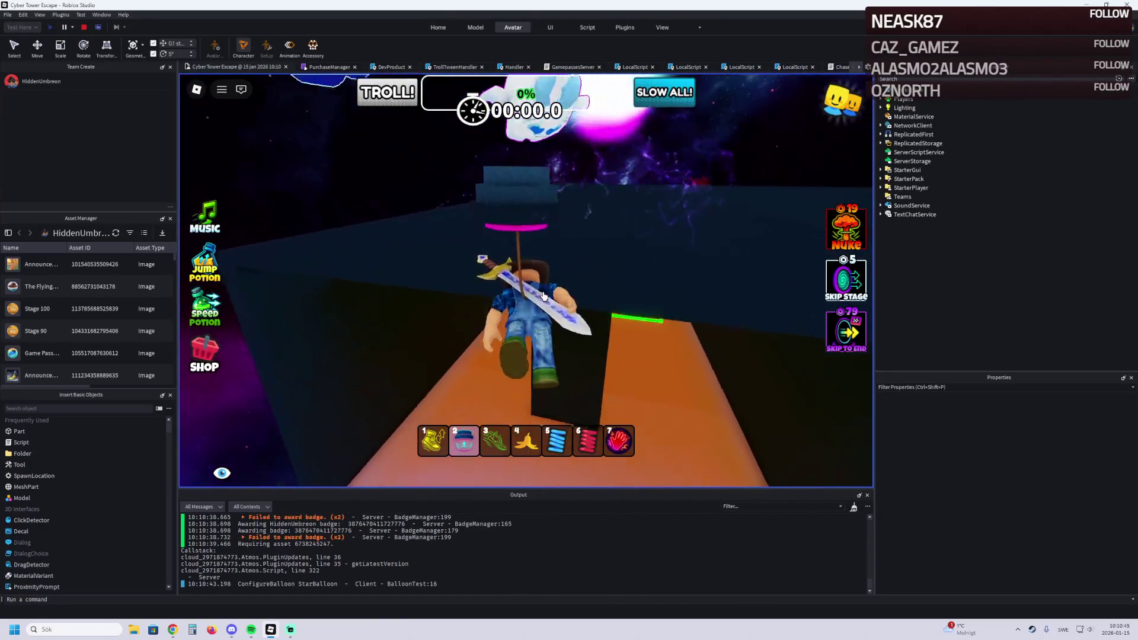
pyautogui.press('w')
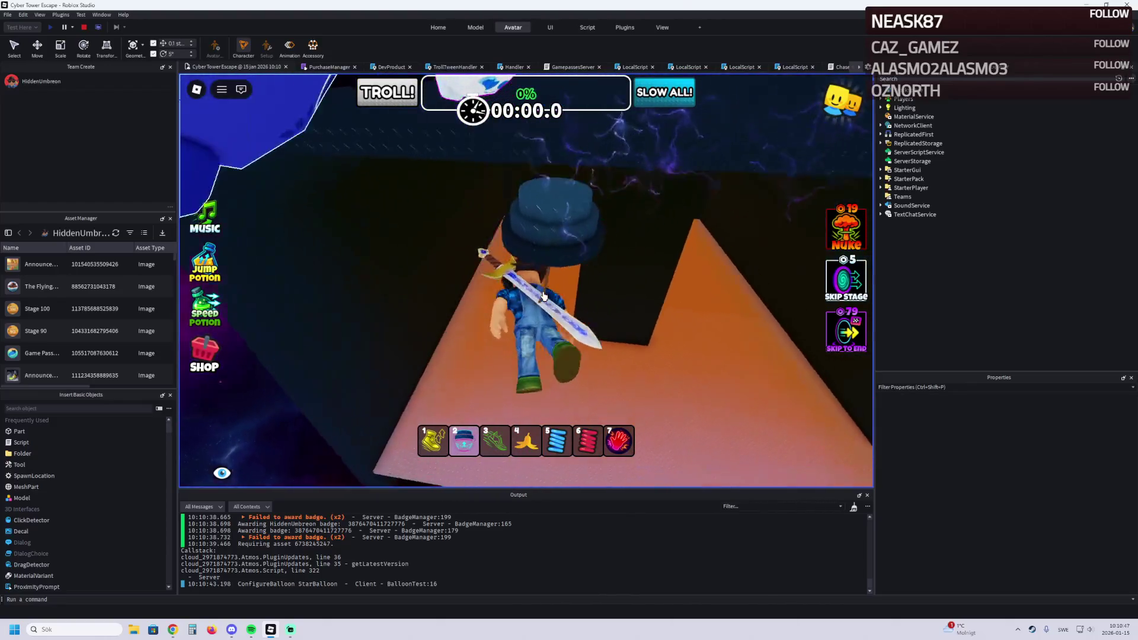
pyautogui.press('2')
pyautogui.press('s')
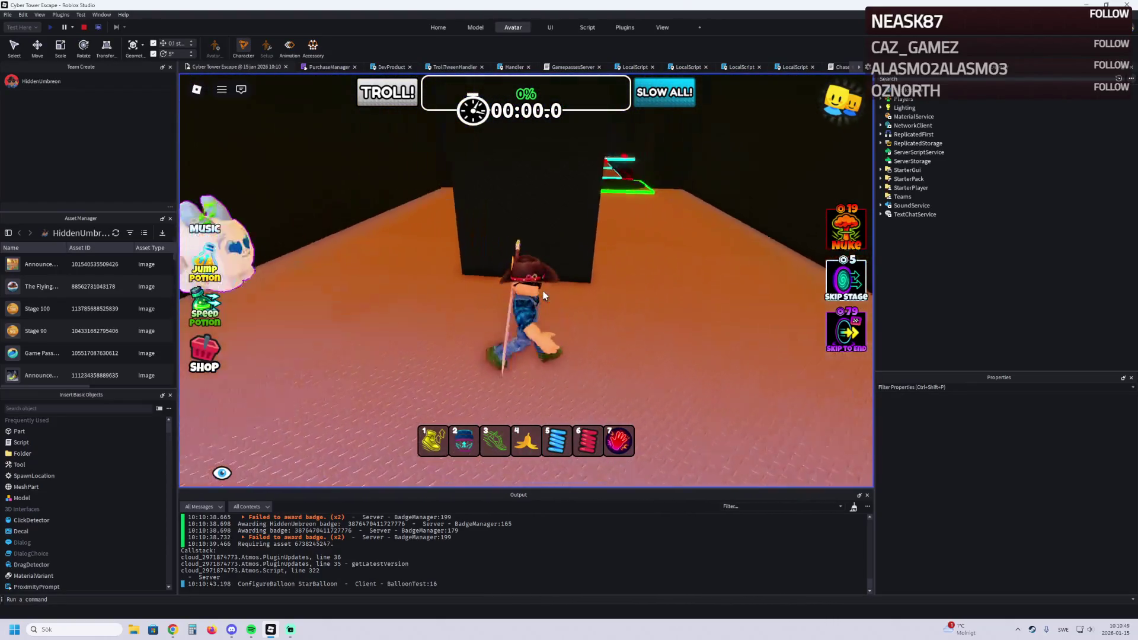
pyautogui.press('a')
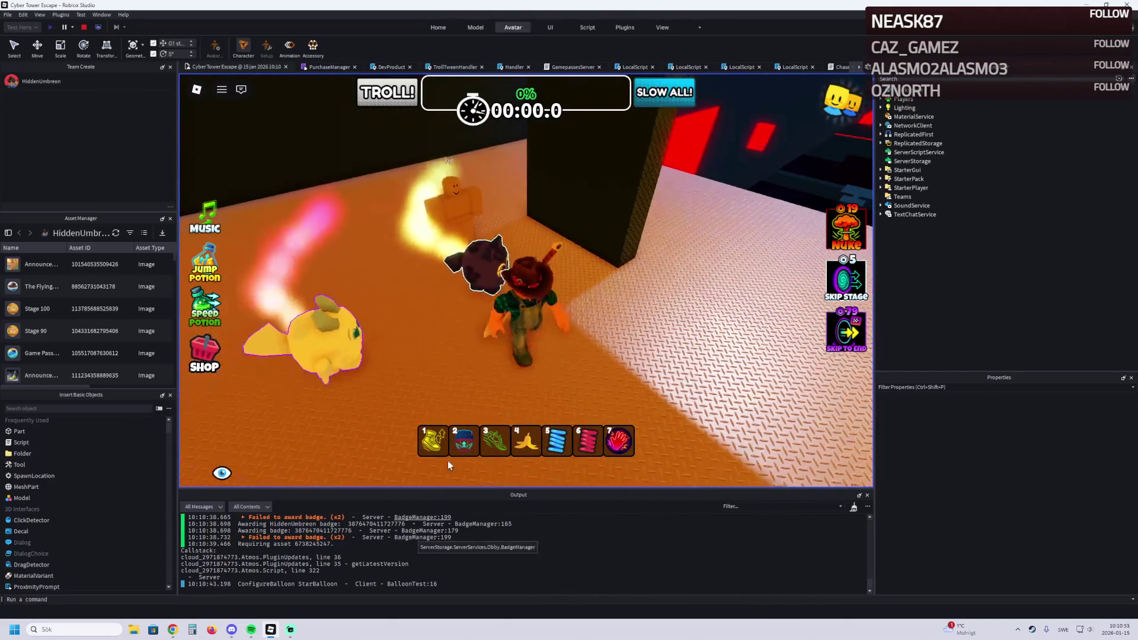
# Step: Open ChaseScript at line 8 from the 'Expected identifier… got then' Output error
pyautogui.scroll(5, 455, 554)
pyautogui.scroll(5, 454, 548)
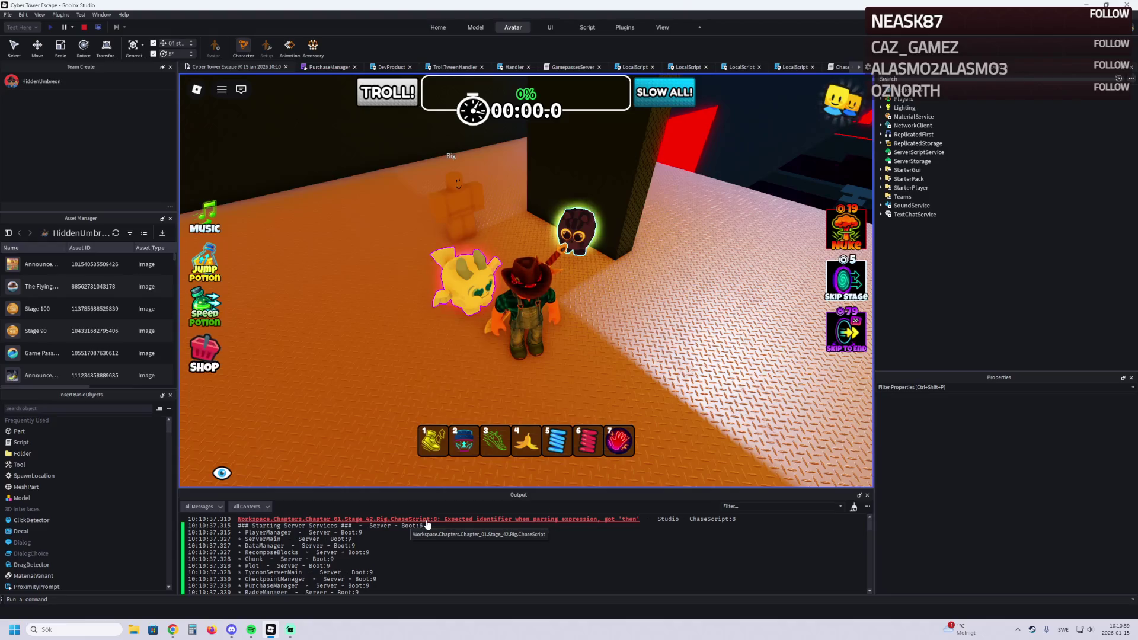
pyautogui.click(427, 520)
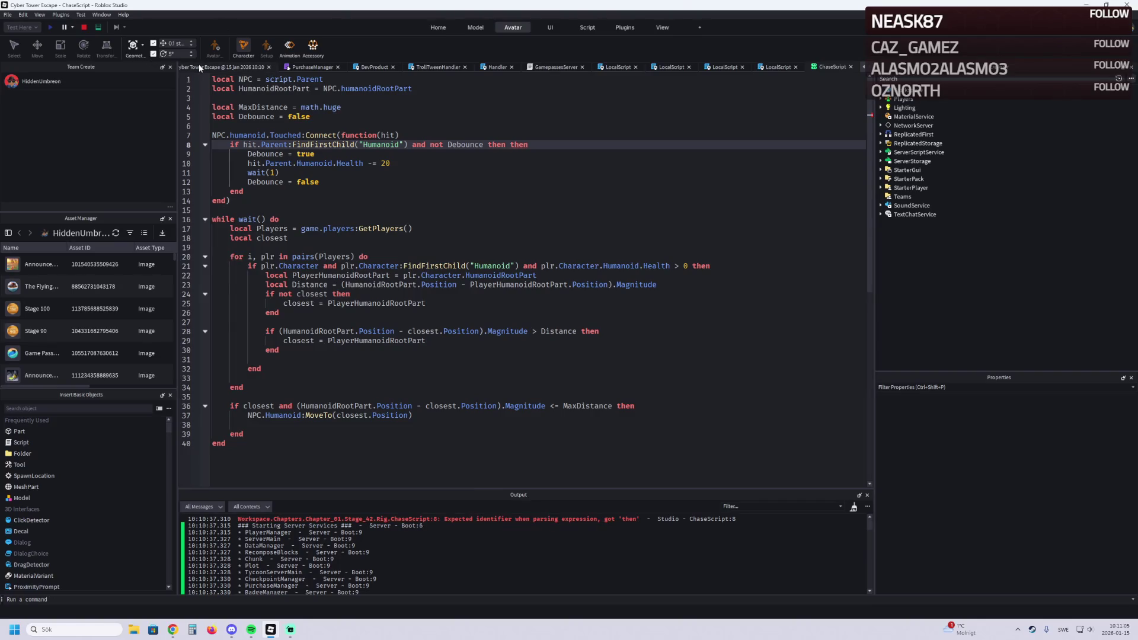
# Step: Stop the playtest, fix line 8's doubled 'then', and start a new playtest
pyautogui.click(83, 28)
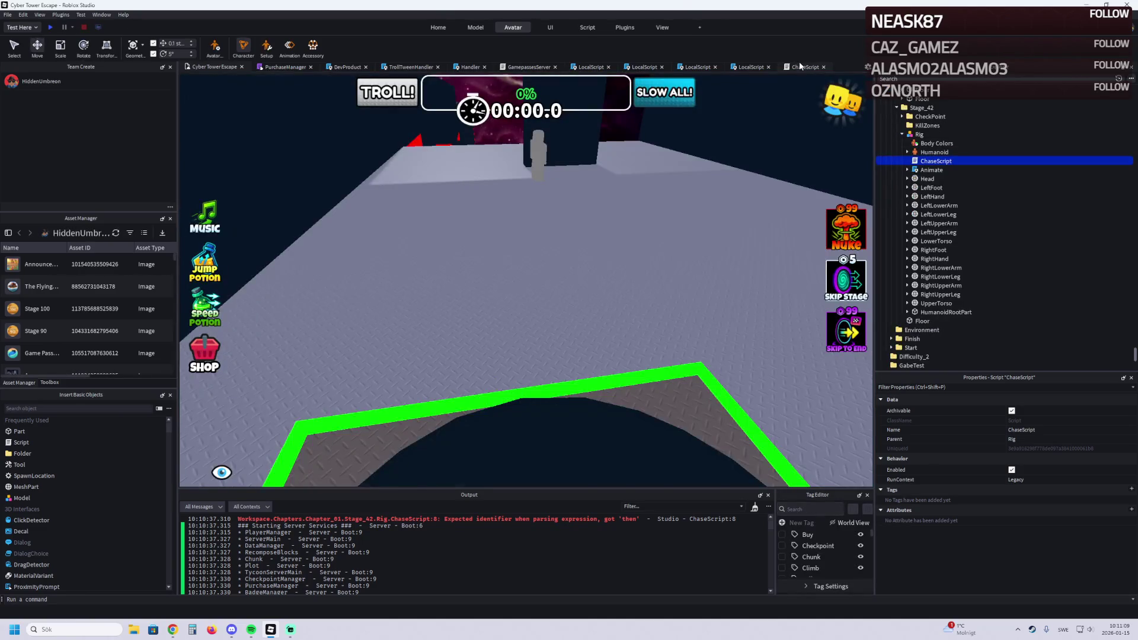
pyautogui.click(801, 67)
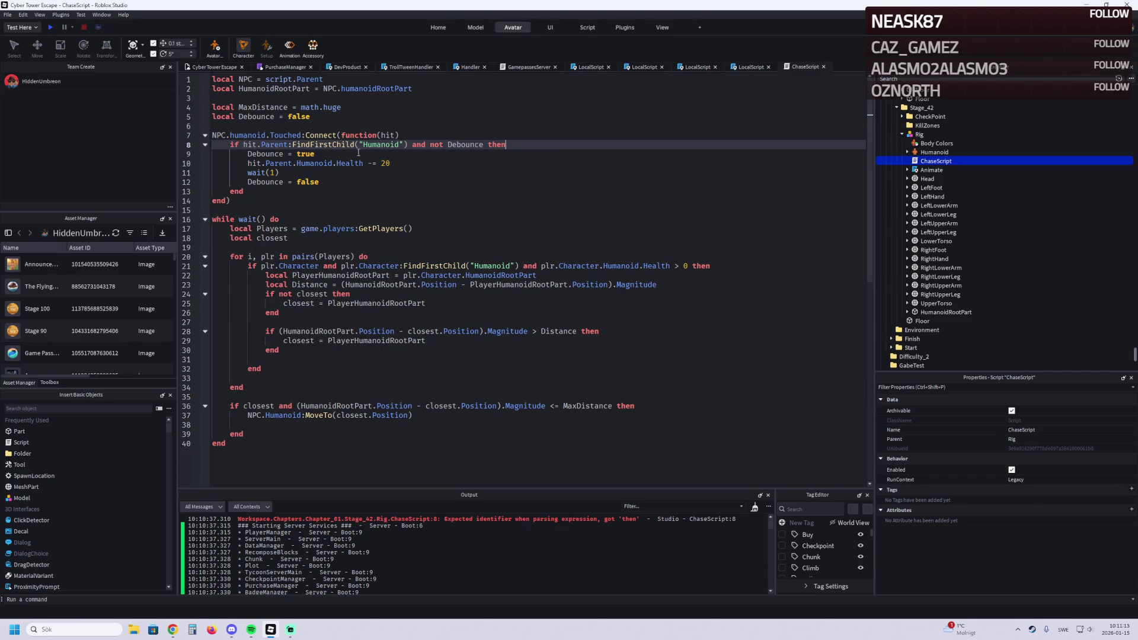
pyautogui.click(208, 66)
pyautogui.press('w')
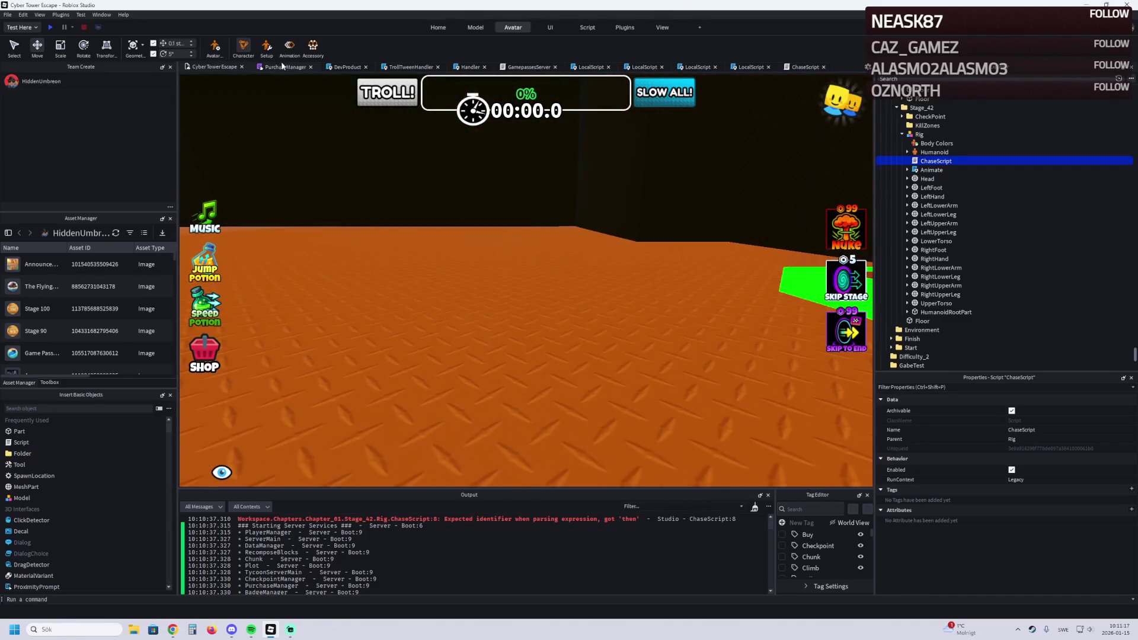
pyautogui.click(52, 27)
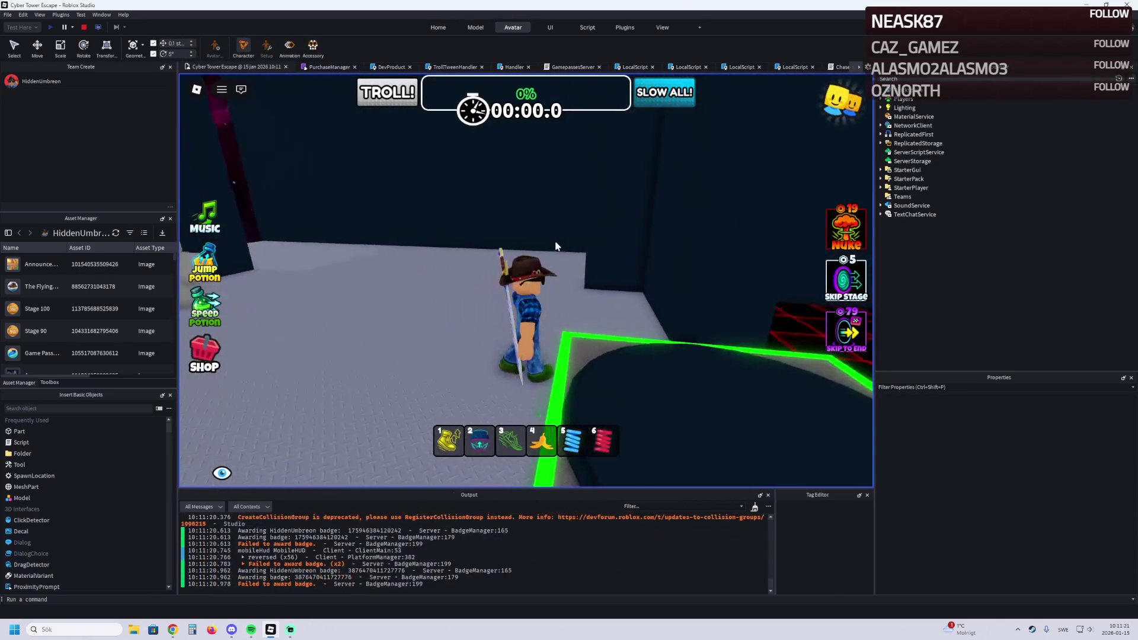
# Step: Walk the avatar toward the Stage_42 rig and open the humanoidRootPart error at ChaseScript line 2
pyautogui.press('w')
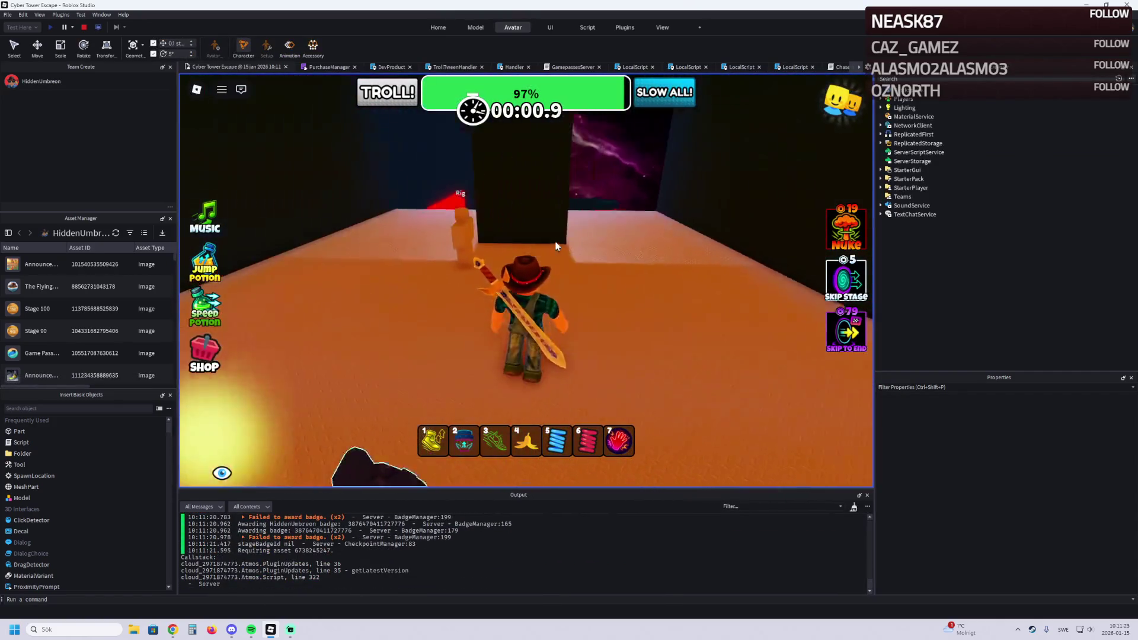
pyautogui.press('a')
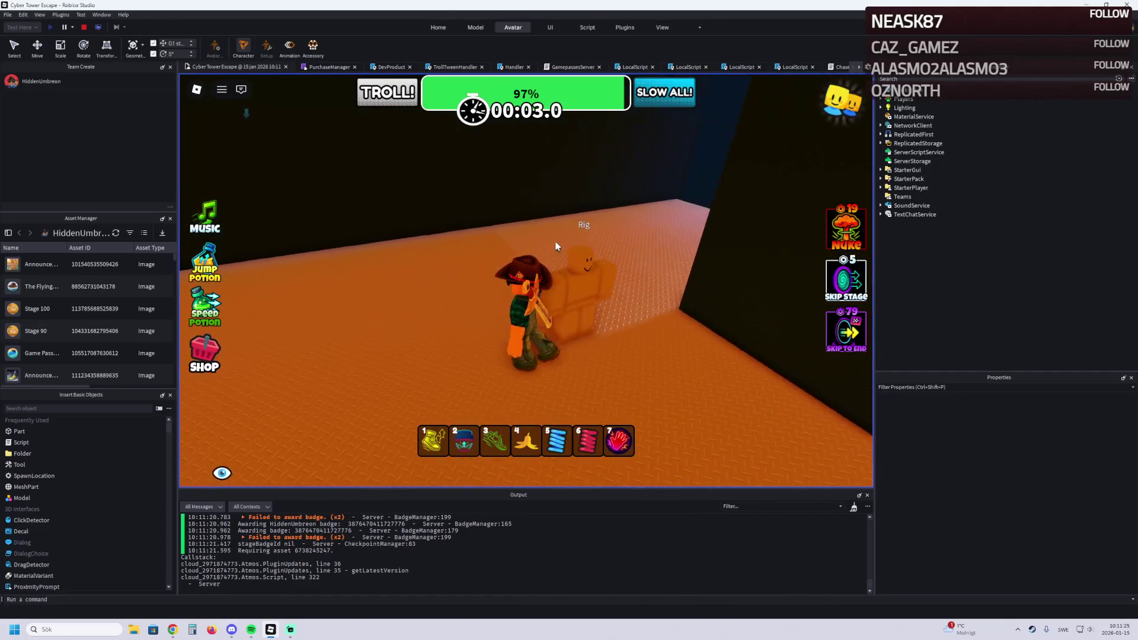
pyautogui.scroll(5, 265, 529)
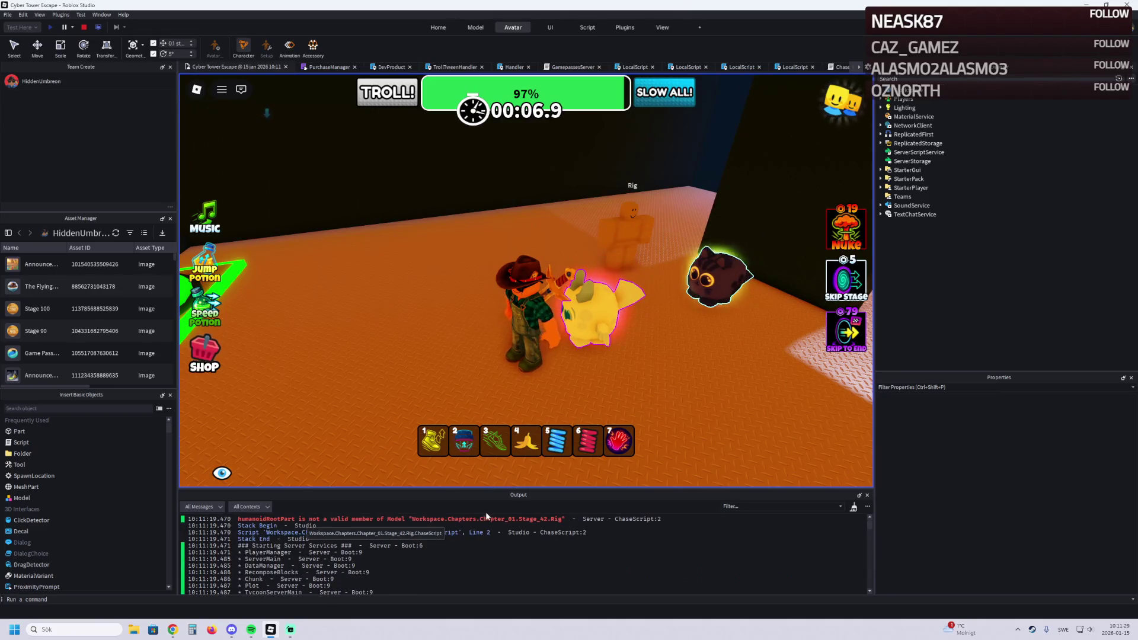
pyautogui.click(485, 519)
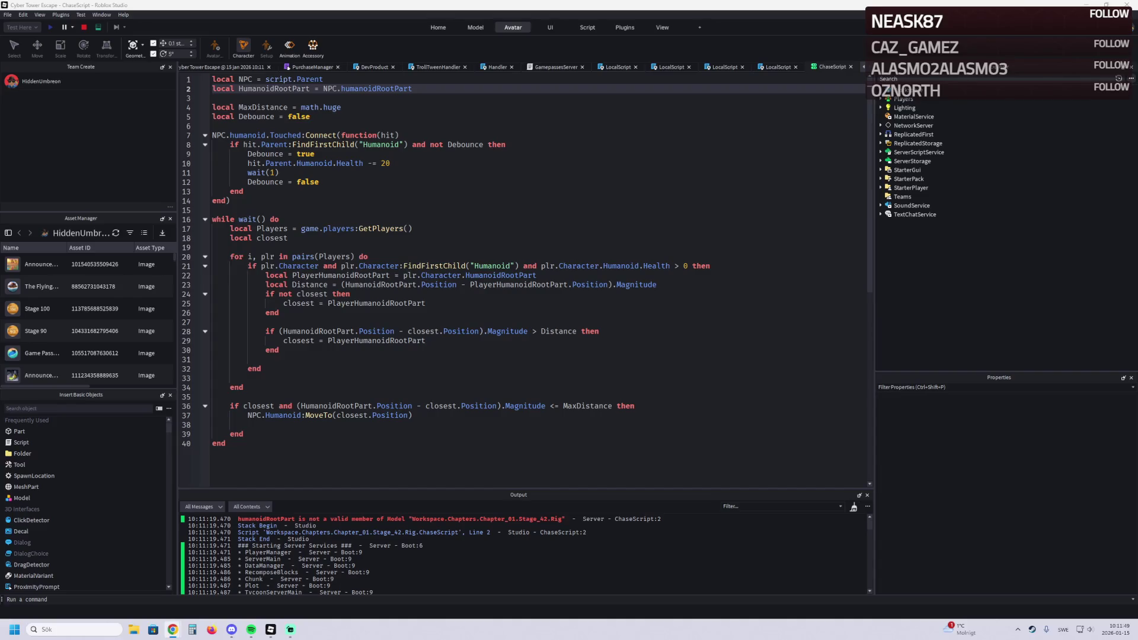
# Step: Highlight every use of HumanoidRootPart and PlayerHumanoidRootPart, then return to the running game
pyautogui.click(455, 177)
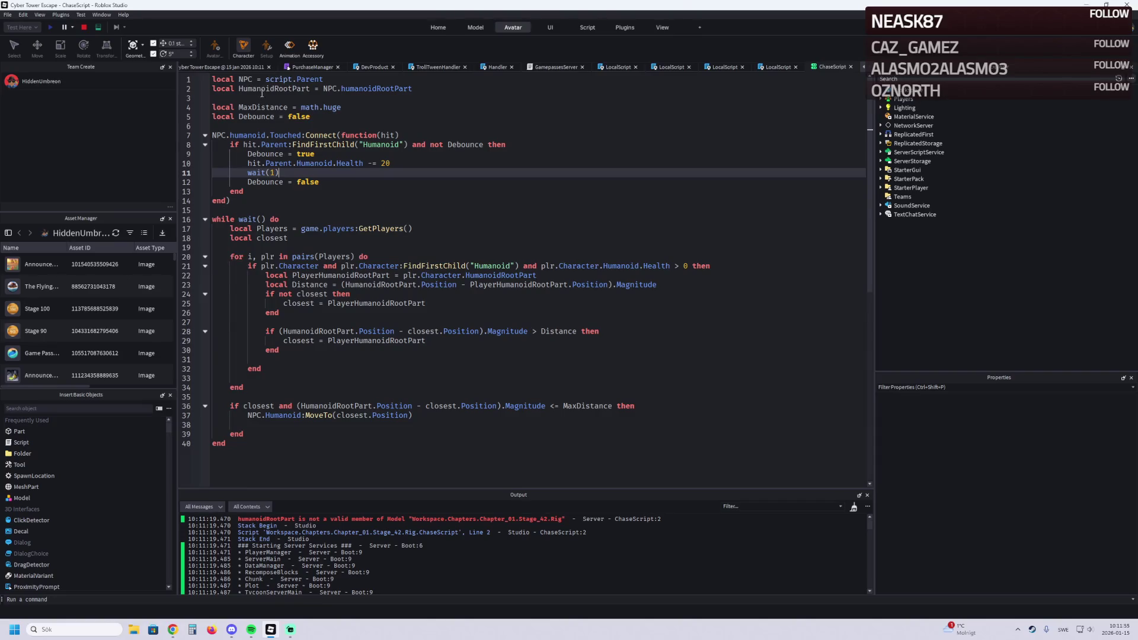
pyautogui.click(263, 89)
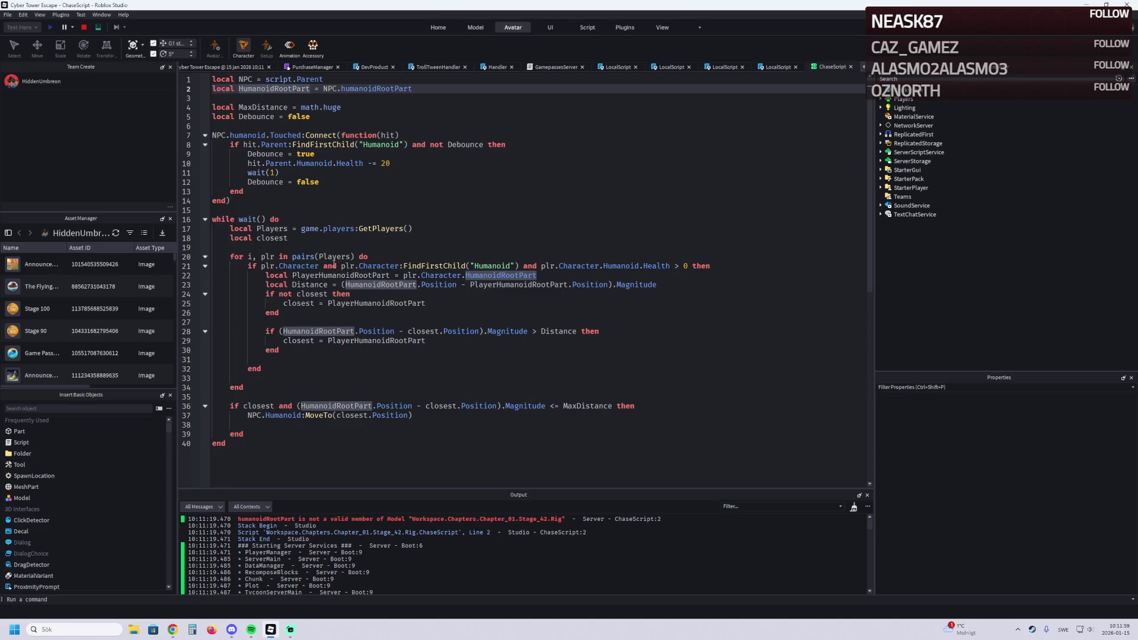
pyautogui.click(366, 342)
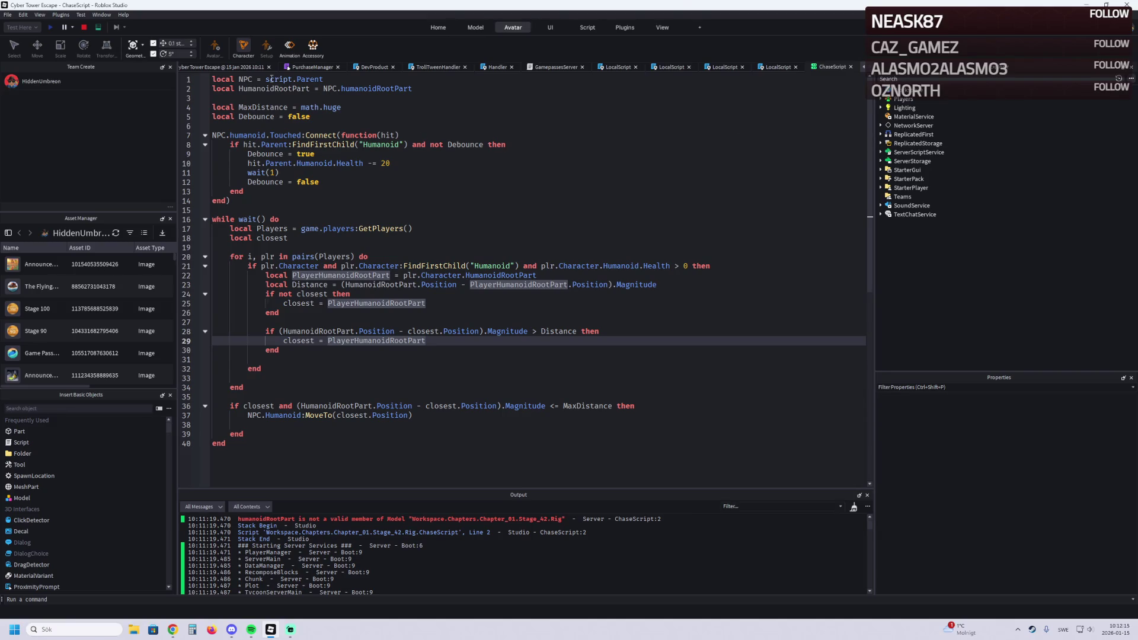
pyautogui.click(226, 67)
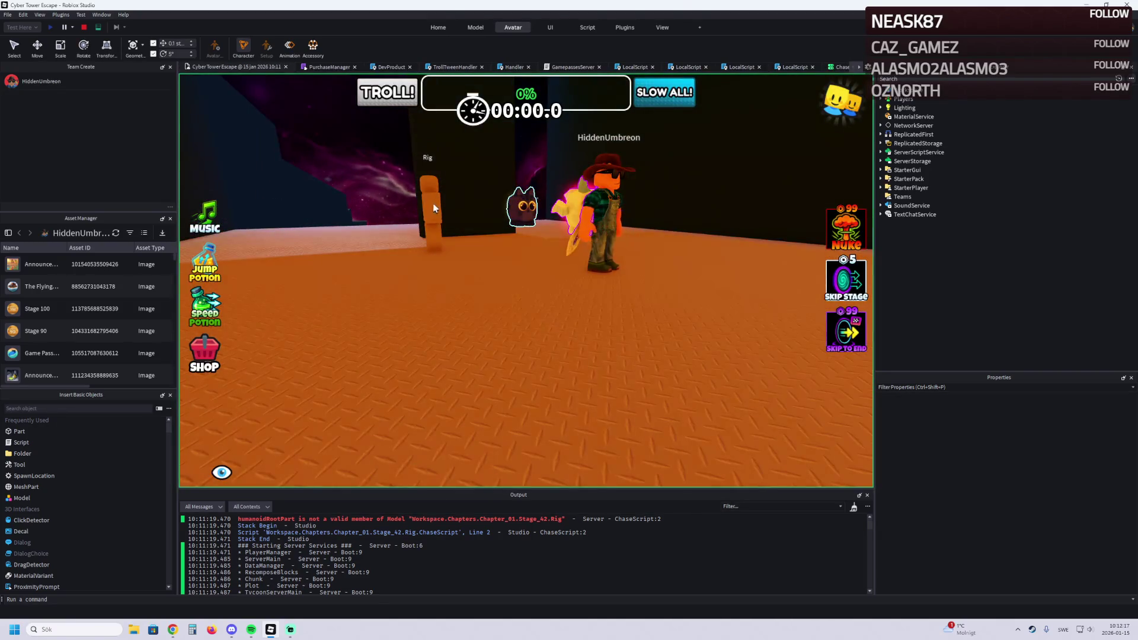
# Step: Stop the playtest, inspect the Rig's Humanoid and Rig model in Explorer, then reopen ChaseScript
pyautogui.hotkey('shift', 'F5')
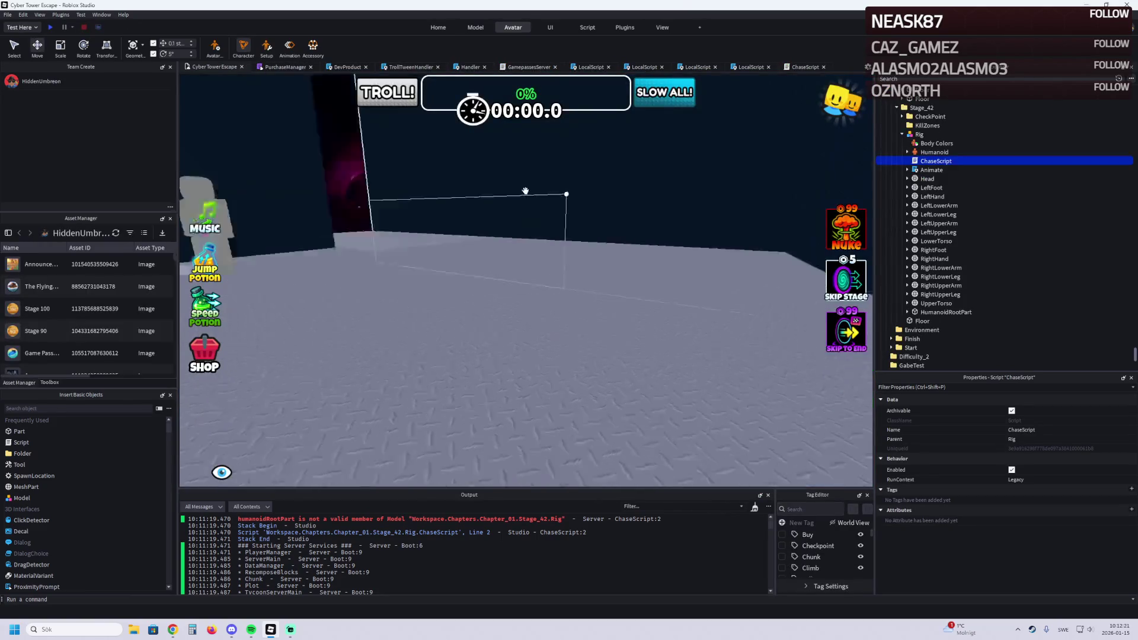
pyautogui.doubleClick(954, 151)
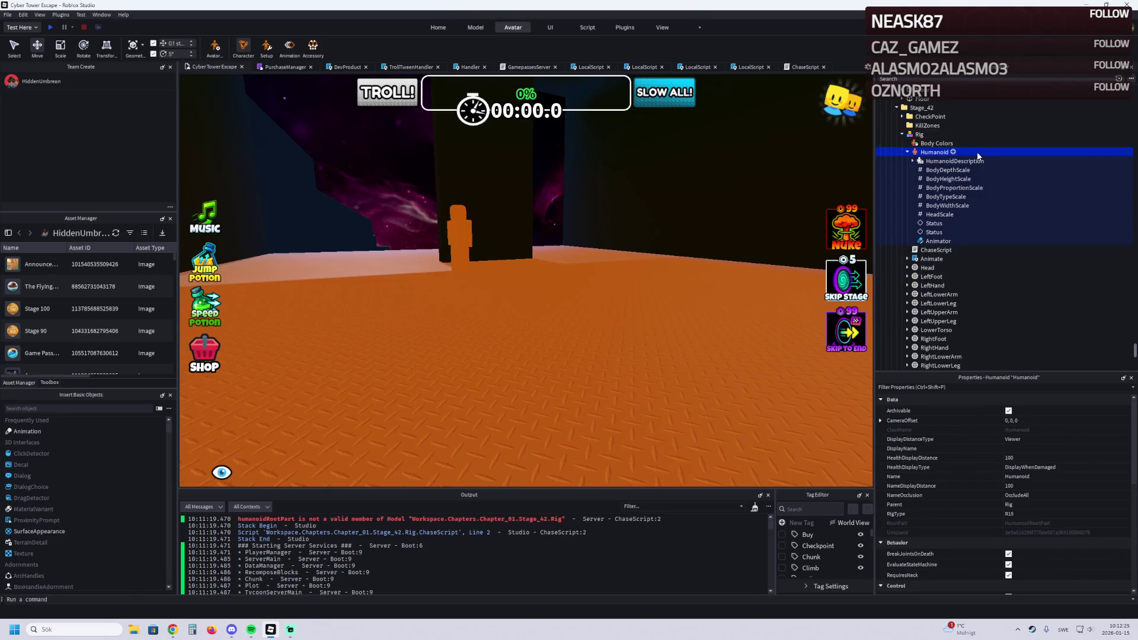
pyautogui.doubleClick(1034, 154)
pyautogui.hotkey('alt', 'Tab')
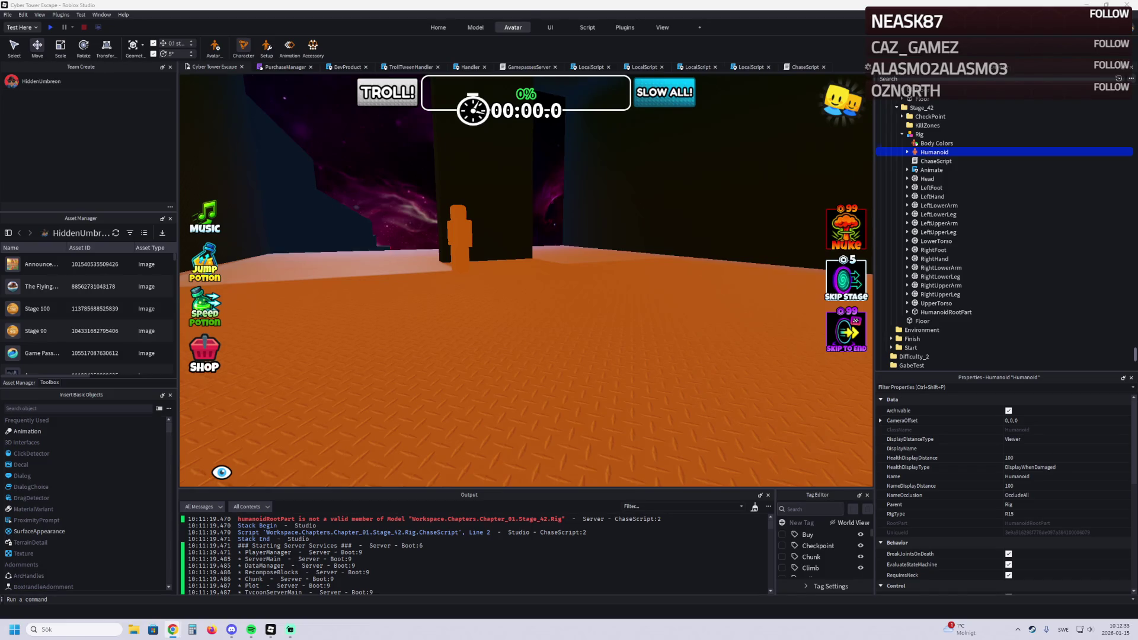
pyautogui.click(457, 226)
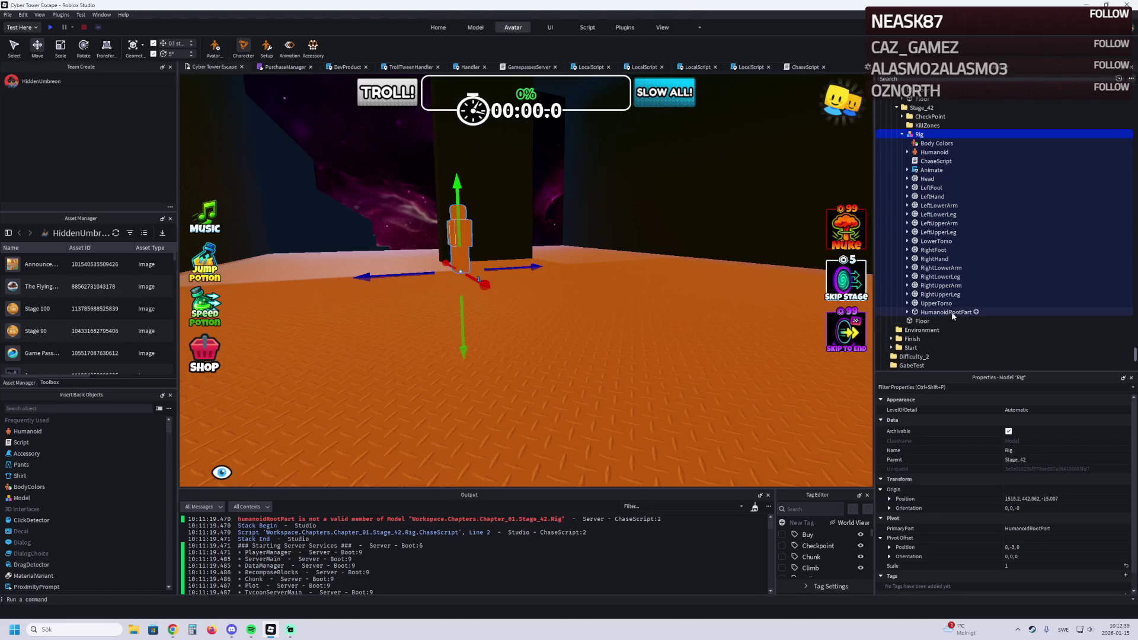
pyautogui.hotkey('ctrl', 'Tab')
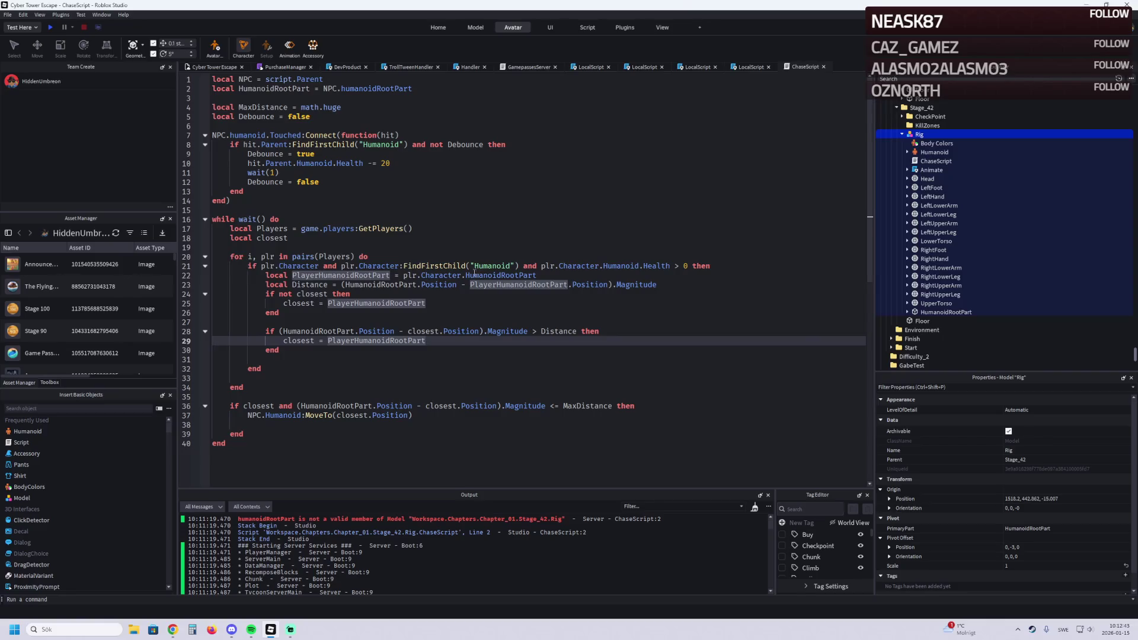
# Step: Select and copy the entire ChaseScript code
pyautogui.hotkey('alt', 'Tab')
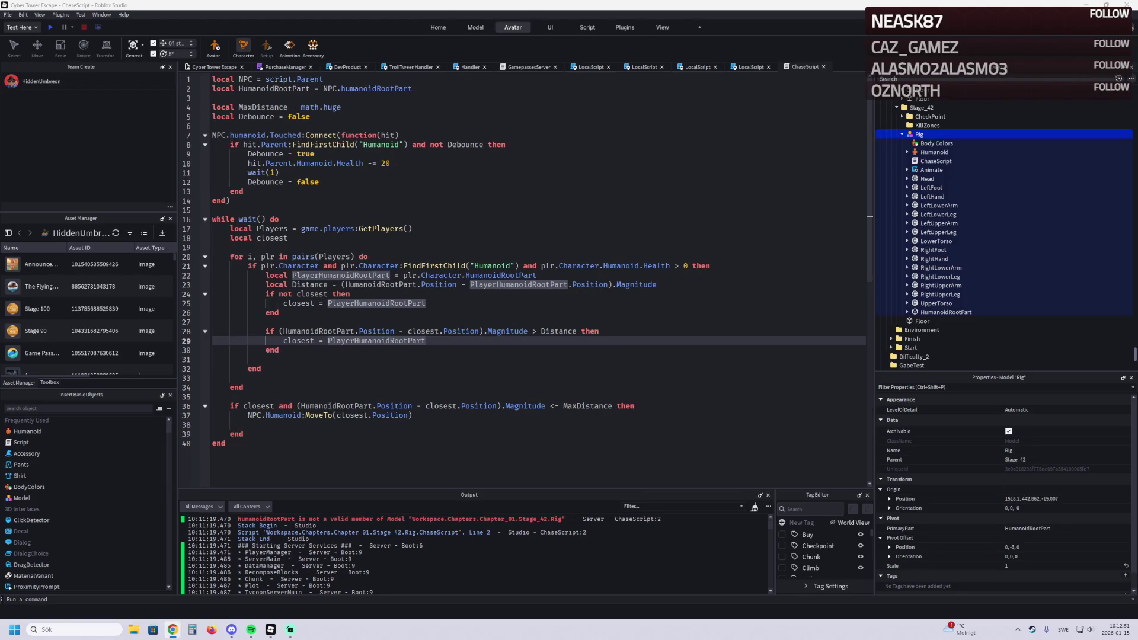
pyautogui.hotkey('ctrl', 'a')
pyautogui.hotkey('alt', 'Tab')
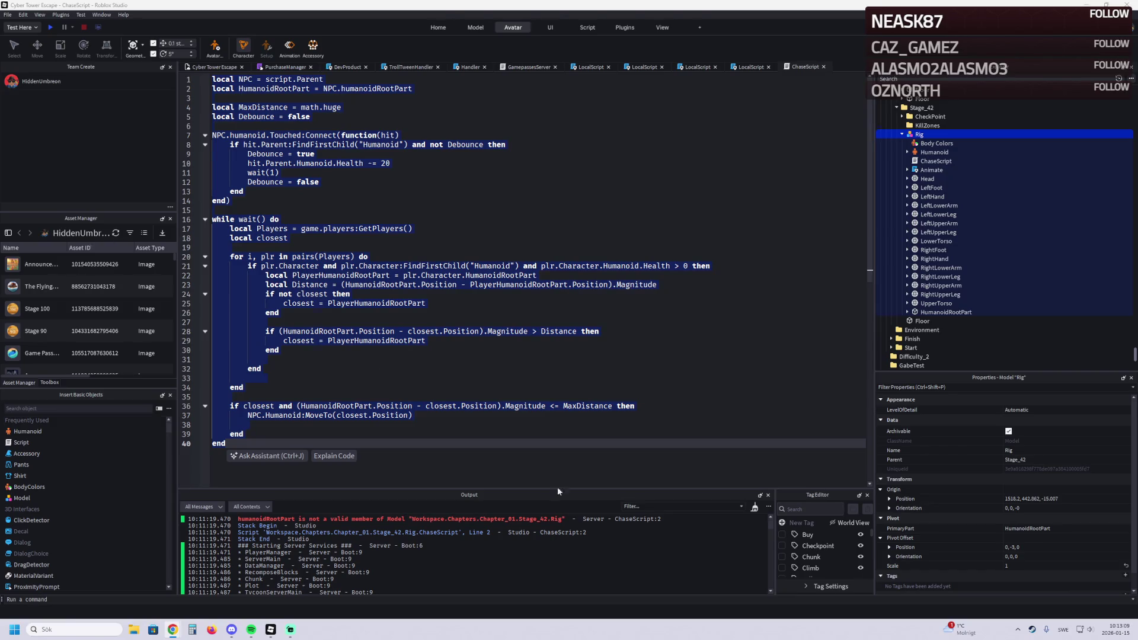
# Step: Select the humanoidRootPart error text in Output and screenshot the Rig hierarchy in Explorer
pyautogui.moveTo(572, 521); pyautogui.dragTo(240, 522)
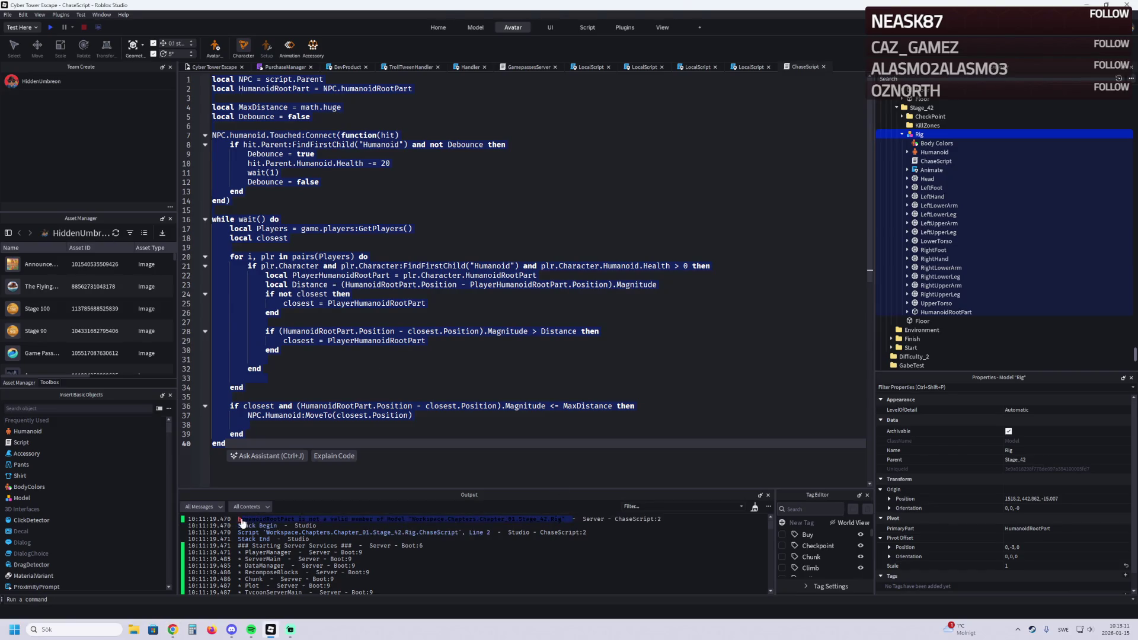
pyautogui.click(173, 629)
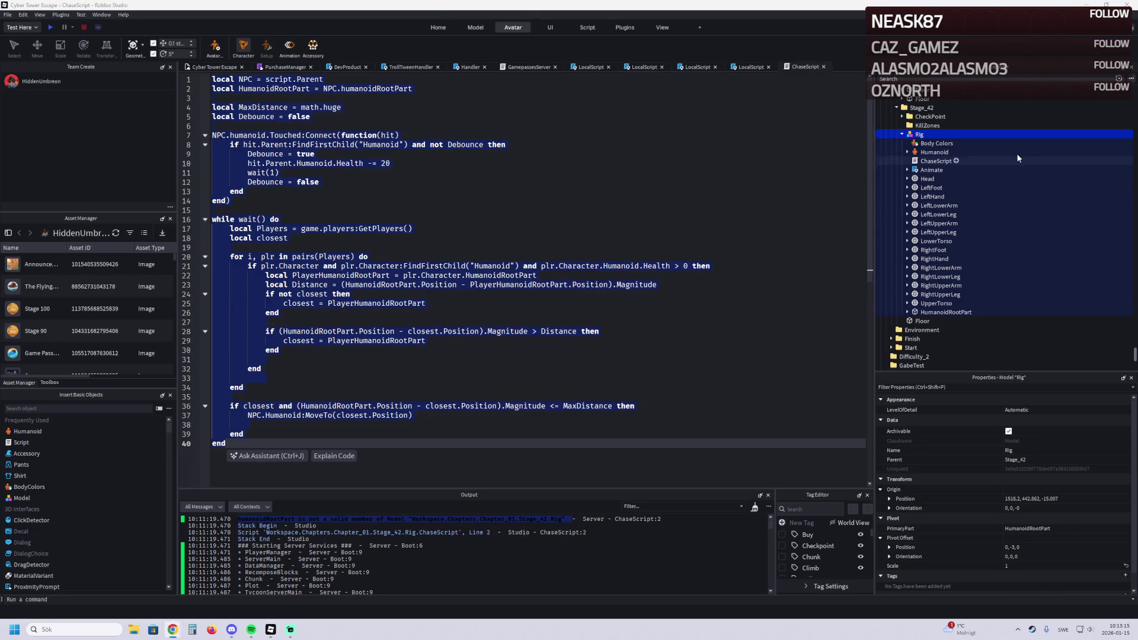
pyautogui.press('super+shift+s')
pyautogui.moveTo(878, 131)
pyautogui.mouseDown()
pyautogui.moveTo(976, 195)
pyautogui.moveTo(1137, 336)
pyautogui.moveTo(1137, 318)
pyautogui.mouseUp()
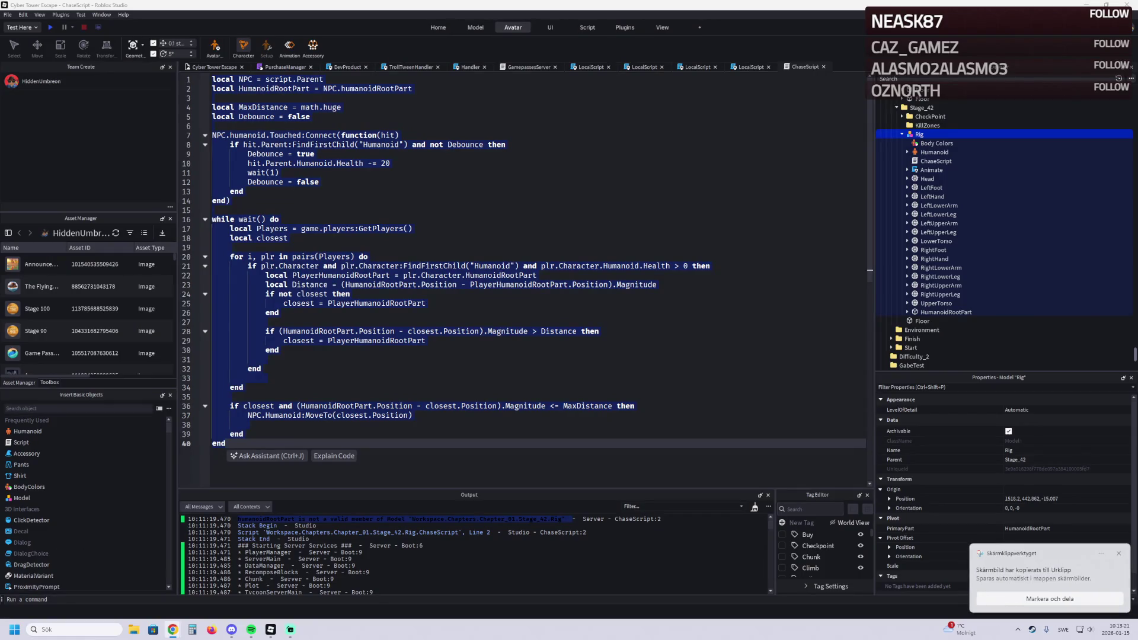
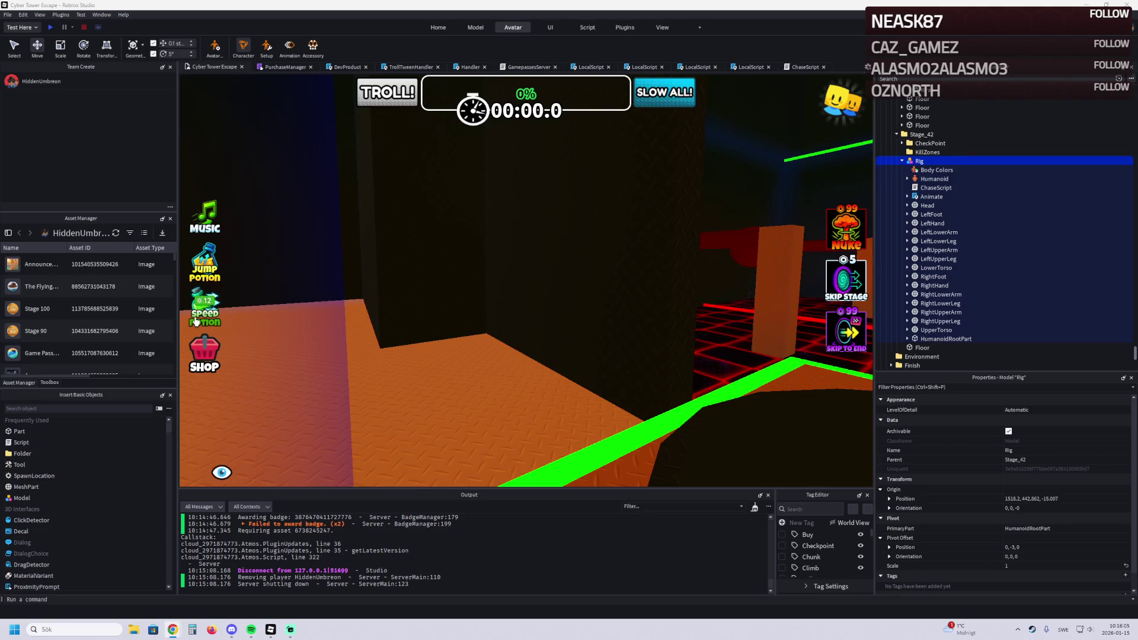
# Step: Circle the camera around the Rig on Stage_42's orange floor, then bring up the YouTube tutorial in Chrome
pyautogui.press('f')
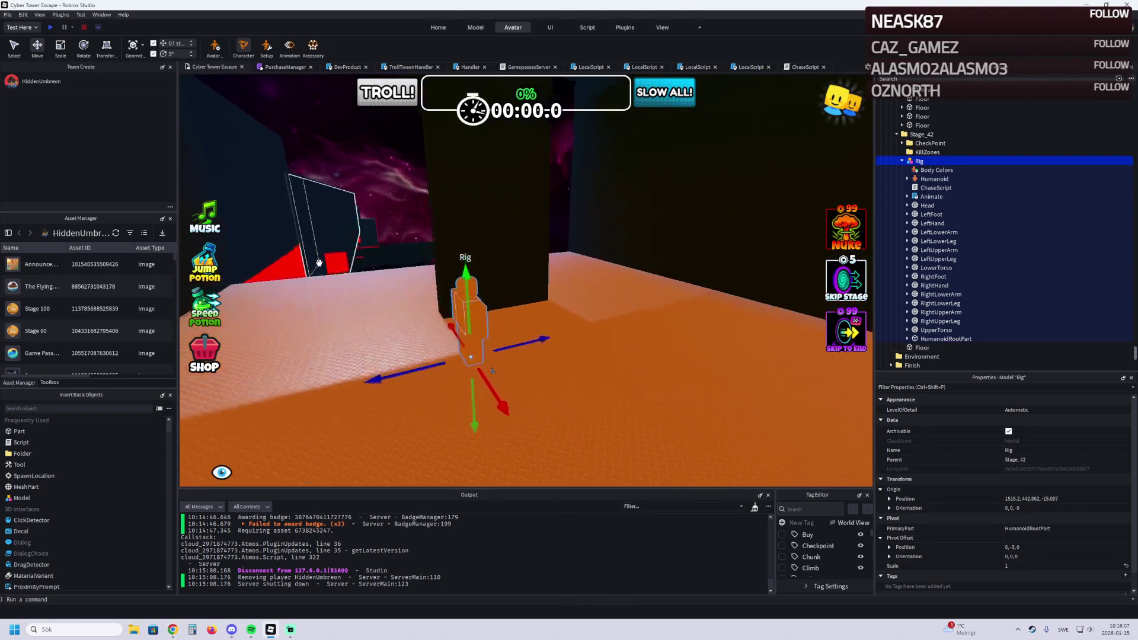
pyautogui.press('d')
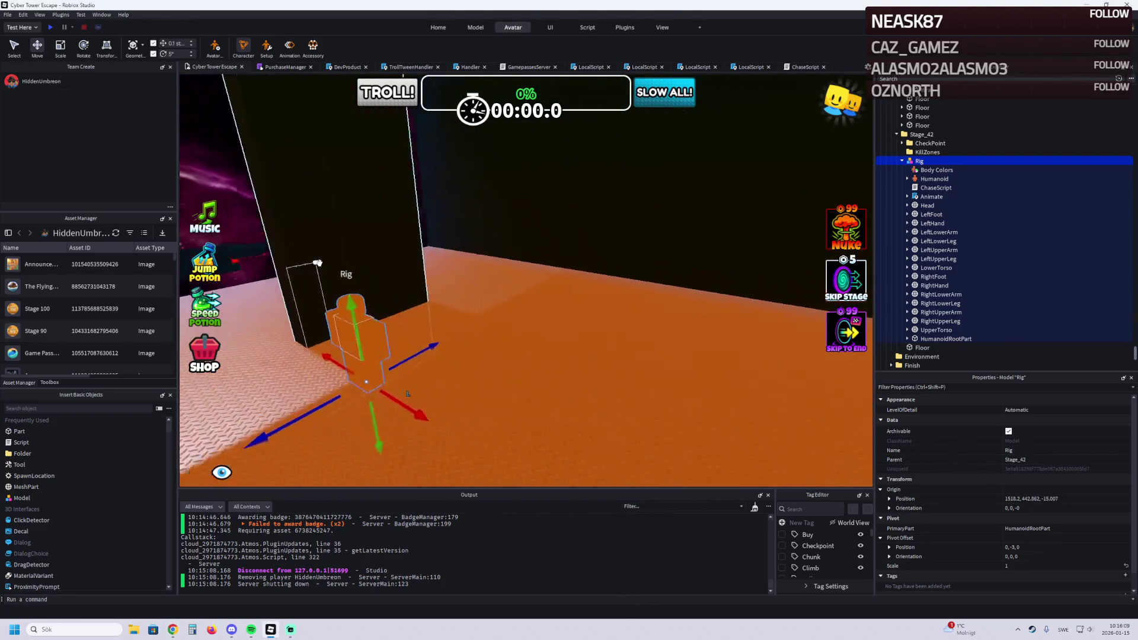
pyautogui.press('a')
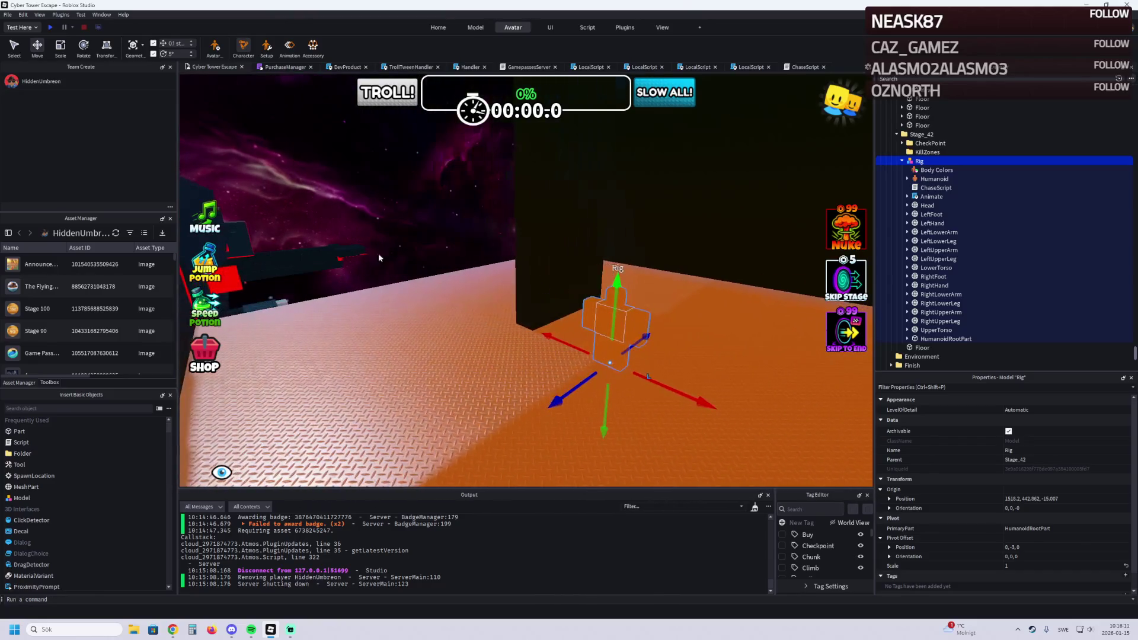
pyautogui.press('d')
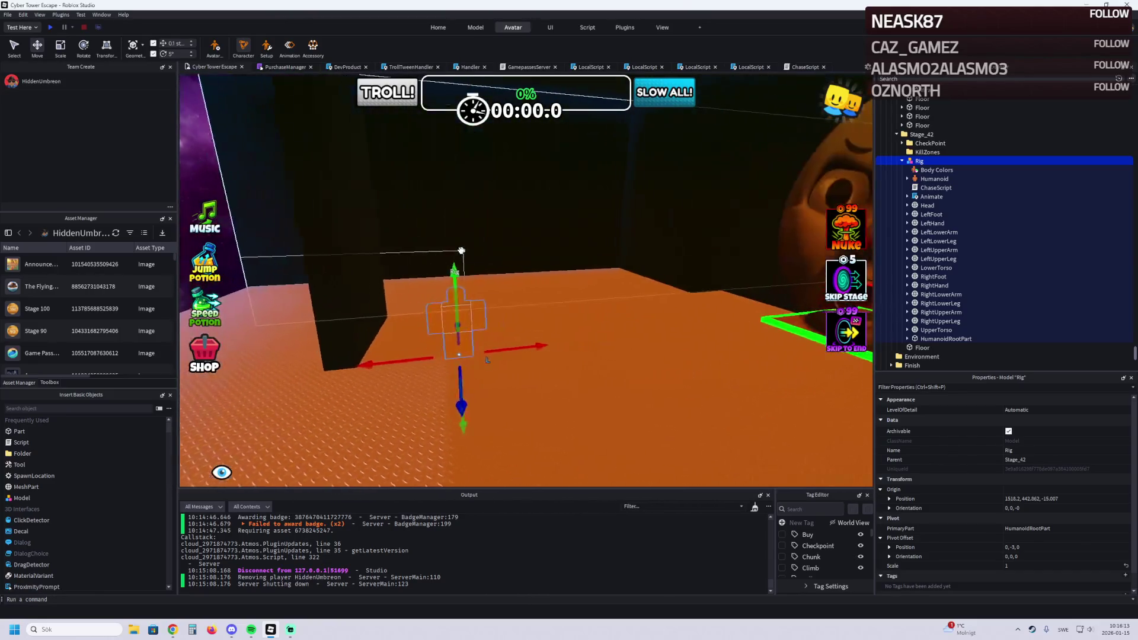
pyautogui.press('d')
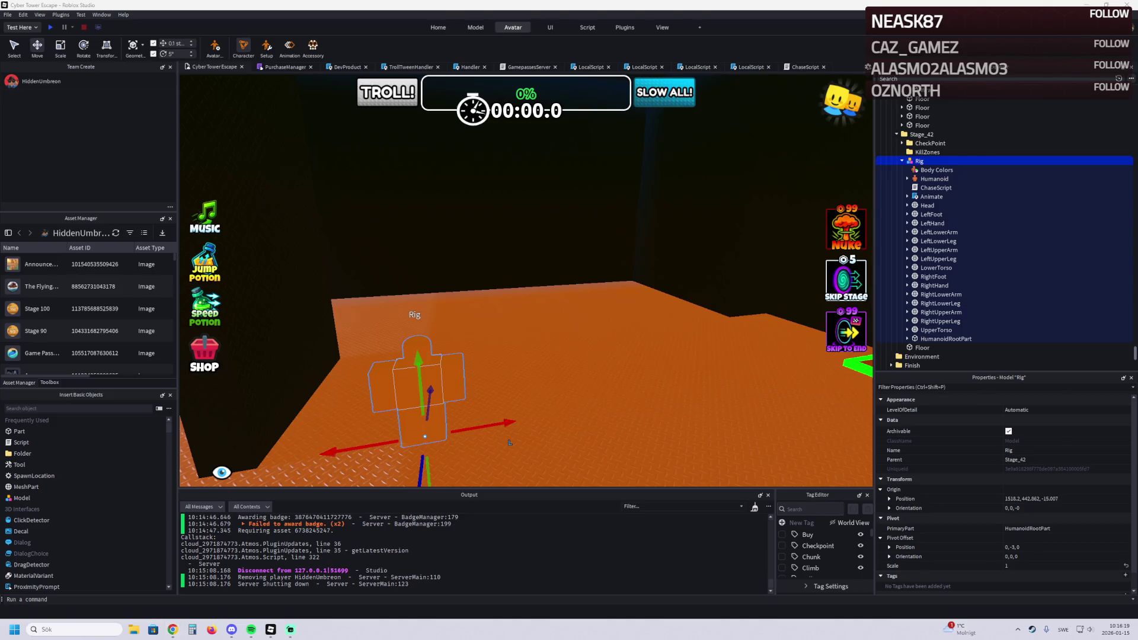
pyautogui.click(173, 629)
# Step: Expand and read the current video's full description
pyautogui.scroll(-4, 431, 564)
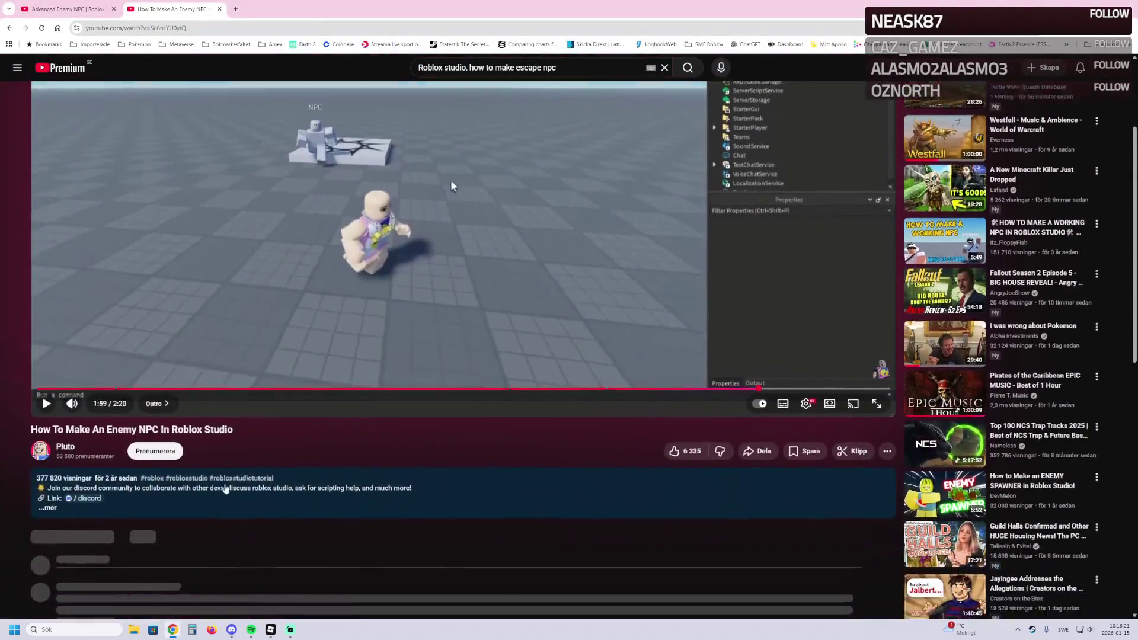
pyautogui.click(142, 386)
pyautogui.scroll(-1, 180, 429)
pyautogui.scroll(-1, 179, 429)
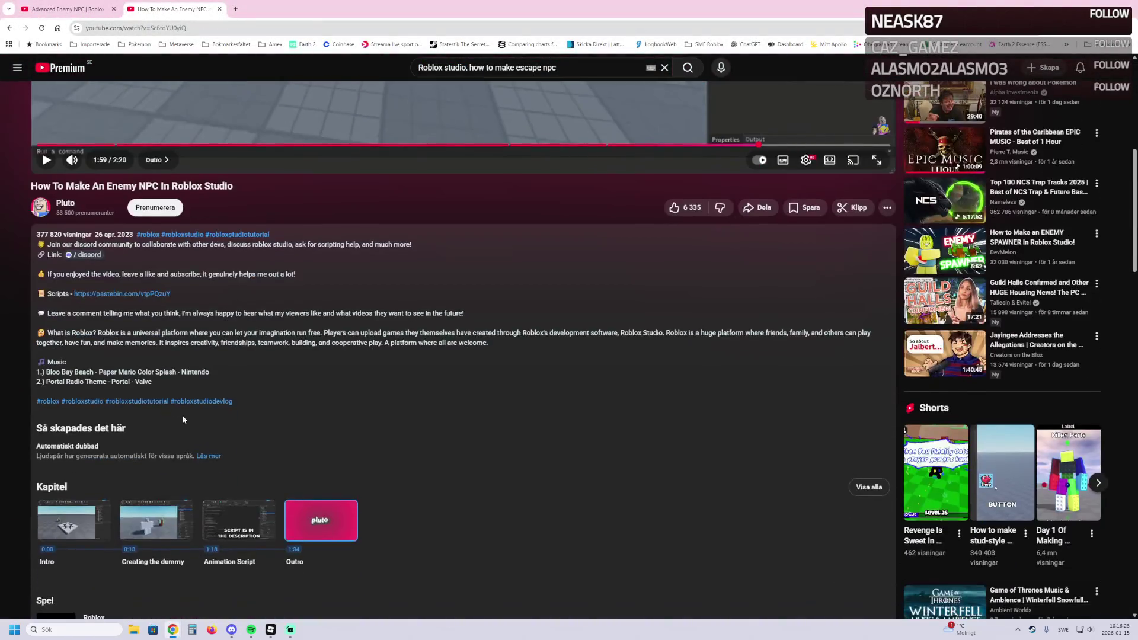
pyautogui.scroll(3, 179, 415)
# Step: Switch to the Advanced Enemy NPC video and read its expanded description
pyautogui.hotkey('ctrl', 'Tab')
pyautogui.scroll(-5, 288, 449)
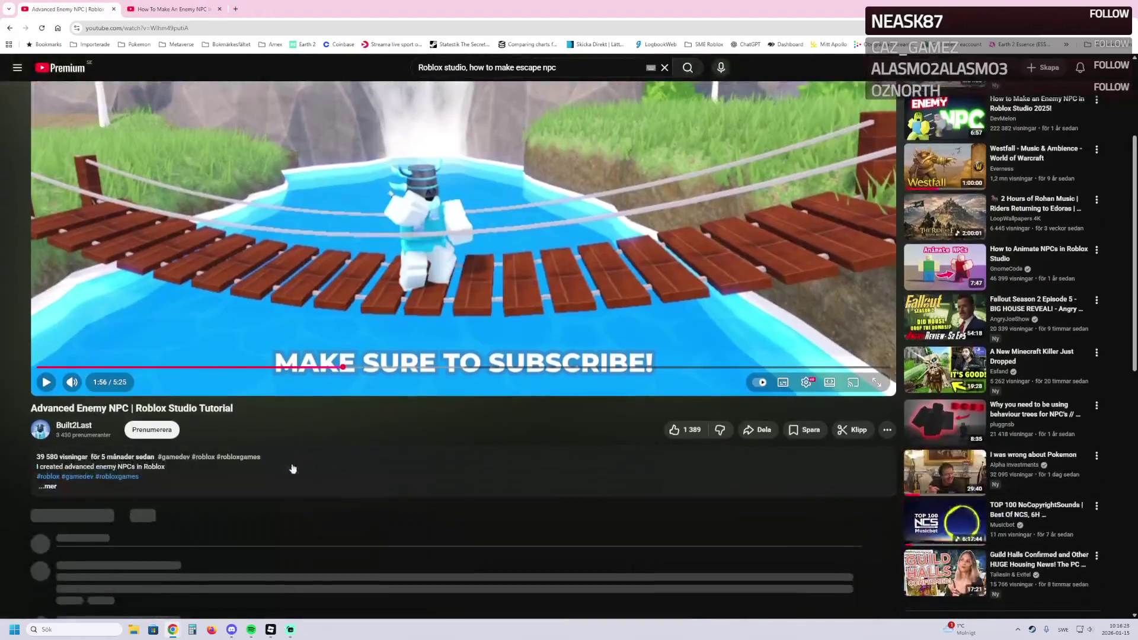
pyautogui.click(76, 355)
pyautogui.scroll(-1, 105, 402)
pyautogui.scroll(-9, 106, 403)
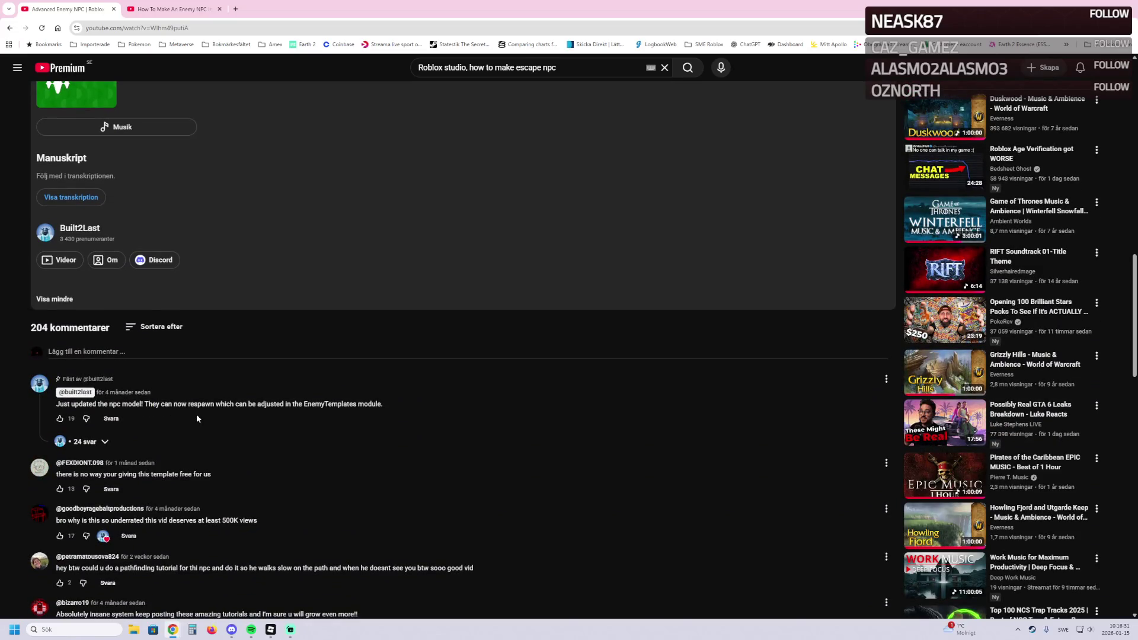
pyautogui.scroll(-4, 309, 418)
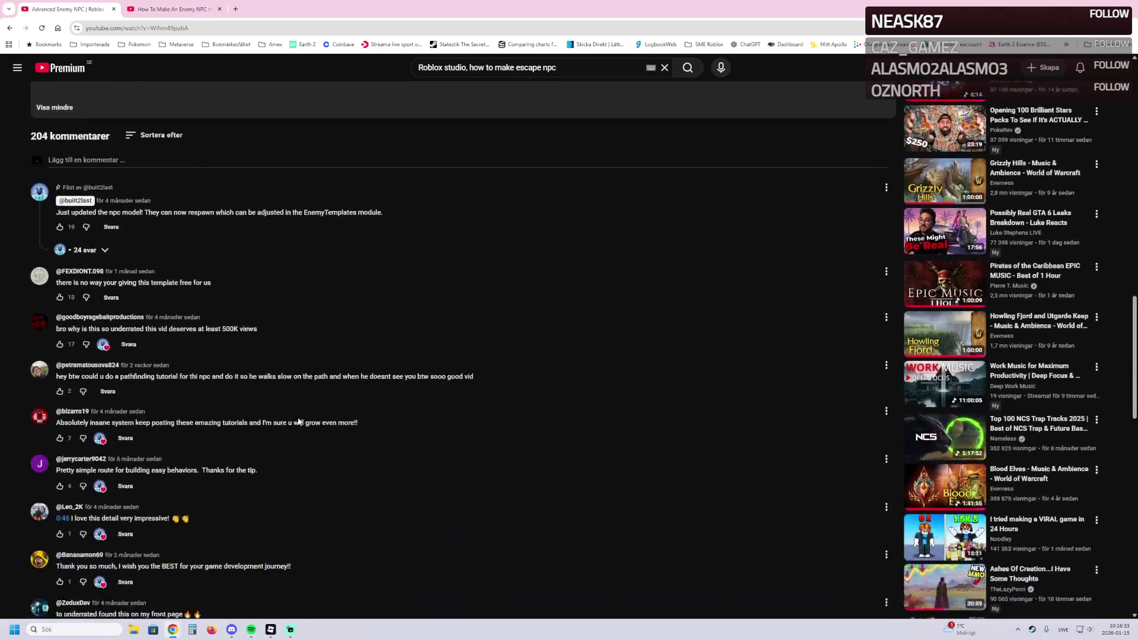
pyautogui.scroll(7, 261, 413)
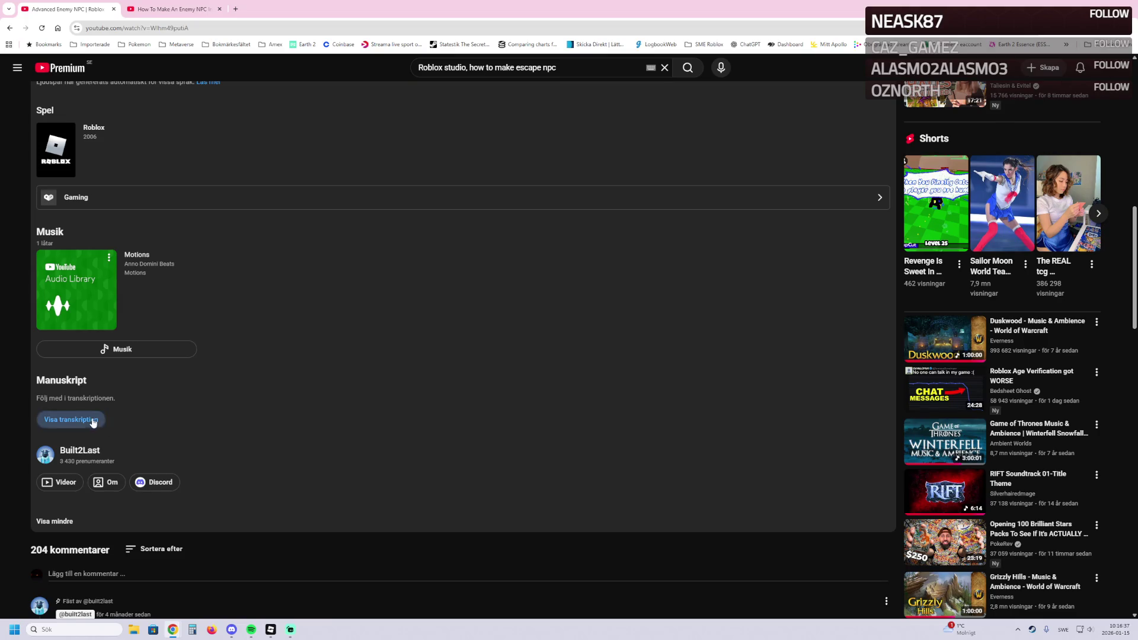
# Step: Show the transcript, then play the tutorial and skip ahead to 2:30 and 3:08
pyautogui.click(93, 422)
pyautogui.scroll(-4, 141, 418)
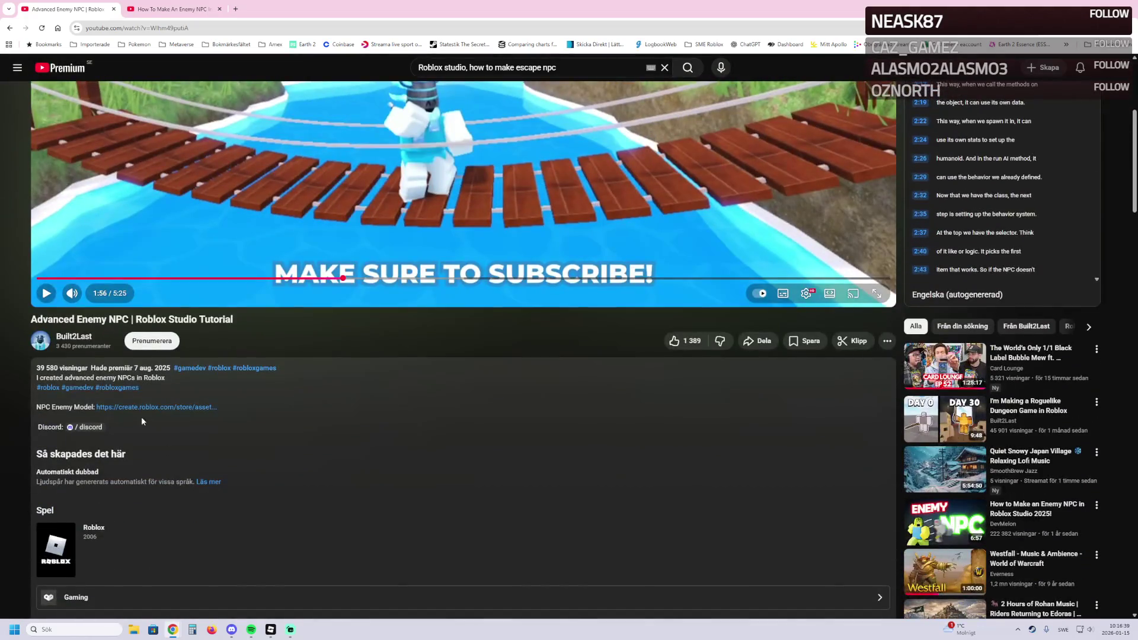
pyautogui.scroll(4, 161, 437)
pyautogui.click(386, 433)
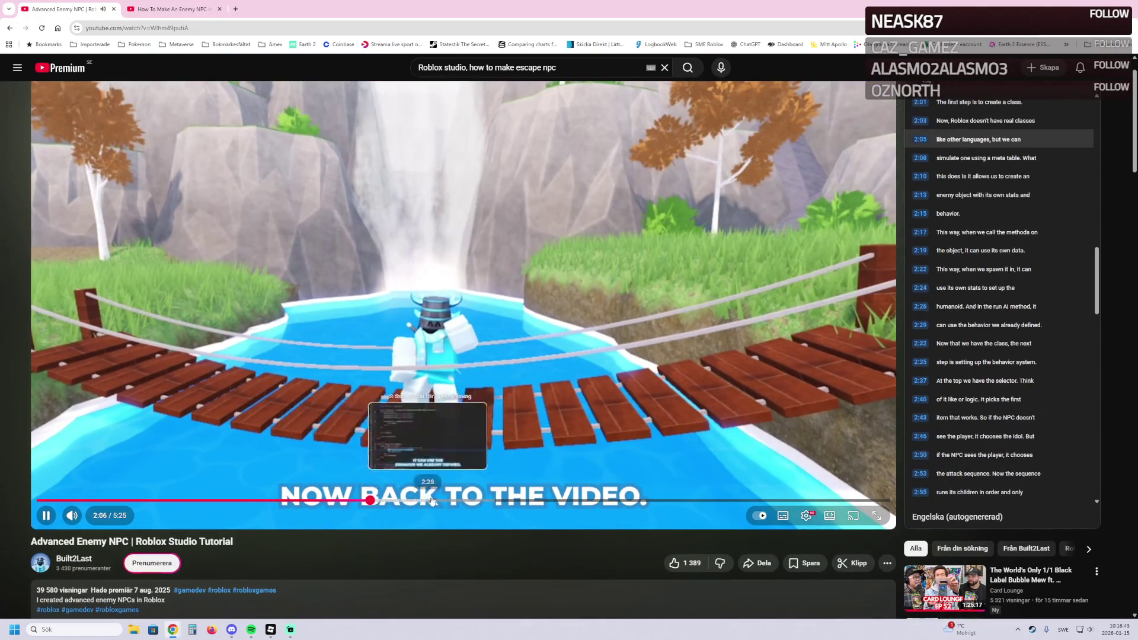
pyautogui.click(435, 500)
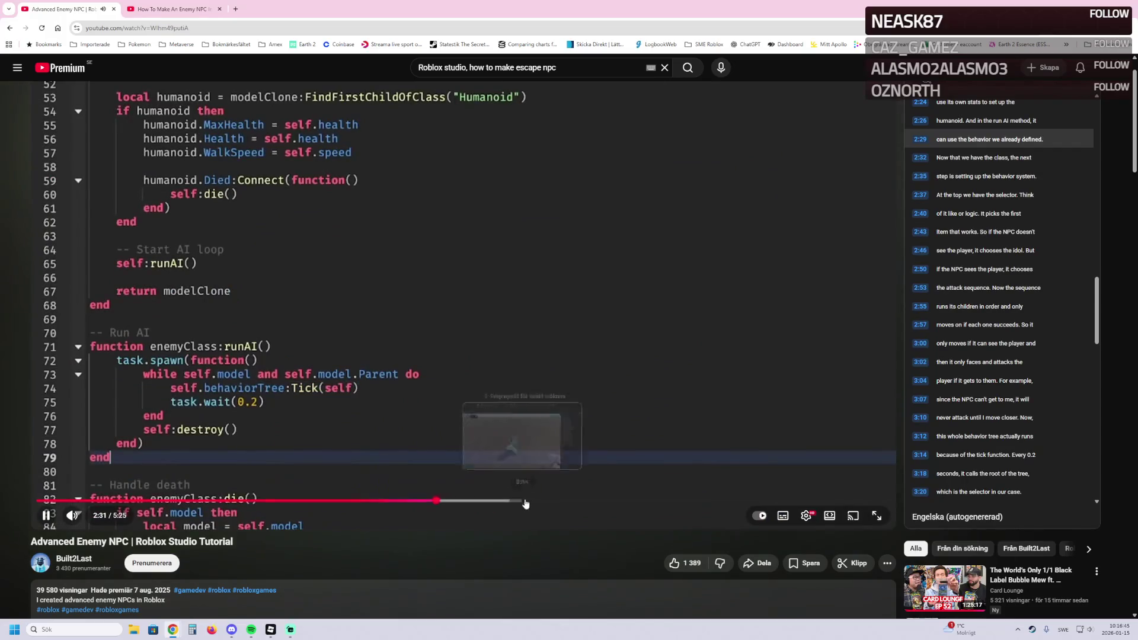
pyautogui.click(532, 501)
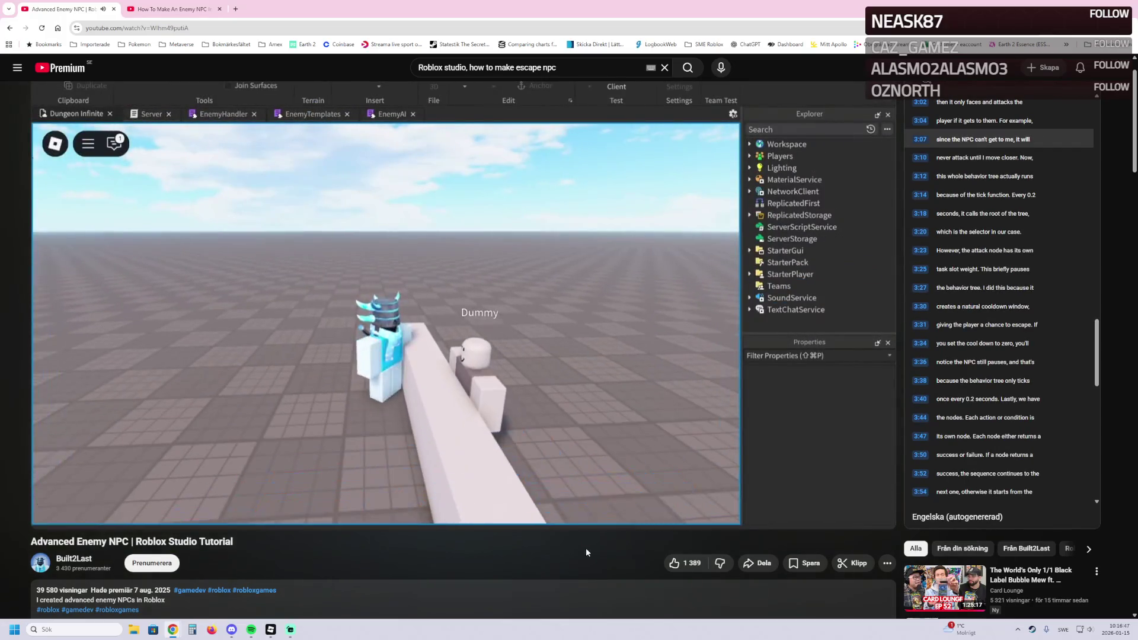
# Step: Read the pinned comment's replies and other comments, then return to Roblox Studio
pyautogui.click(486, 584)
pyautogui.scroll(-5, 485, 533)
pyautogui.scroll(-10, 265, 474)
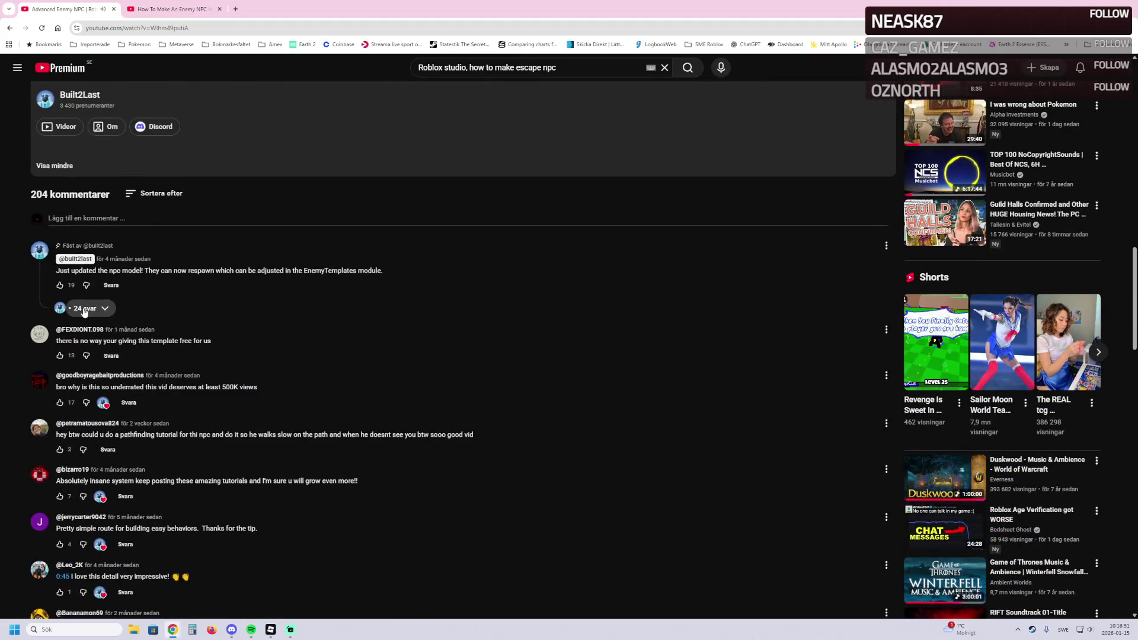
pyautogui.click(87, 308)
pyautogui.scroll(-5, 172, 382)
pyautogui.scroll(-15, 166, 389)
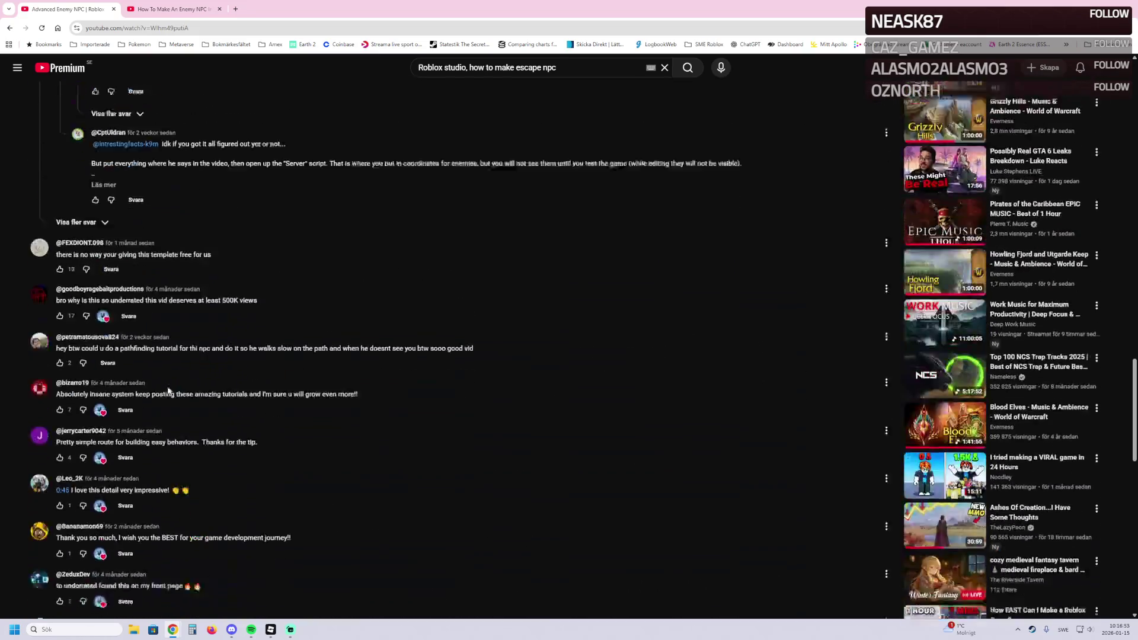
pyautogui.scroll(-15, 155, 396)
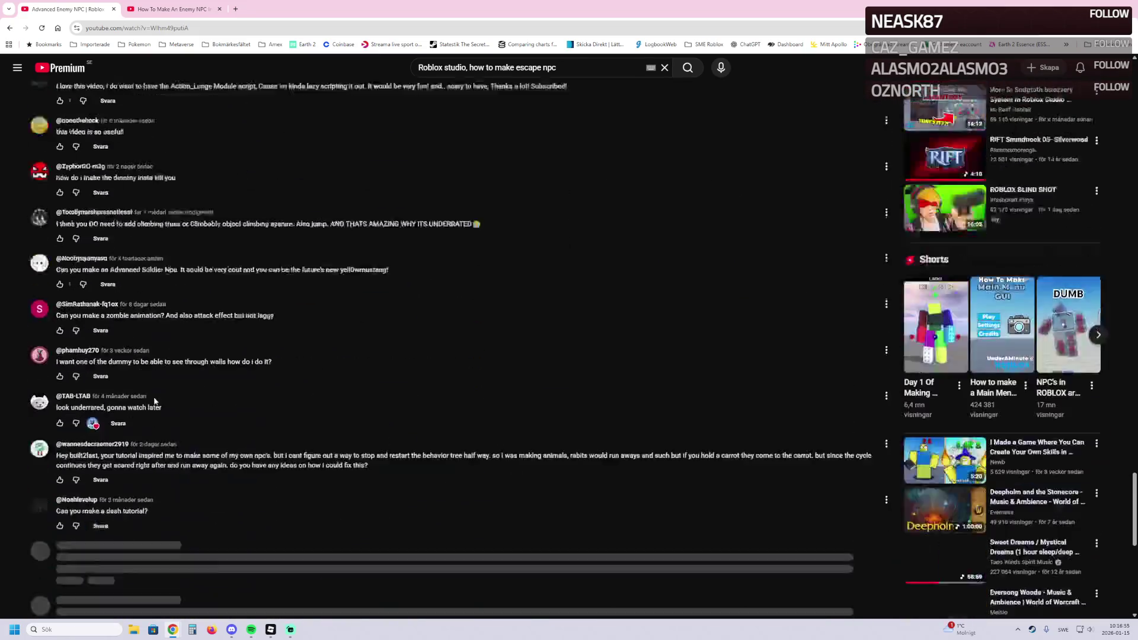
pyautogui.scroll(-4, 195, 396)
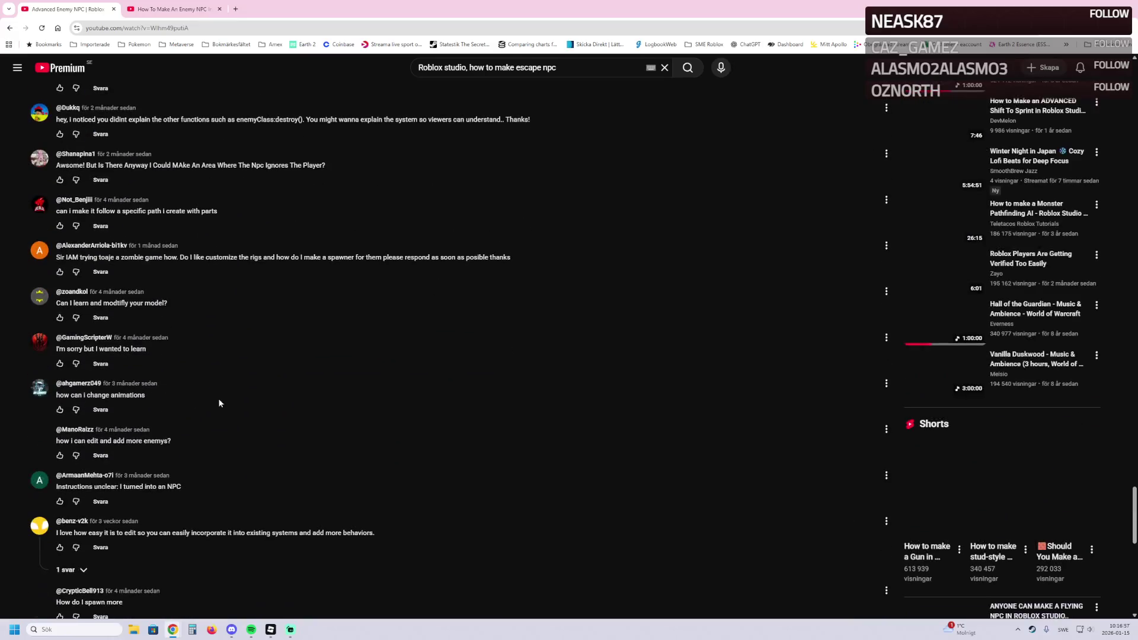
pyautogui.scroll(4, 341, 339)
pyautogui.scroll(20, 341, 339)
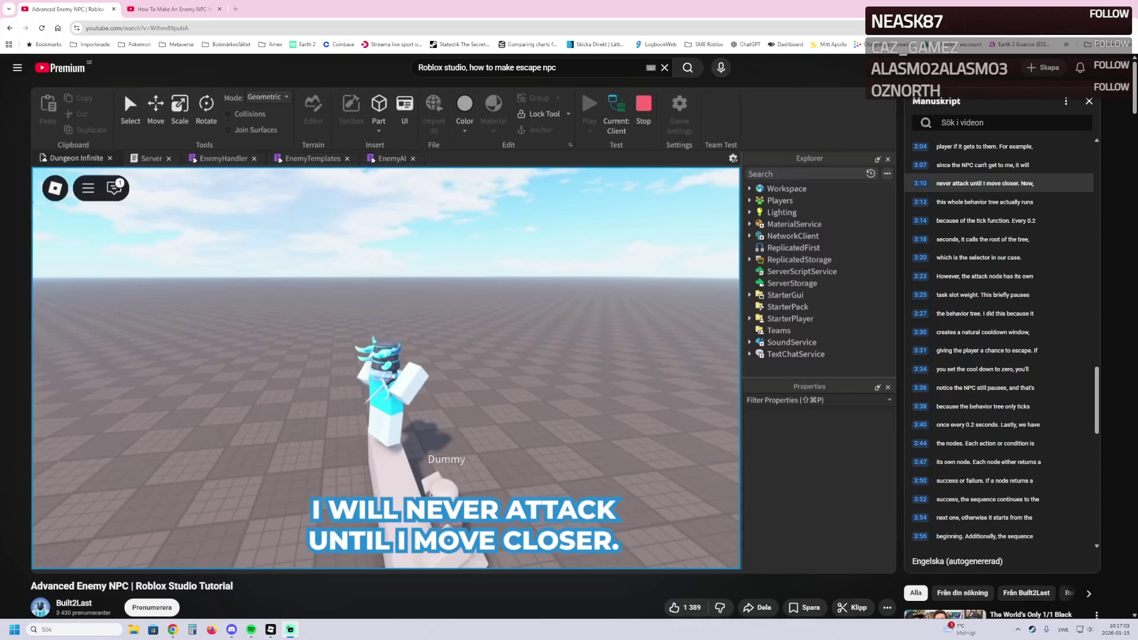
pyautogui.click(270, 629)
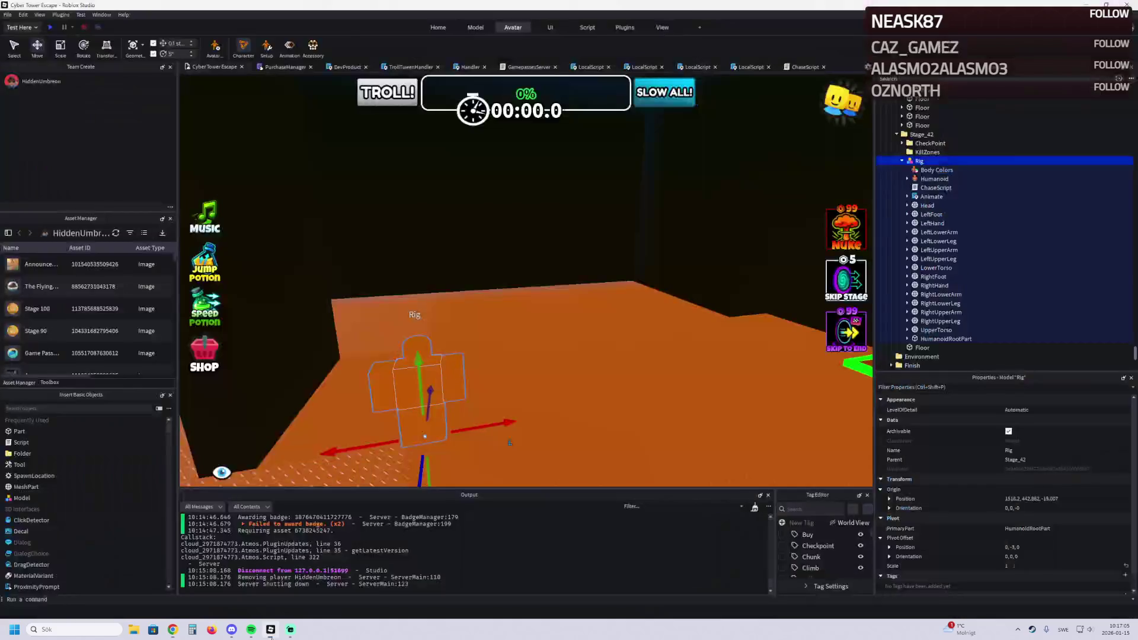
pyautogui.click(923, 189)
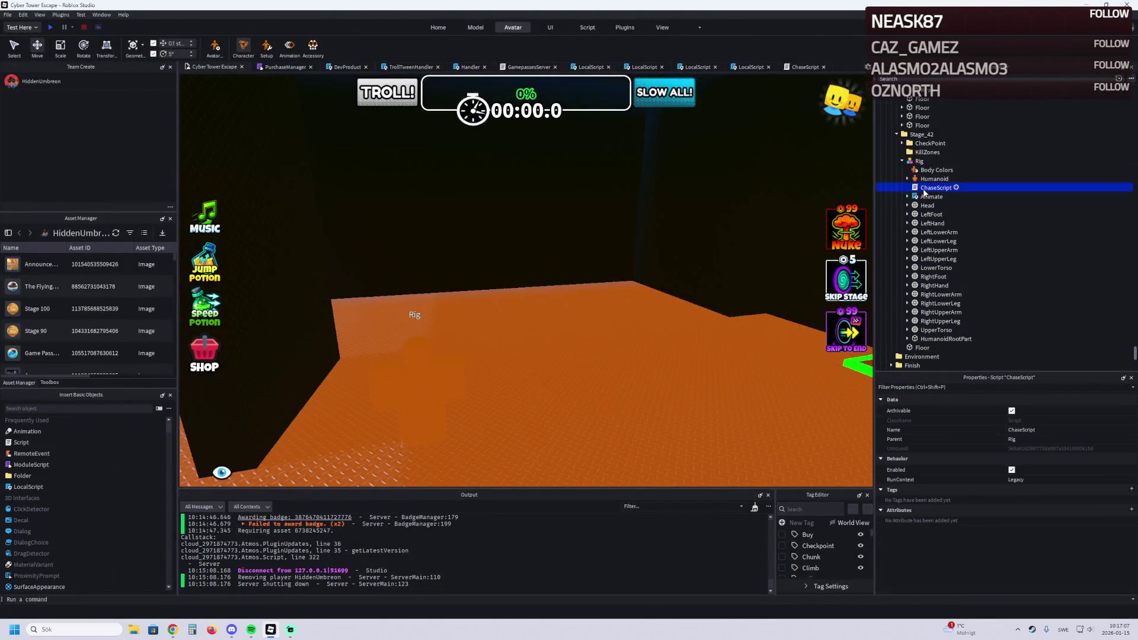
pyautogui.doubleClick(923, 189)
pyautogui.scroll(2, 454, 161)
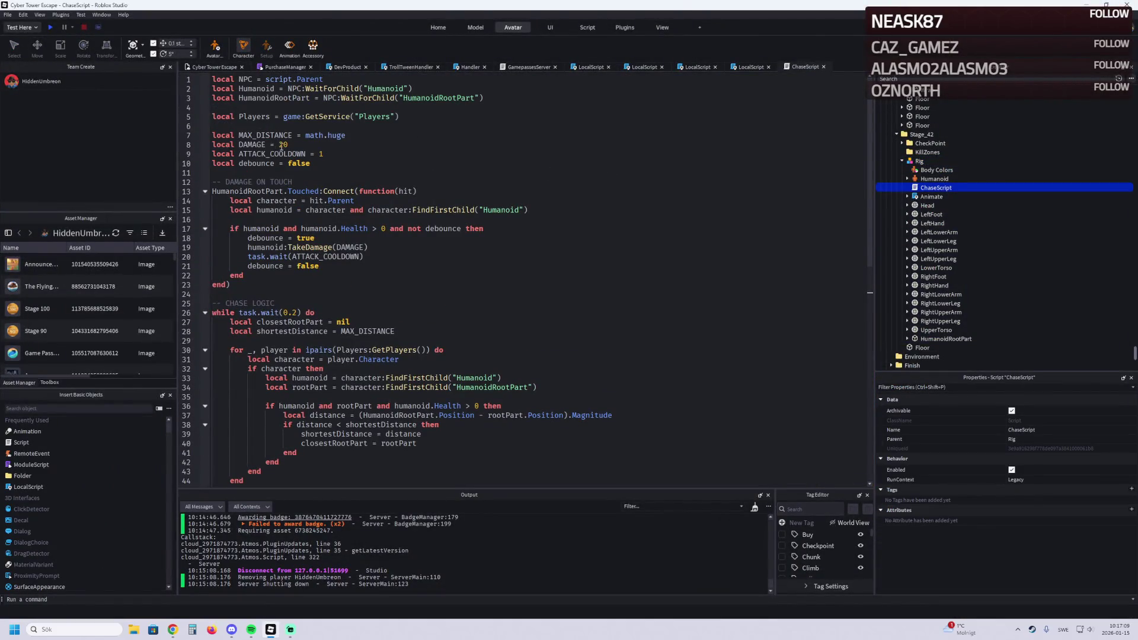
pyautogui.doubleClick(332, 137)
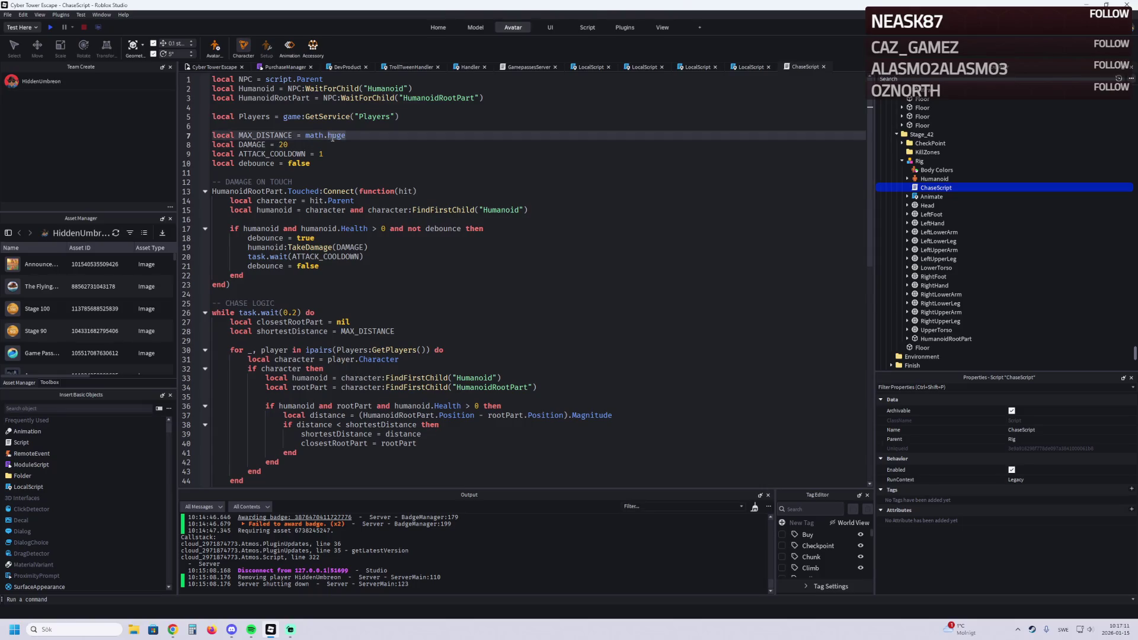
pyautogui.doubleClick(267, 135)
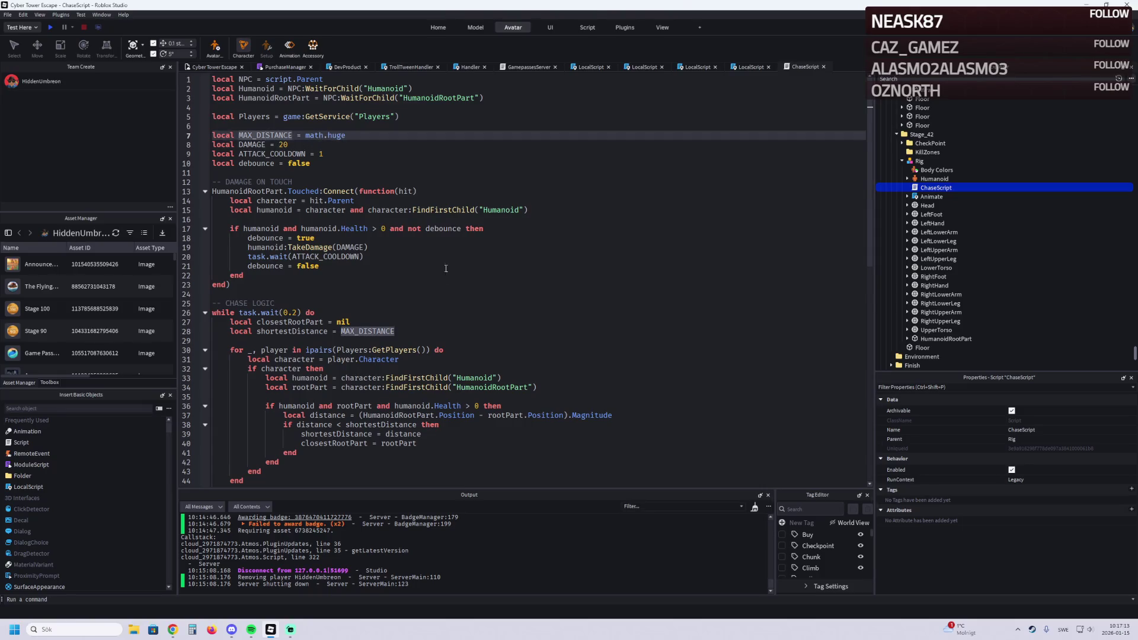
pyautogui.scroll(-7, 434, 323)
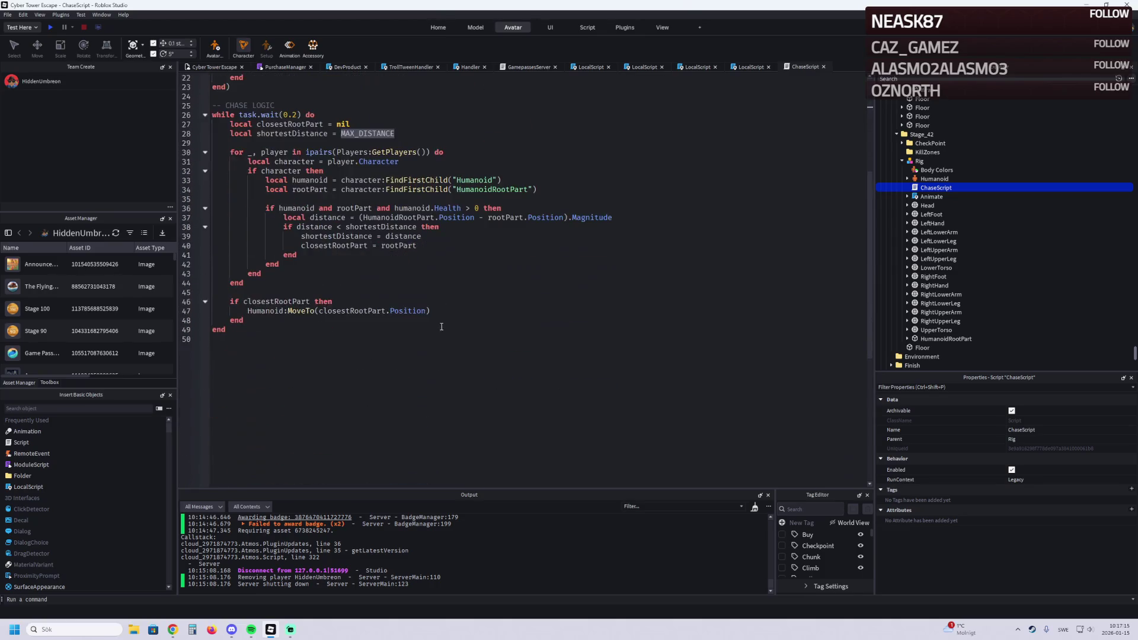
pyautogui.scroll(7, 442, 327)
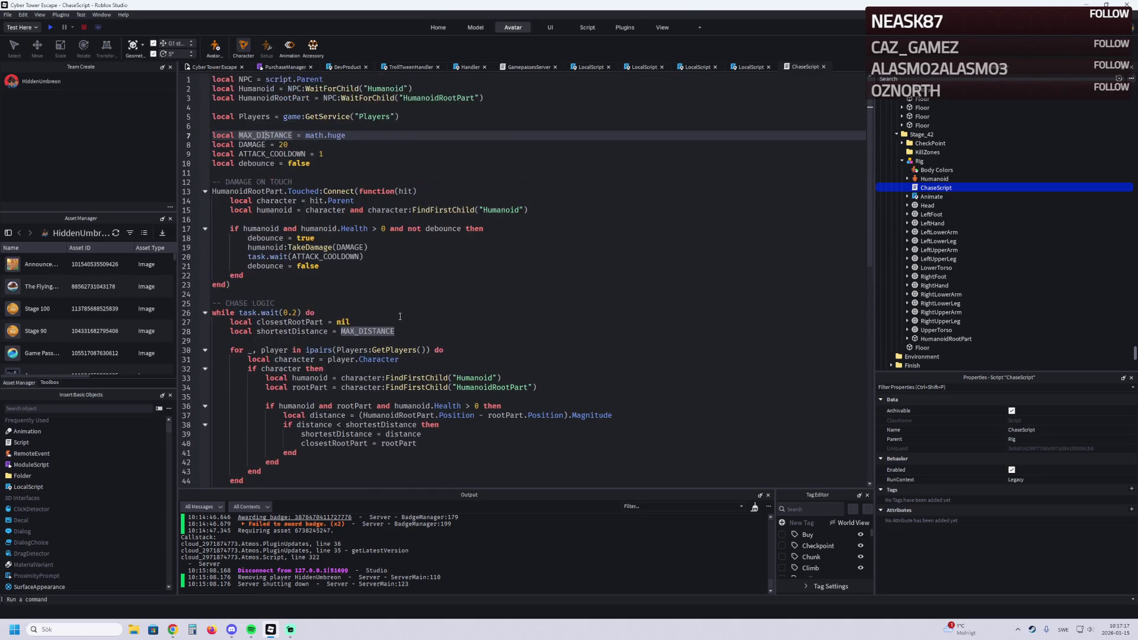
pyautogui.hotkey('alt', 'Tab')
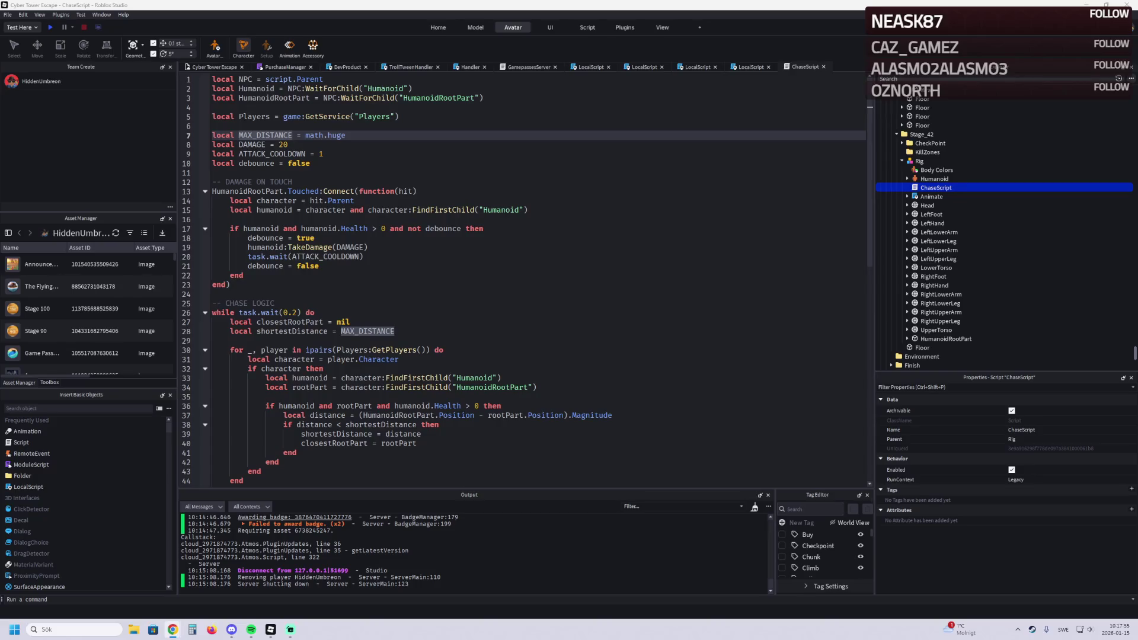
pyautogui.click(348, 249)
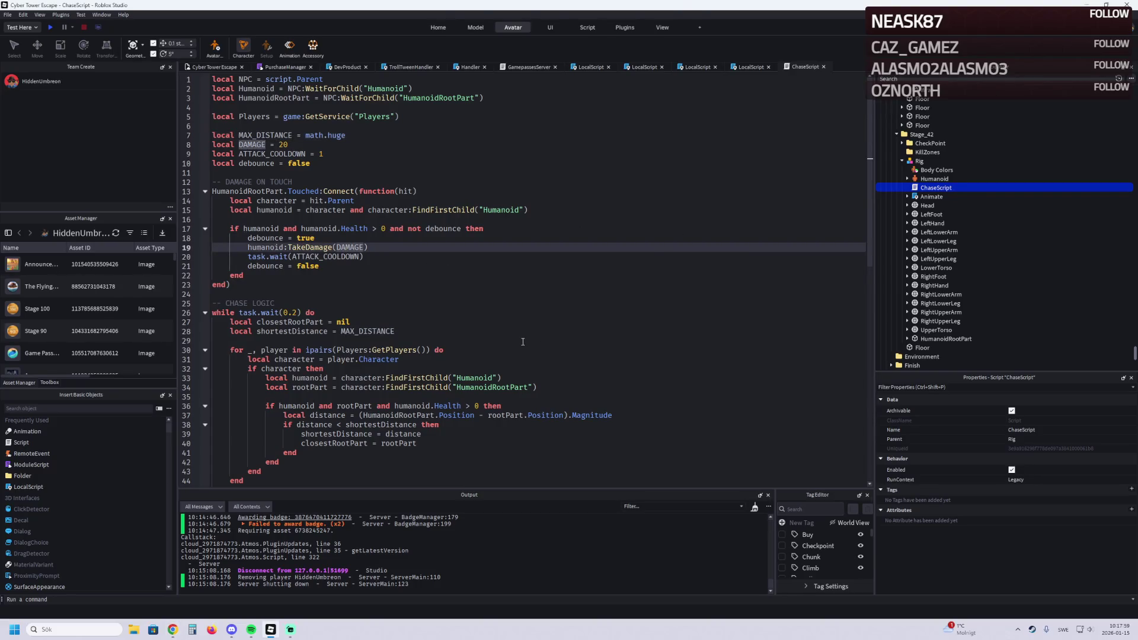
pyautogui.scroll(-2, 523, 342)
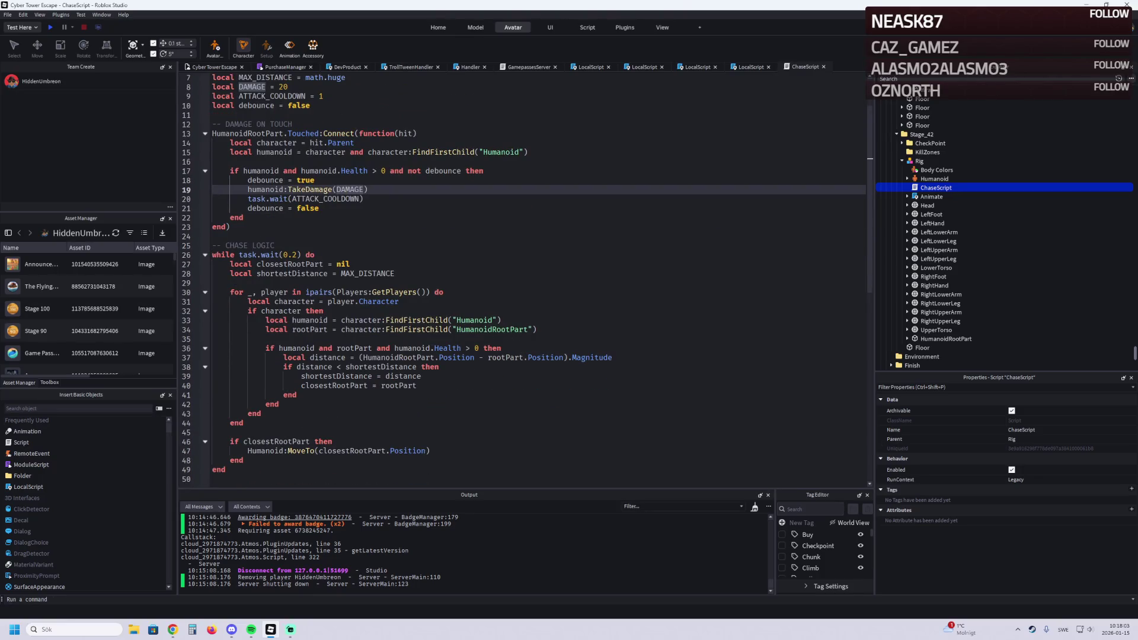
pyautogui.hotkey('alt', 'Tab')
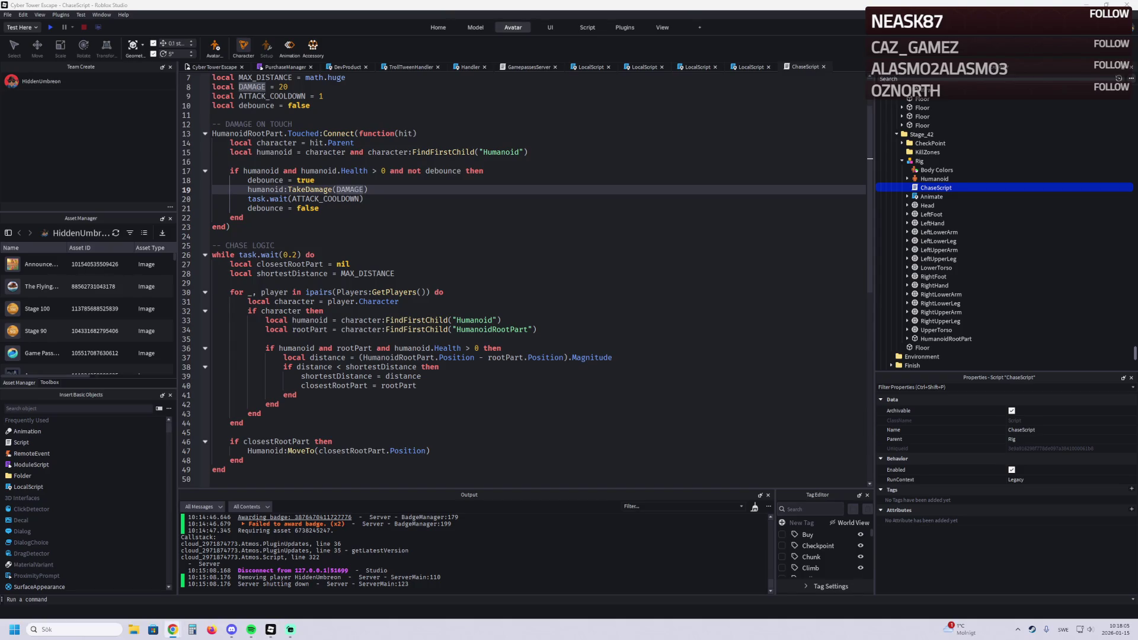
pyautogui.click(440, 252)
pyautogui.scroll(2, 286, 216)
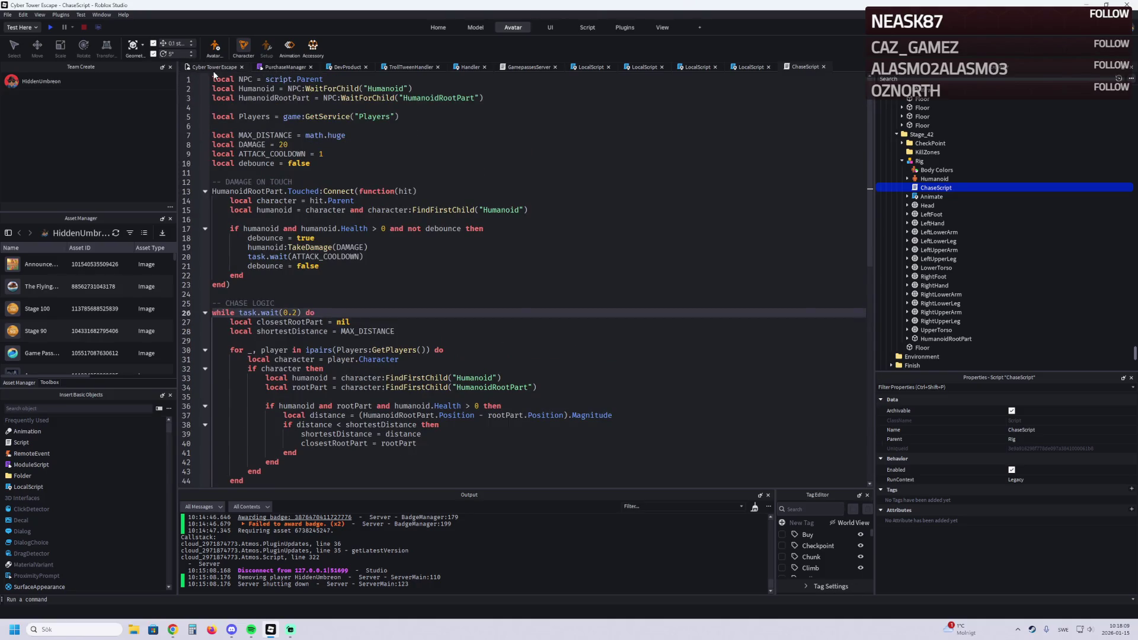
pyautogui.click(214, 67)
# Step: Frame the selected Rig in the Cyber Tower Escape 3D view
pyautogui.click(410, 369)
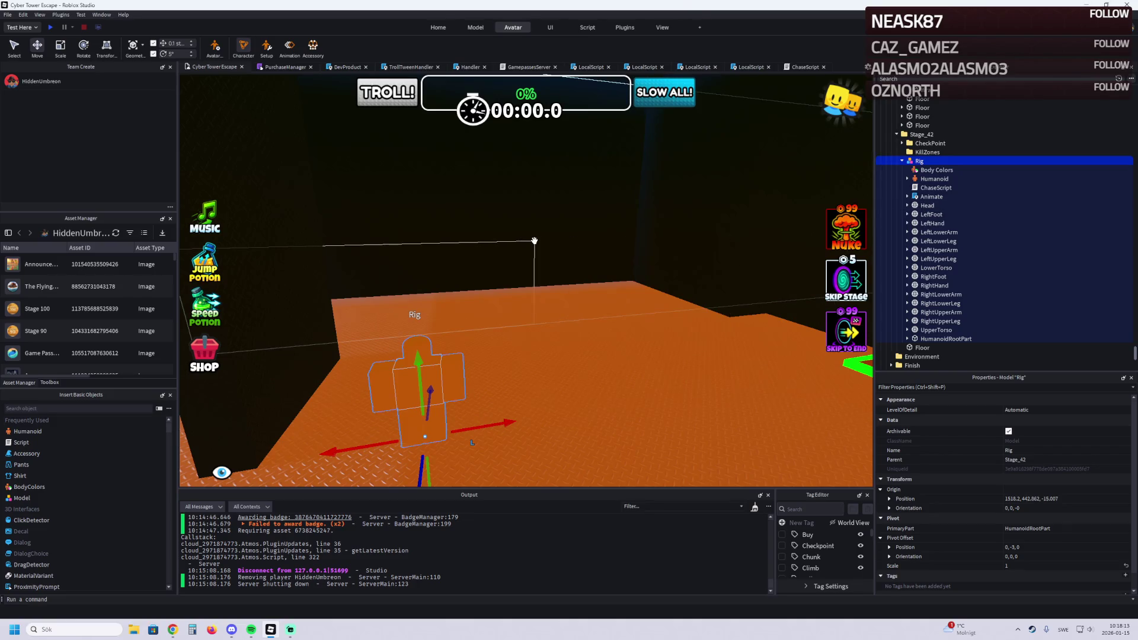
pyautogui.press('f')
pyautogui.press('a')
pyautogui.press('a')
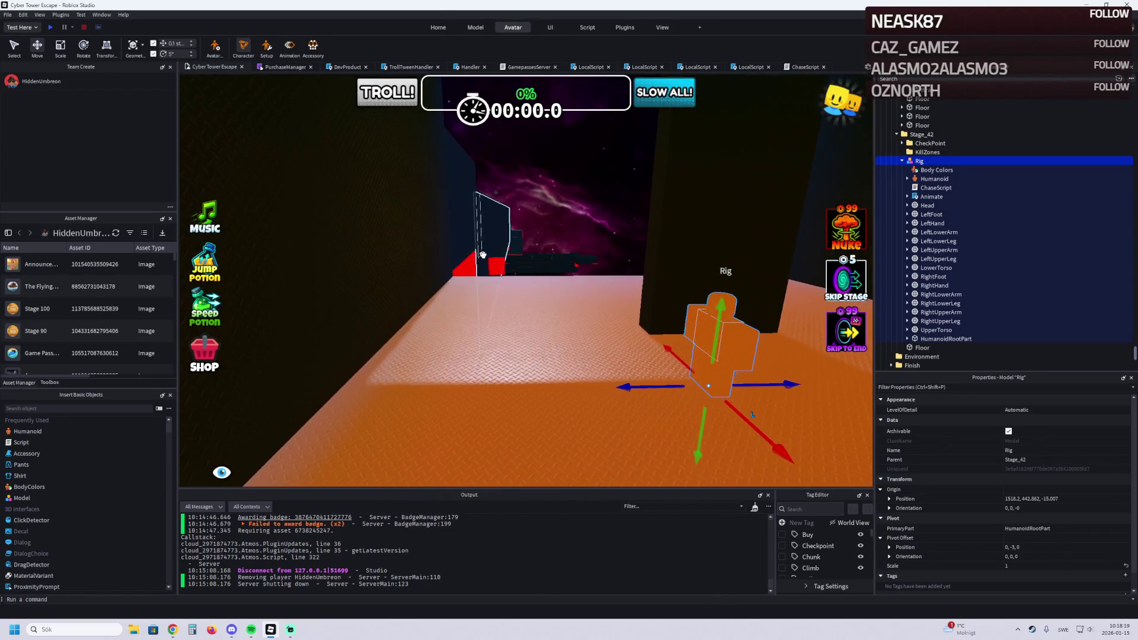
# Step: Open Golden Tide Obby [UPD7] from the File menu's Recent places
pyautogui.click(8, 14)
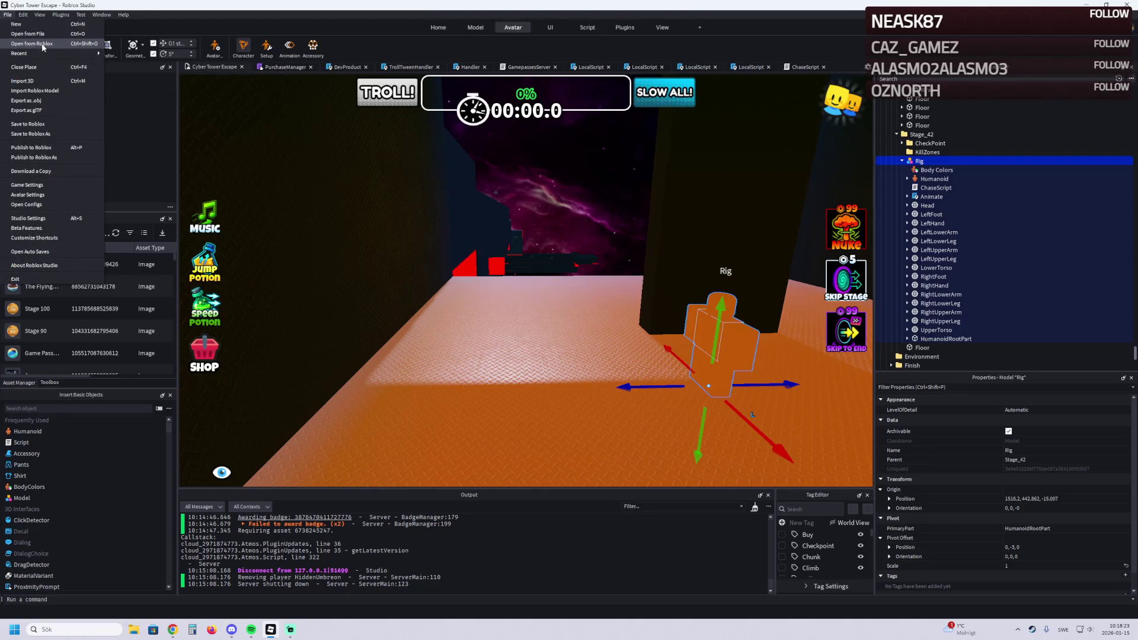
pyautogui.moveTo(51, 51)
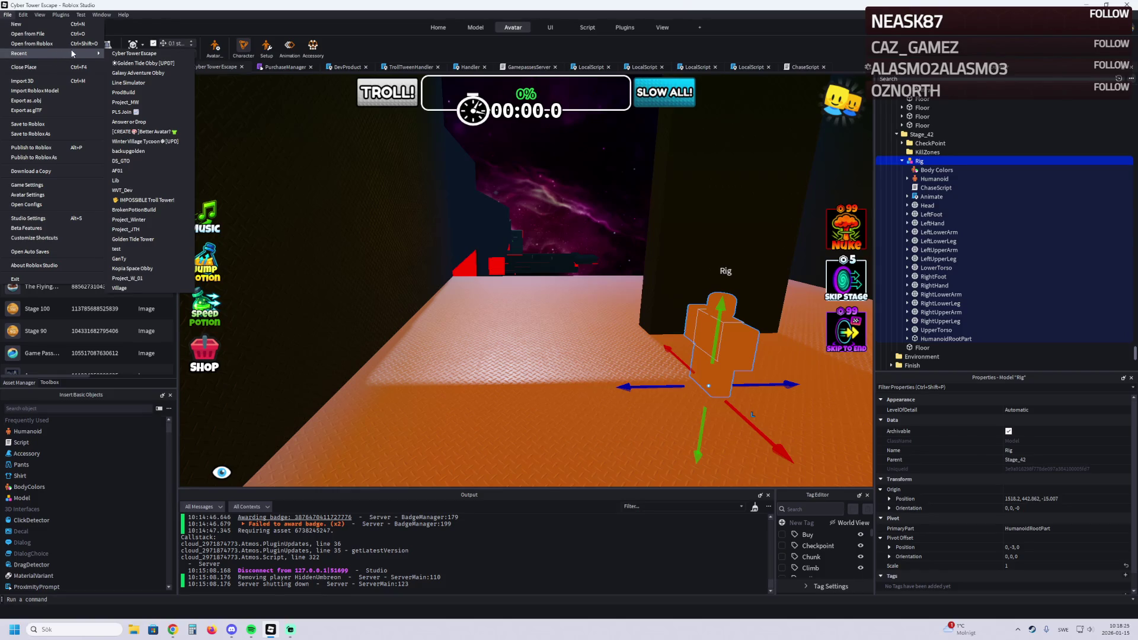
pyautogui.click(159, 64)
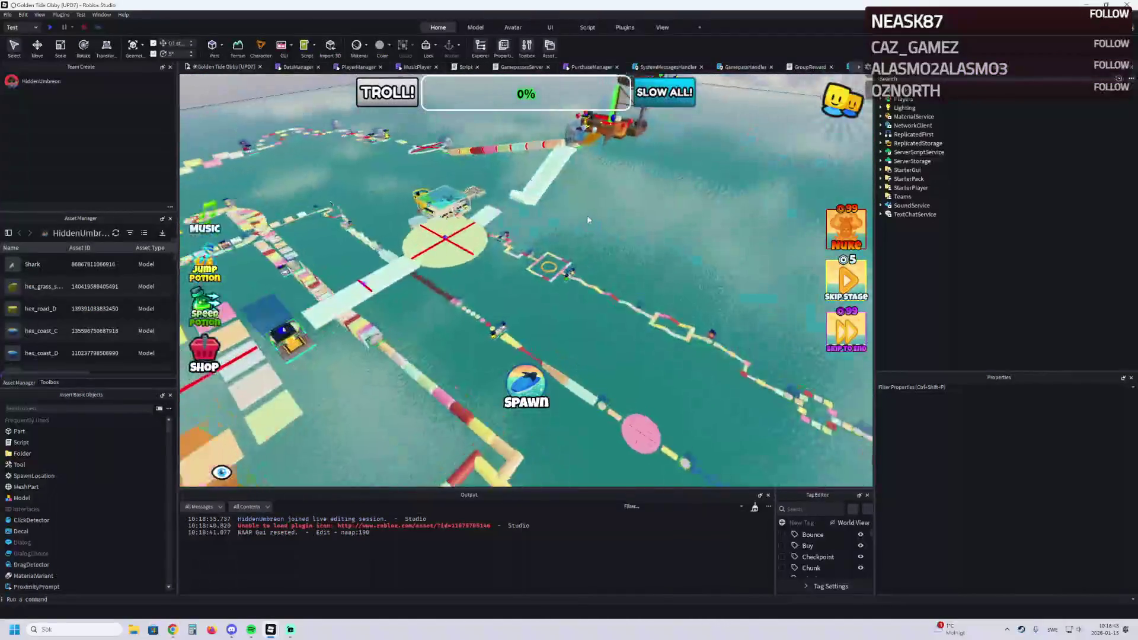
# Step: Focus on the PodiumMerch displays and expand PodiumMerchJeans to reach the first jeans rig's parts
pyautogui.click(566, 211)
pyautogui.press('f')
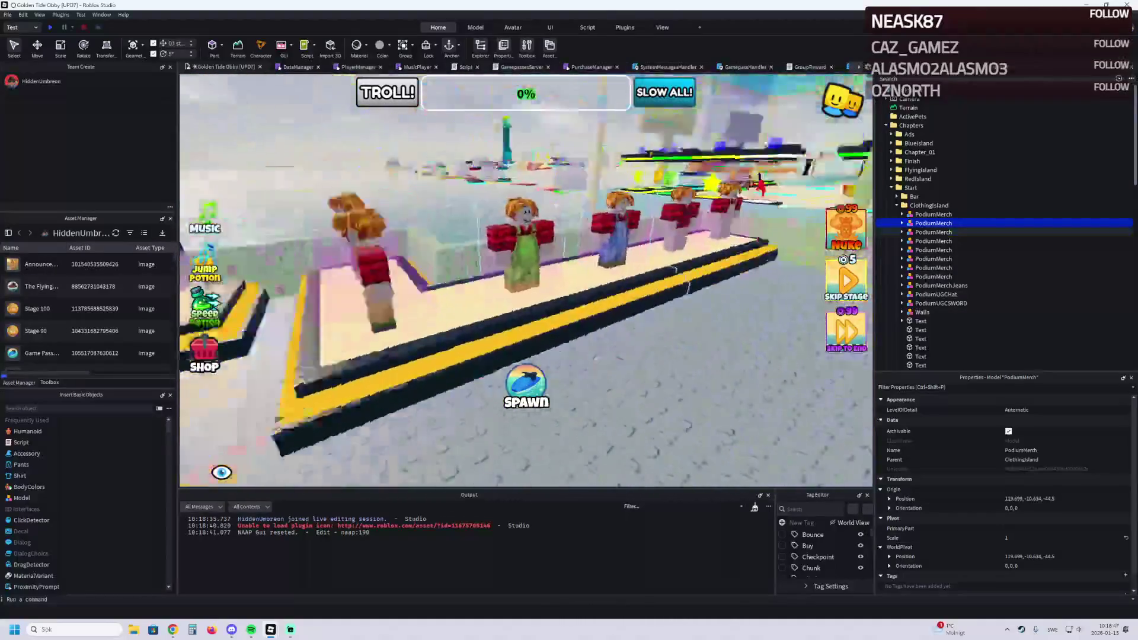
pyautogui.click(543, 236)
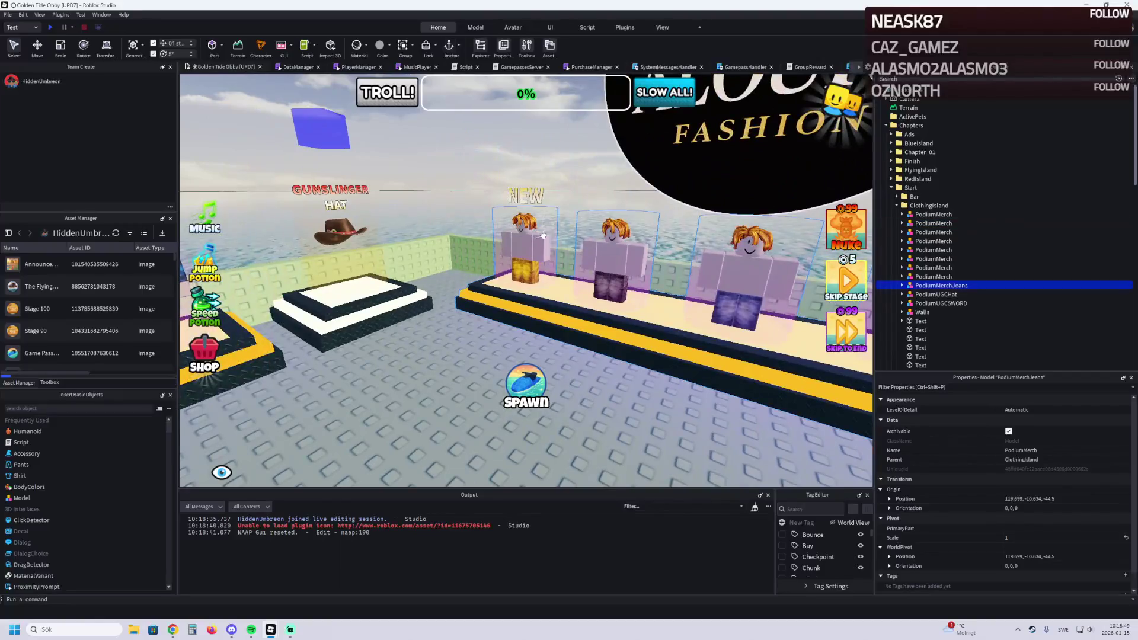
pyautogui.click(902, 285)
pyautogui.click(567, 253)
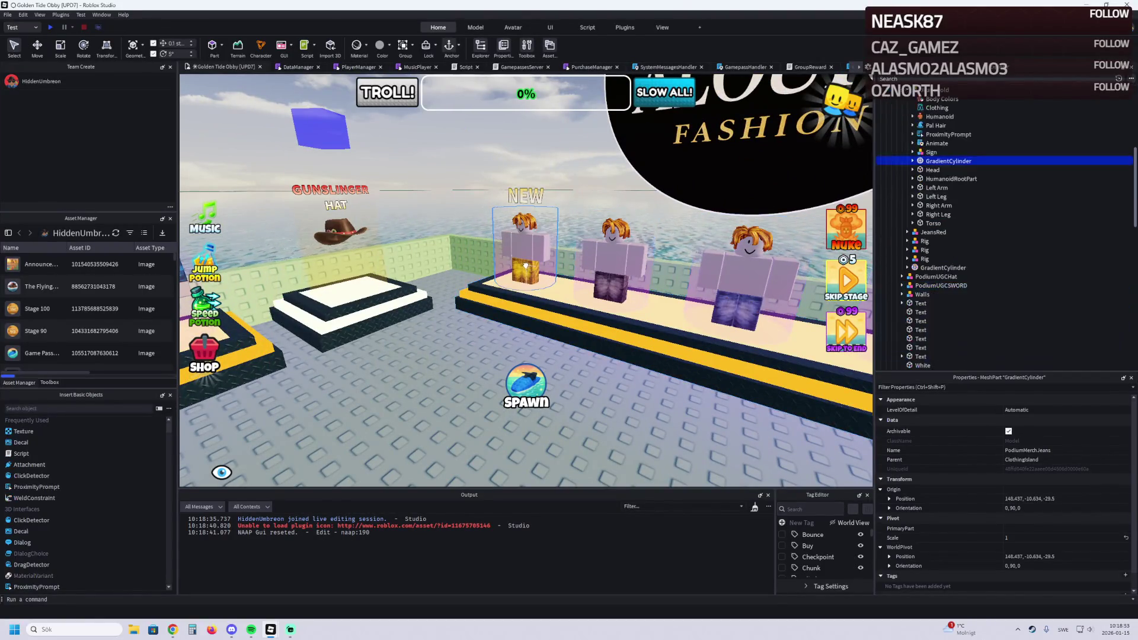
# Step: Paste the JeansGold Clothing pants into the Cyber Tower Escape Rig, then switch back to Golden Tide Obby
pyautogui.press('Up')
pyautogui.press('Up')
pyautogui.press('Up')
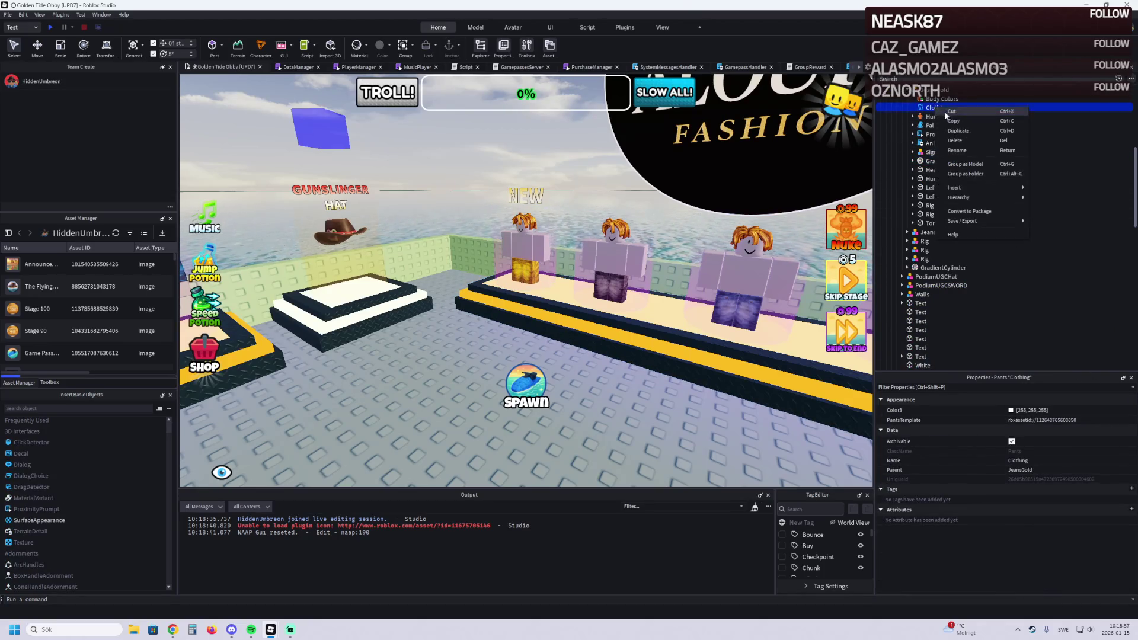
pyautogui.moveTo(271, 630)
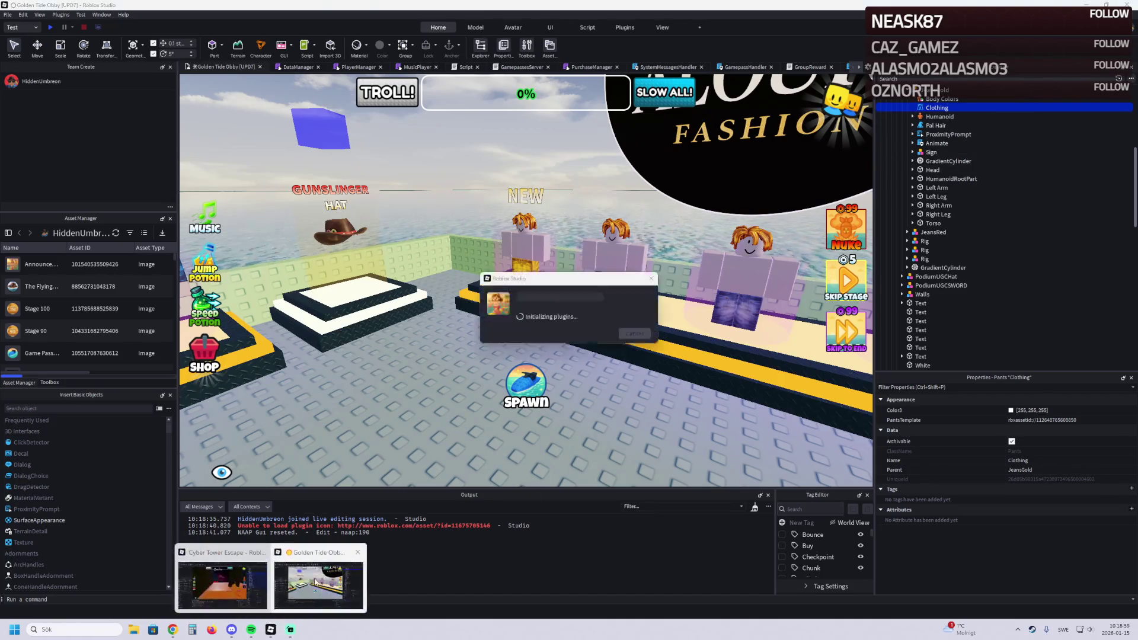
pyautogui.click(237, 578)
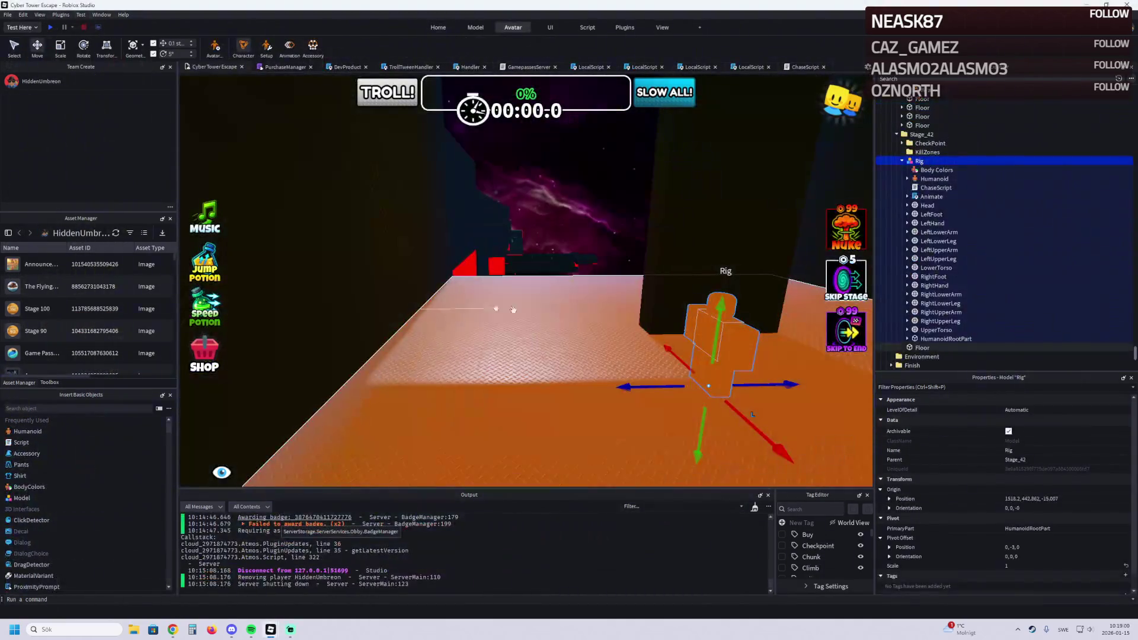
pyautogui.rightClick(926, 161)
pyautogui.click(940, 183)
pyautogui.press('f')
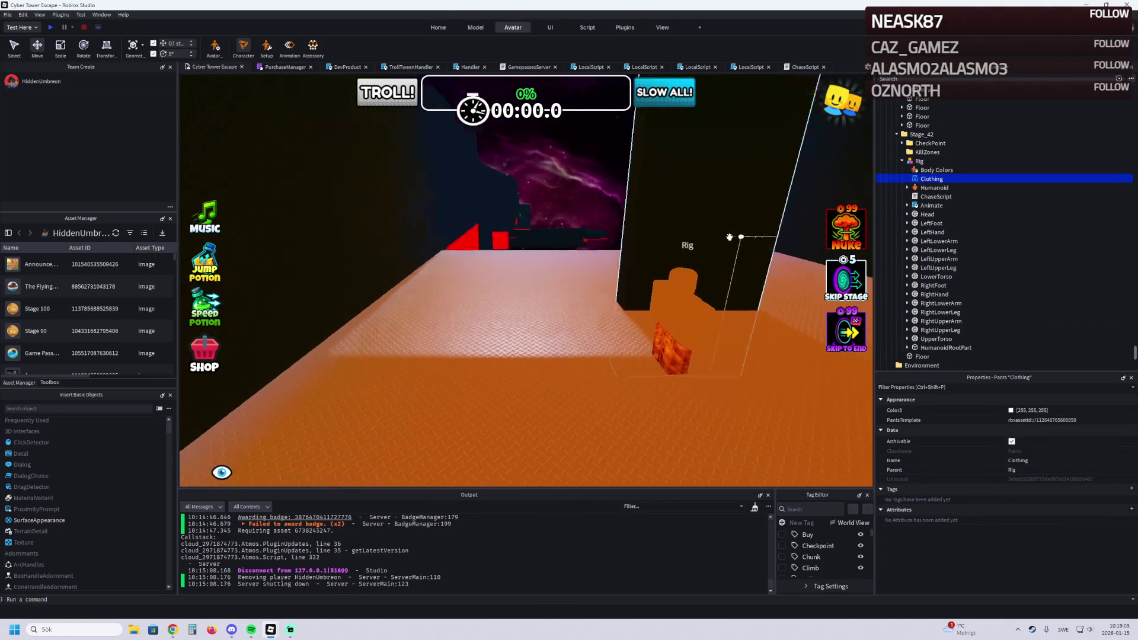
pyautogui.hotkey('alt', 'Tab')
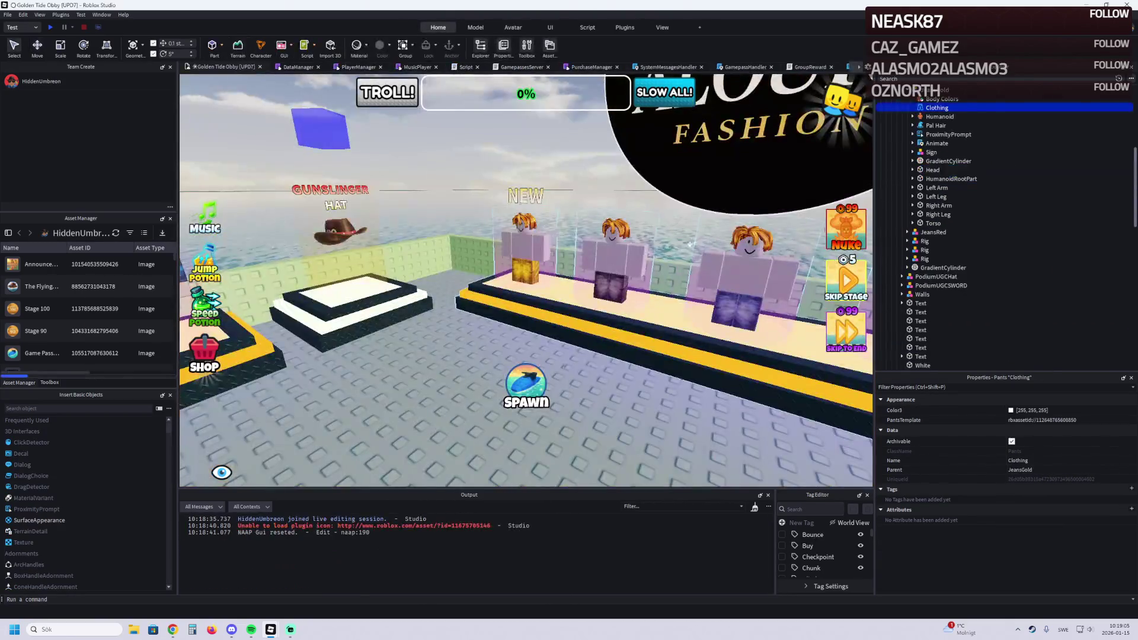
# Step: Find the PodiumMerch rig wearing the red plaid shirt and expand its parts and clothing
pyautogui.press('s')
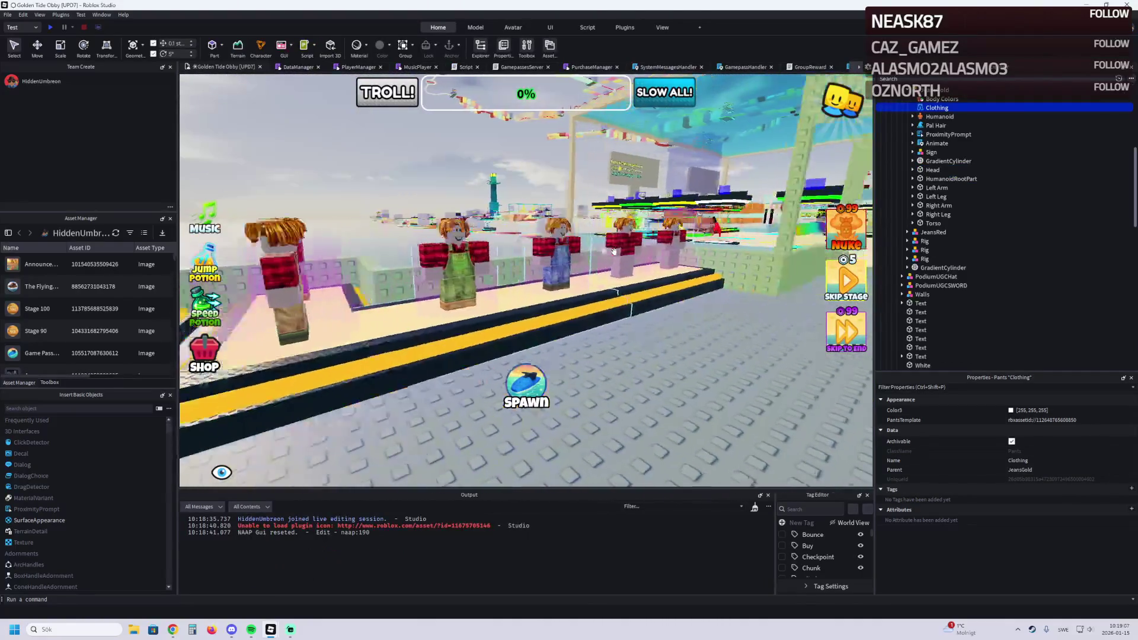
pyautogui.press('d')
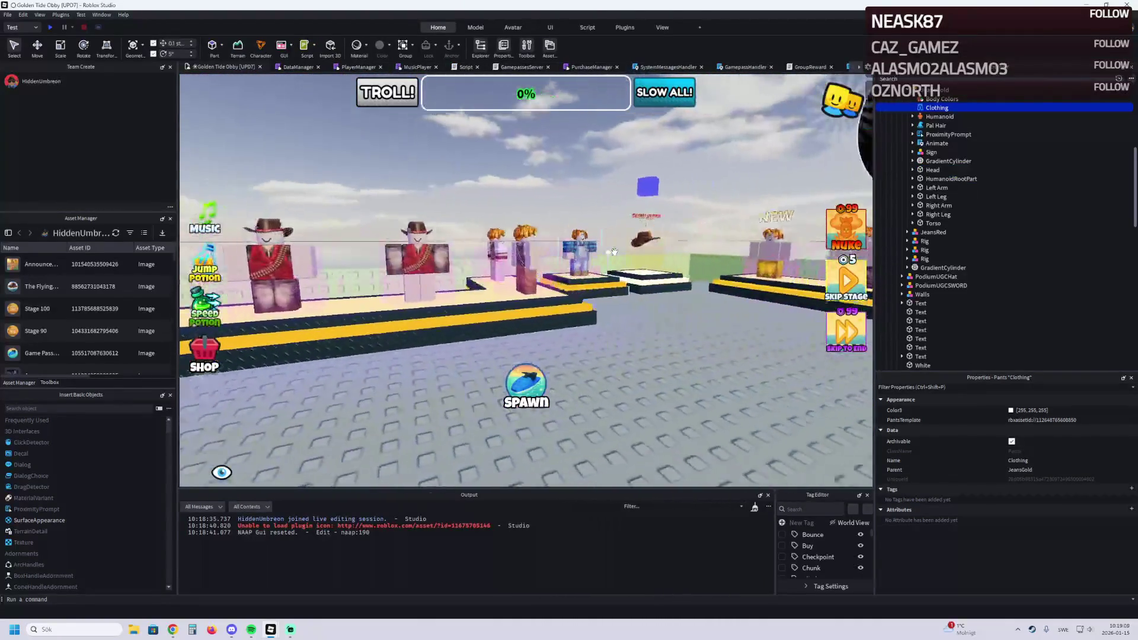
pyautogui.press('d')
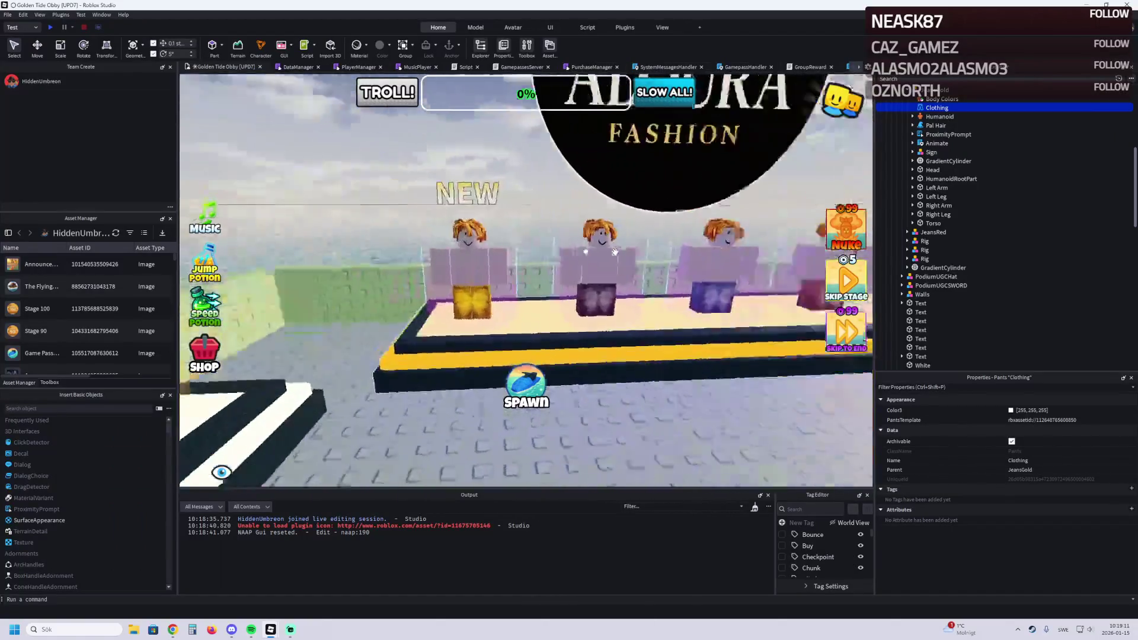
pyautogui.press('w')
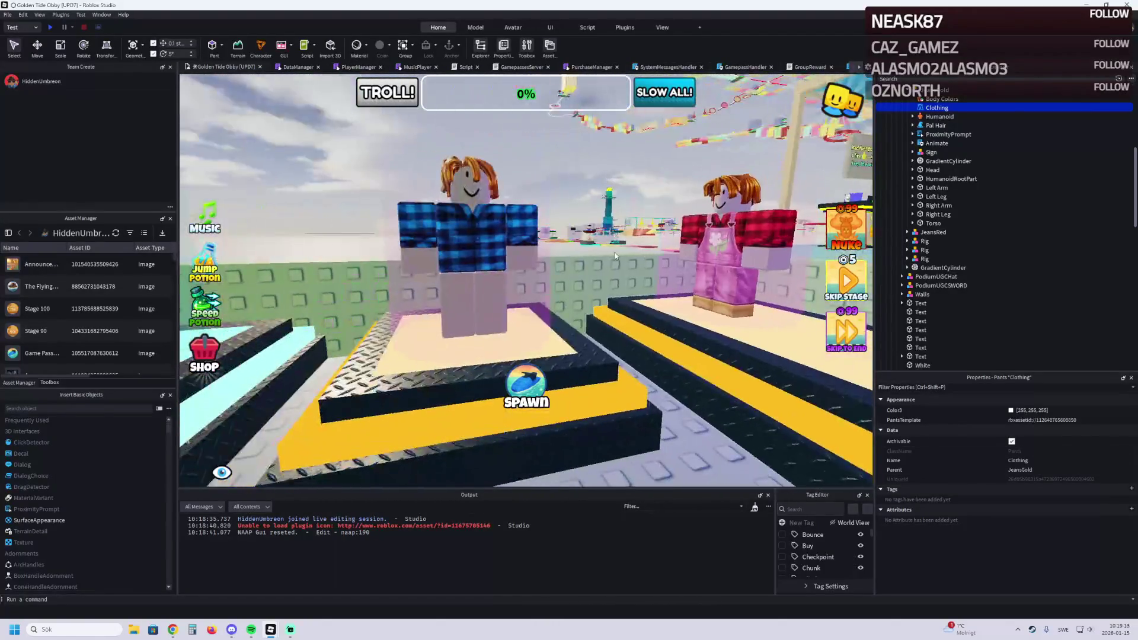
pyautogui.press('s')
pyautogui.press('a')
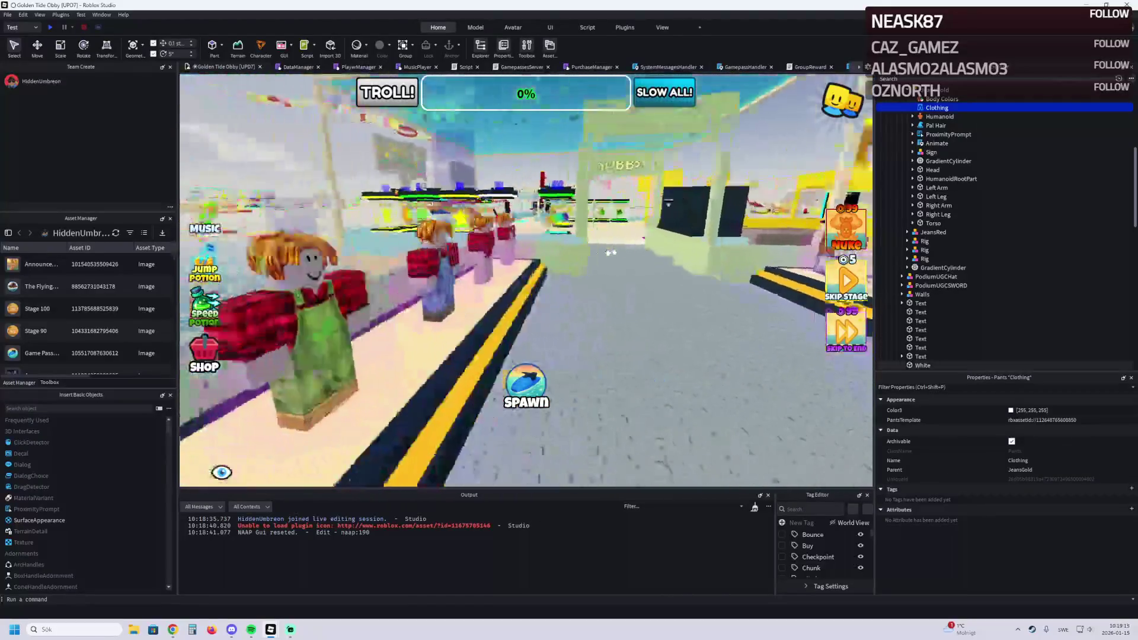
pyautogui.click(608, 255)
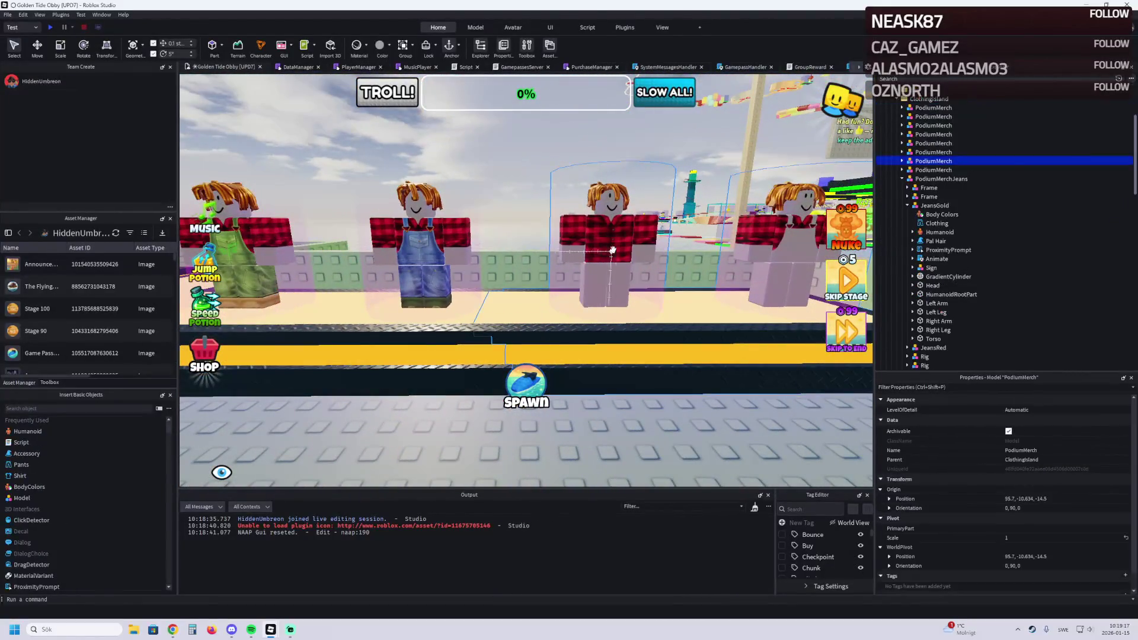
pyautogui.click(901, 161)
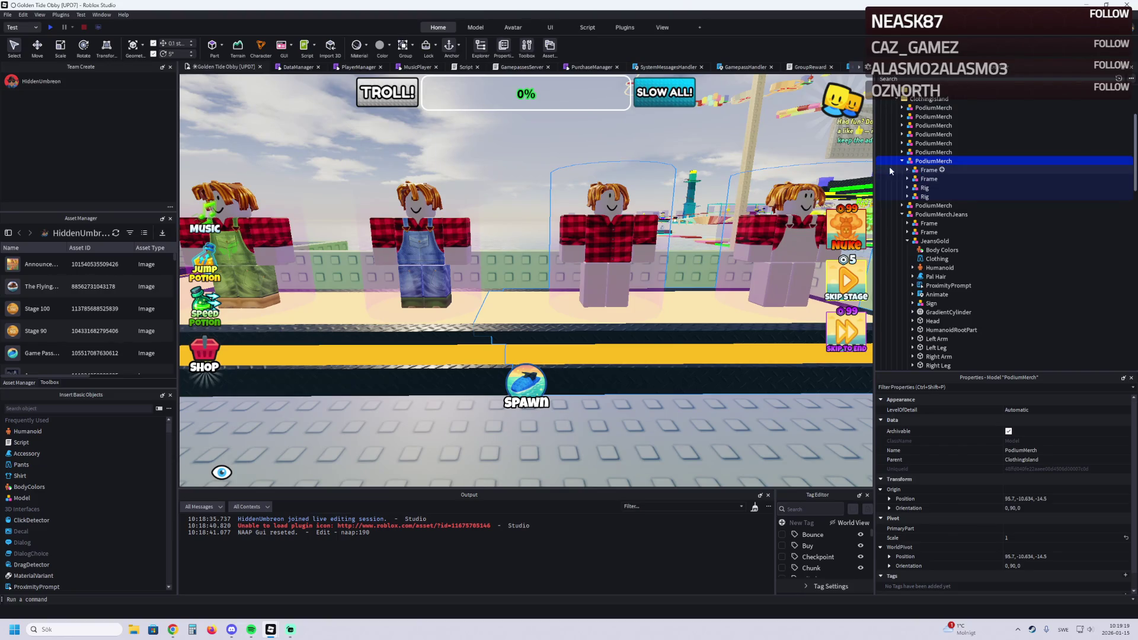
pyautogui.click(634, 226)
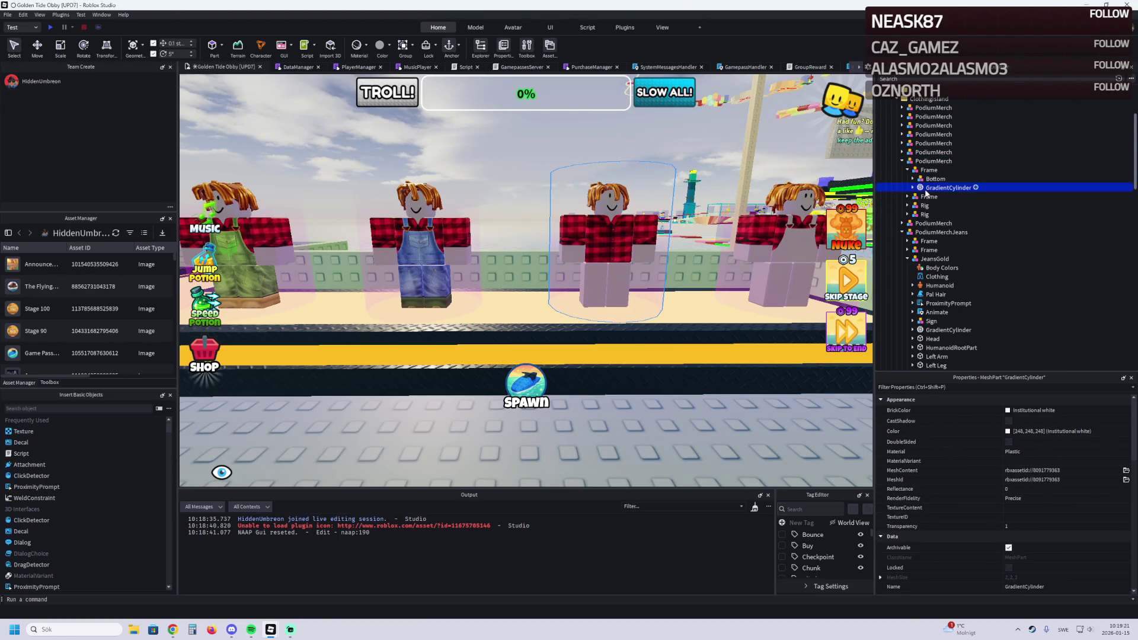
pyautogui.click(920, 214)
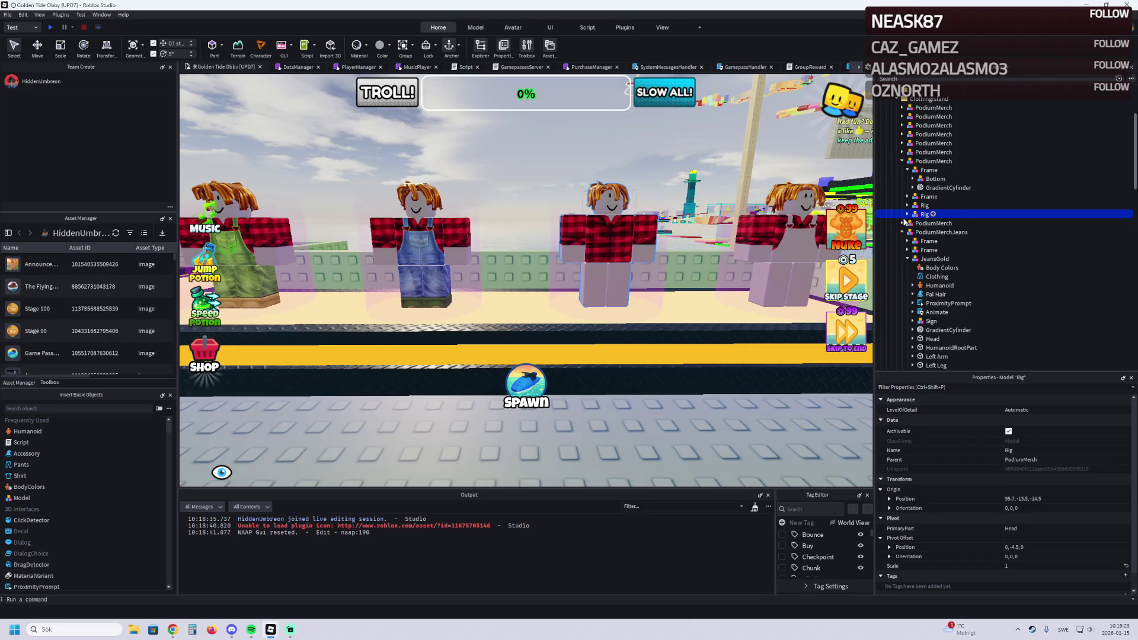
pyautogui.click(908, 214)
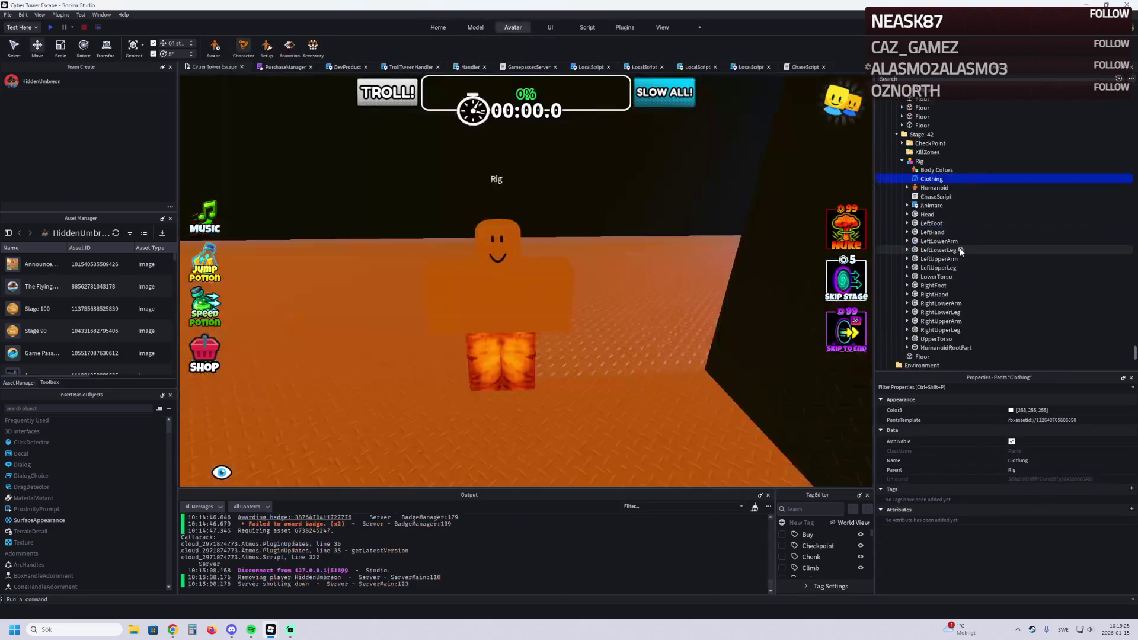
# Step: Paste the copied Shirt into the Stage_42 Rig and look it over
pyautogui.click(920, 160)
pyautogui.hotkey('ctrl', 'v')
pyautogui.rightClick(932, 187)
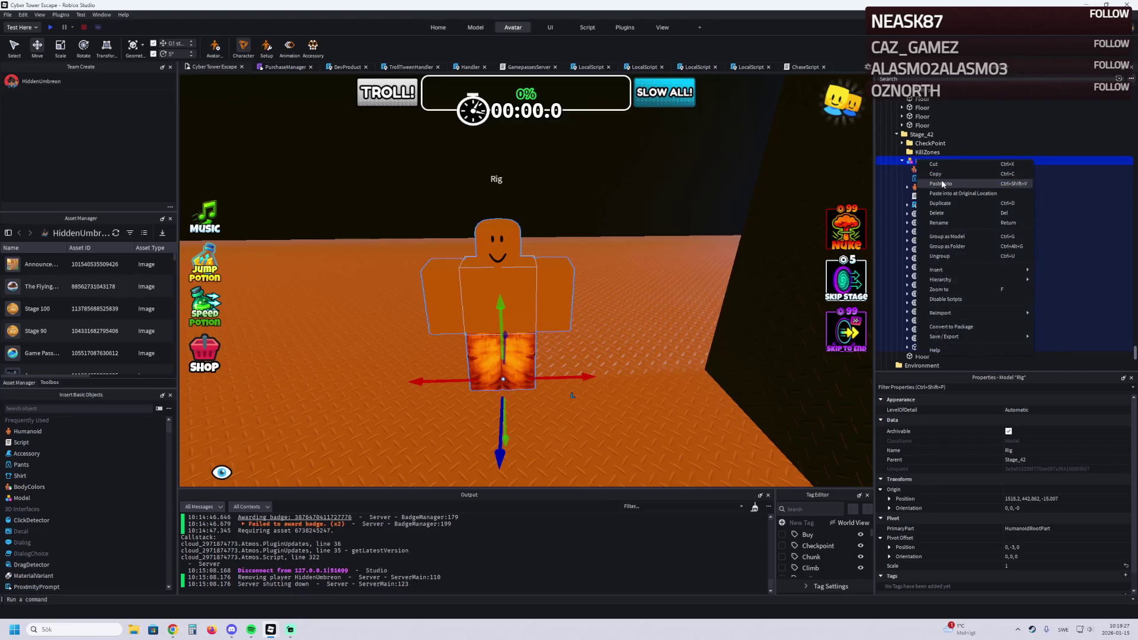
pyautogui.press('Escape')
pyautogui.scroll(3, 729, 237)
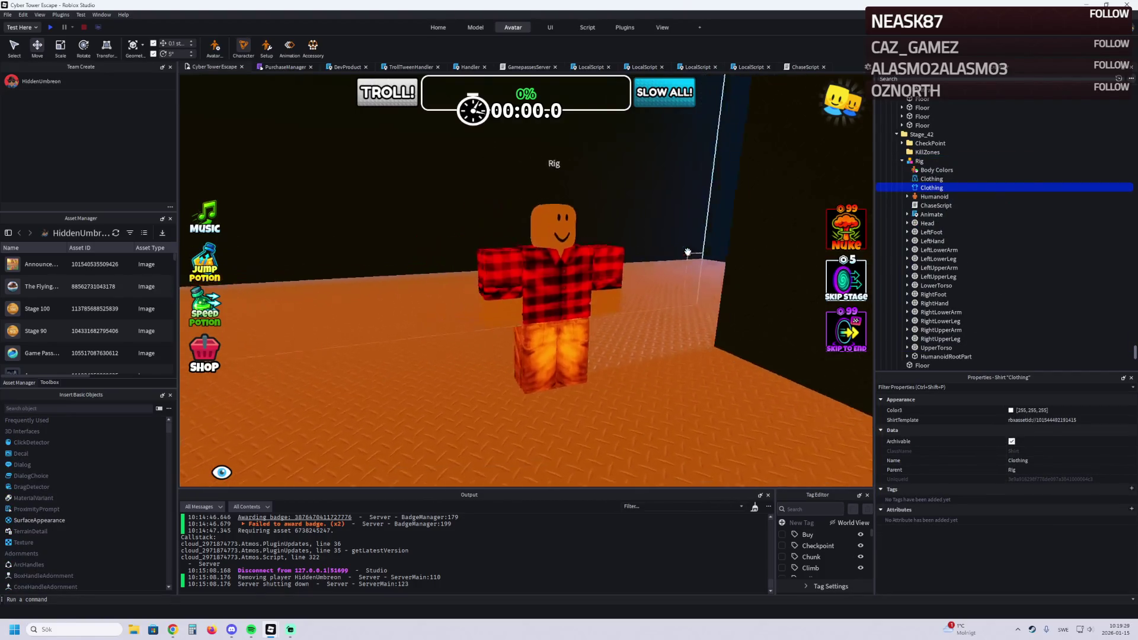
pyautogui.press('w')
pyautogui.press('a')
pyautogui.press('d')
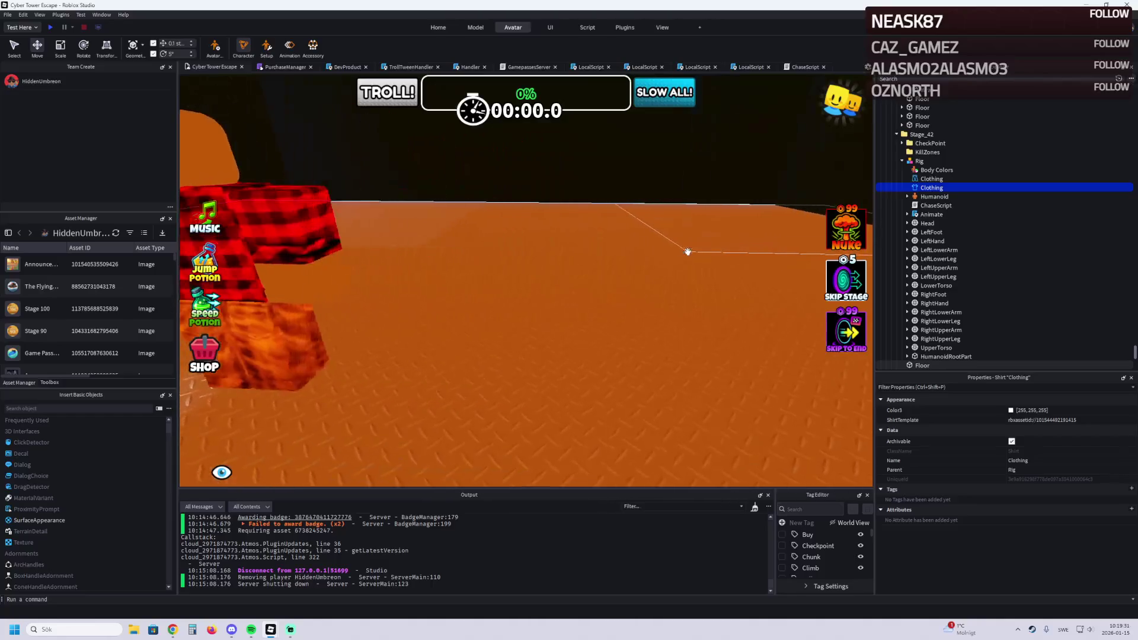
pyautogui.hotkey('alt', 'Tab')
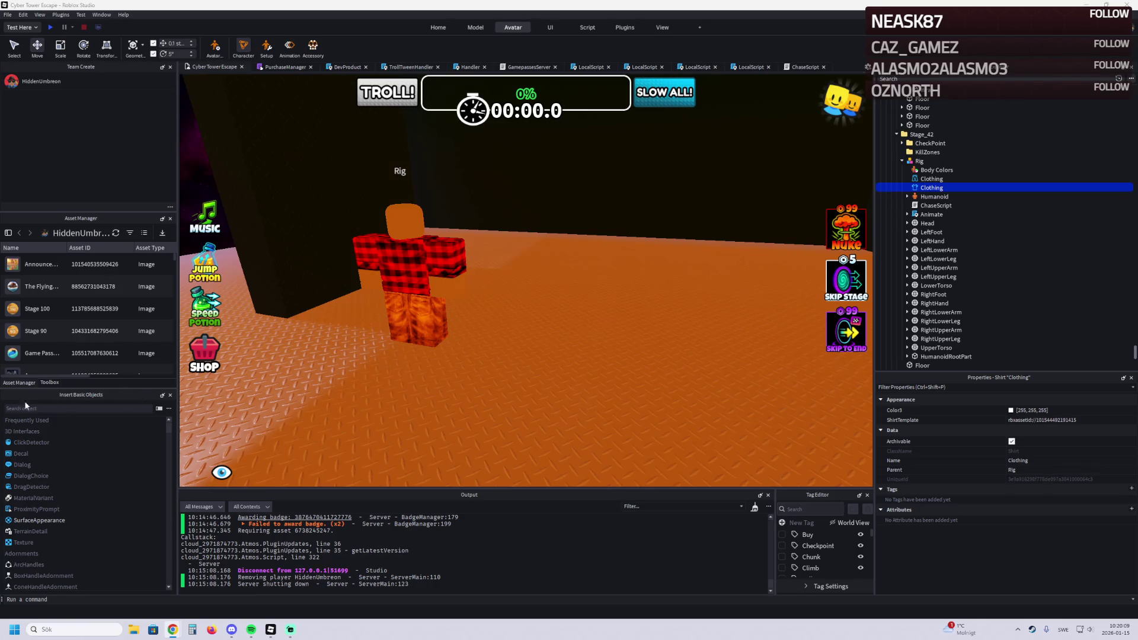
# Step: Change ChaseScript's line 7 from MAX_DISTANCE = 100 to MAX_DISTANCE = 25
pyautogui.doubleClick(936, 206)
pyautogui.scroll(-5, 510, 278)
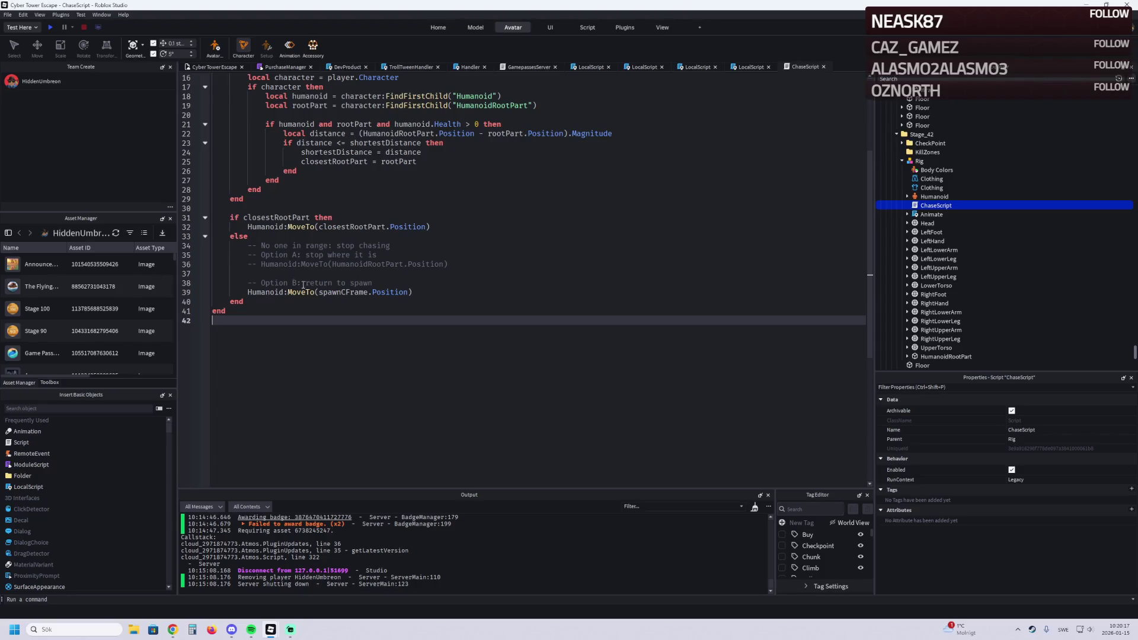
pyautogui.scroll(5, 299, 287)
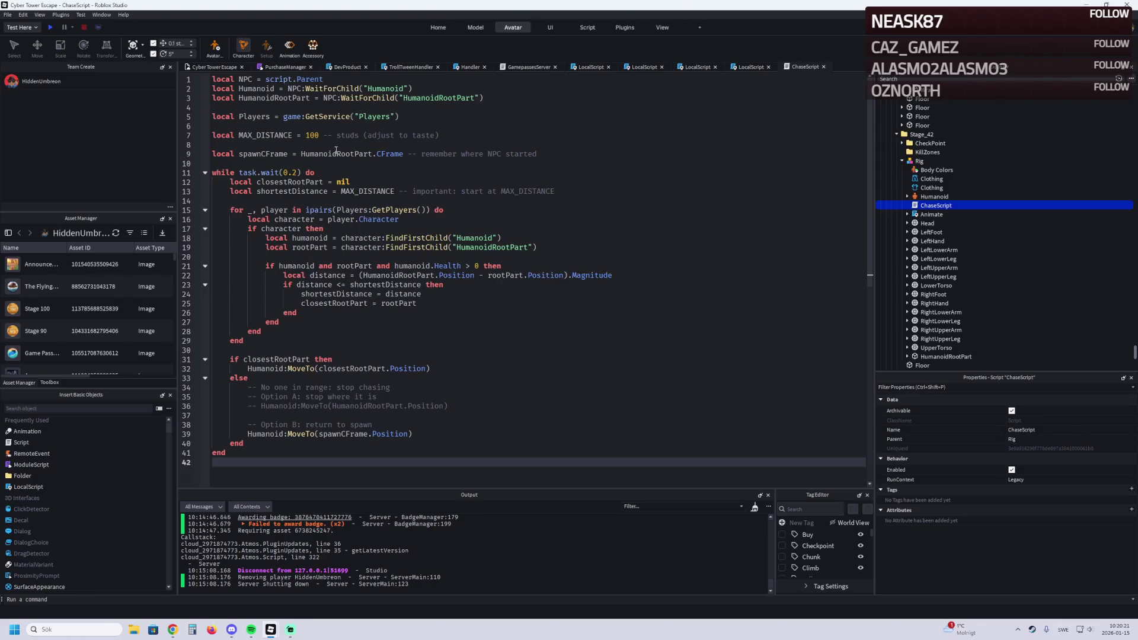
pyautogui.click(311, 136)
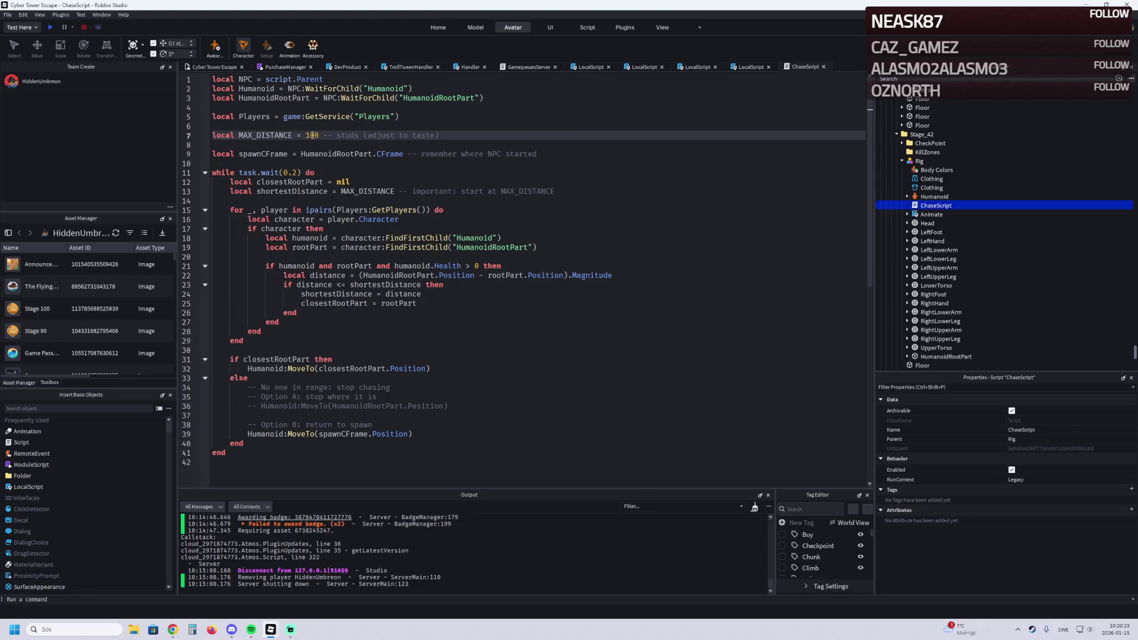
pyautogui.write('25')
pyautogui.click(392, 173)
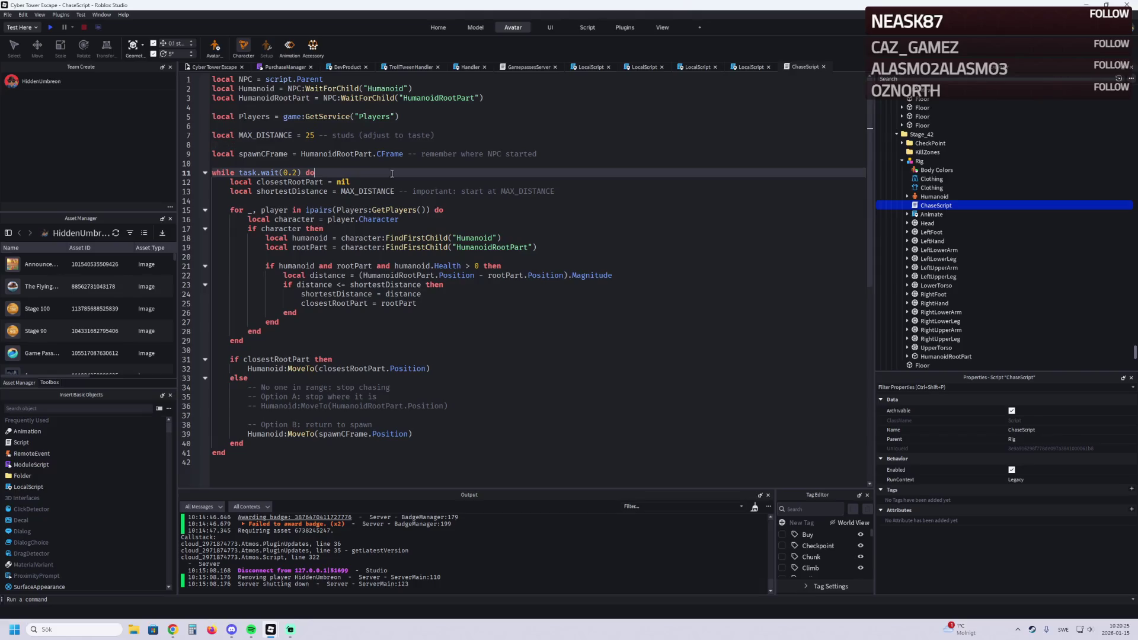
pyautogui.click(208, 68)
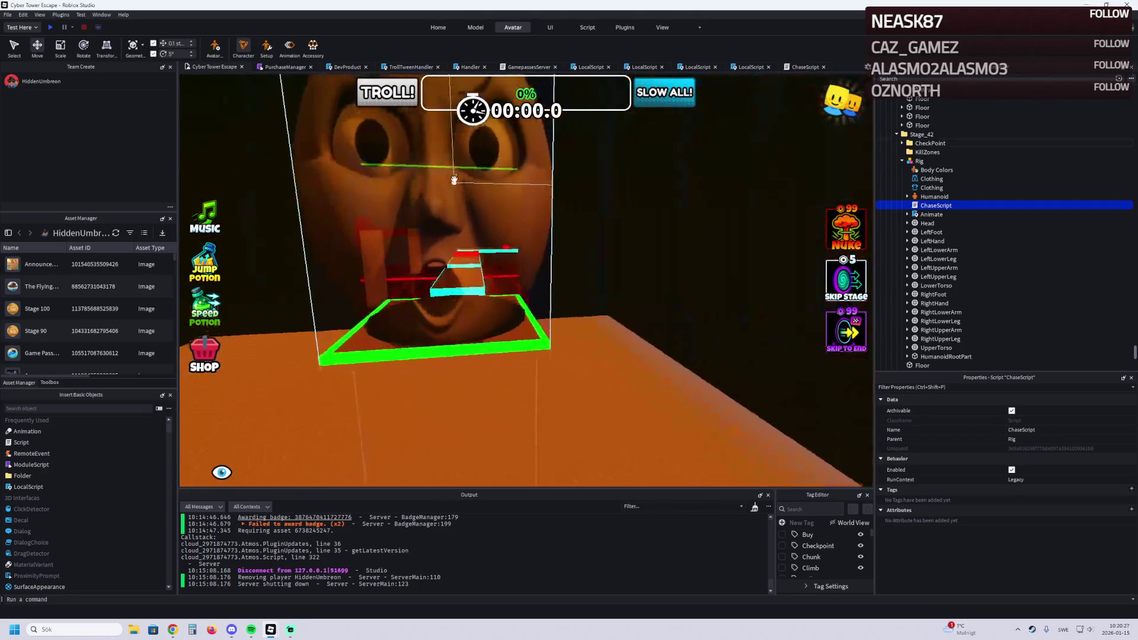
# Step: Start a playtest with F5 and walk near the Rig to draw its chase
pyautogui.press('F5')
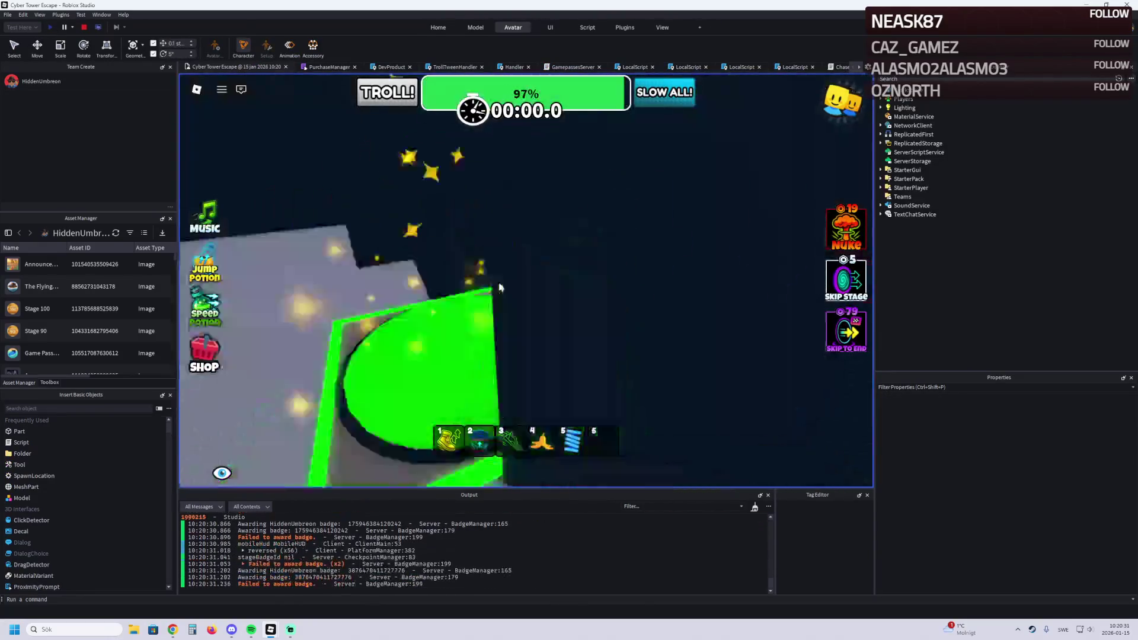
pyautogui.scroll(5, 449, 572)
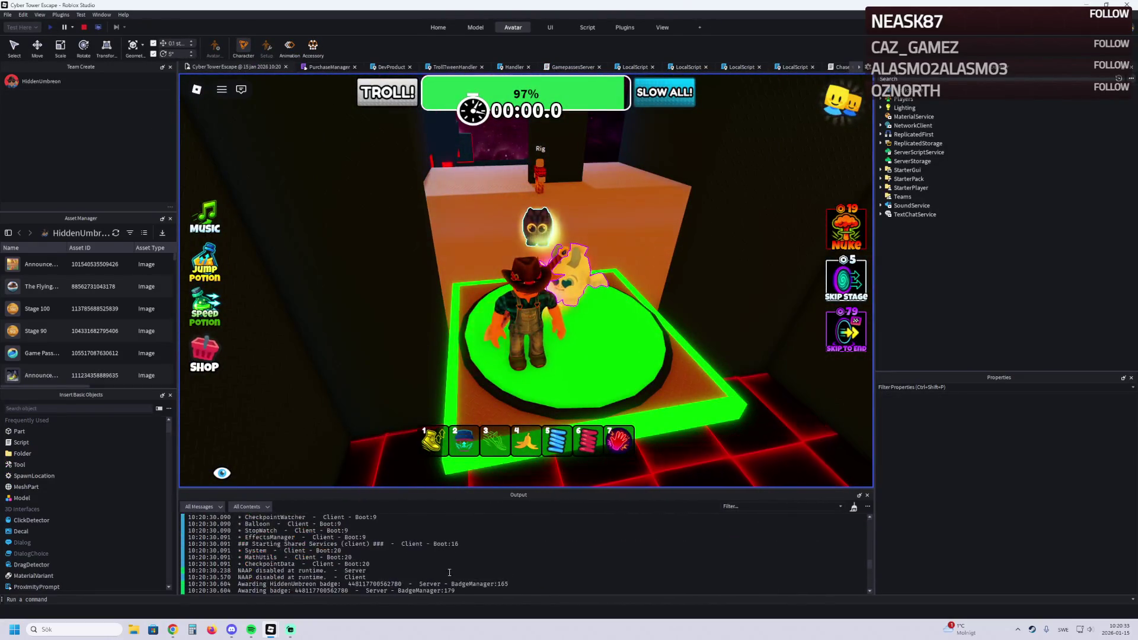
pyautogui.scroll(-8, 432, 563)
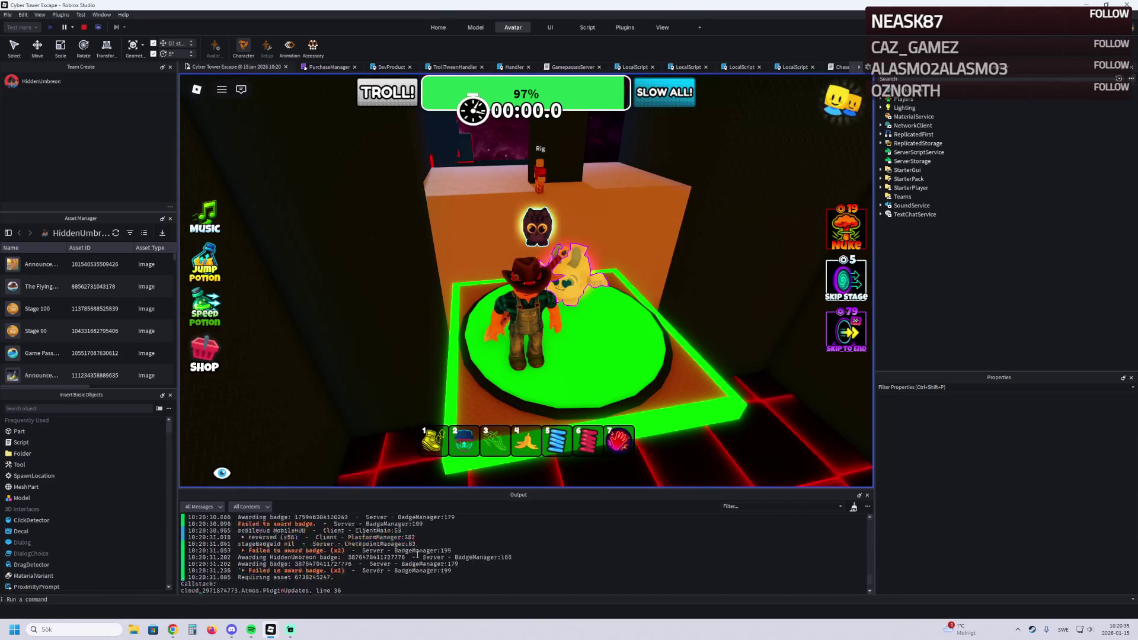
pyautogui.press('w')
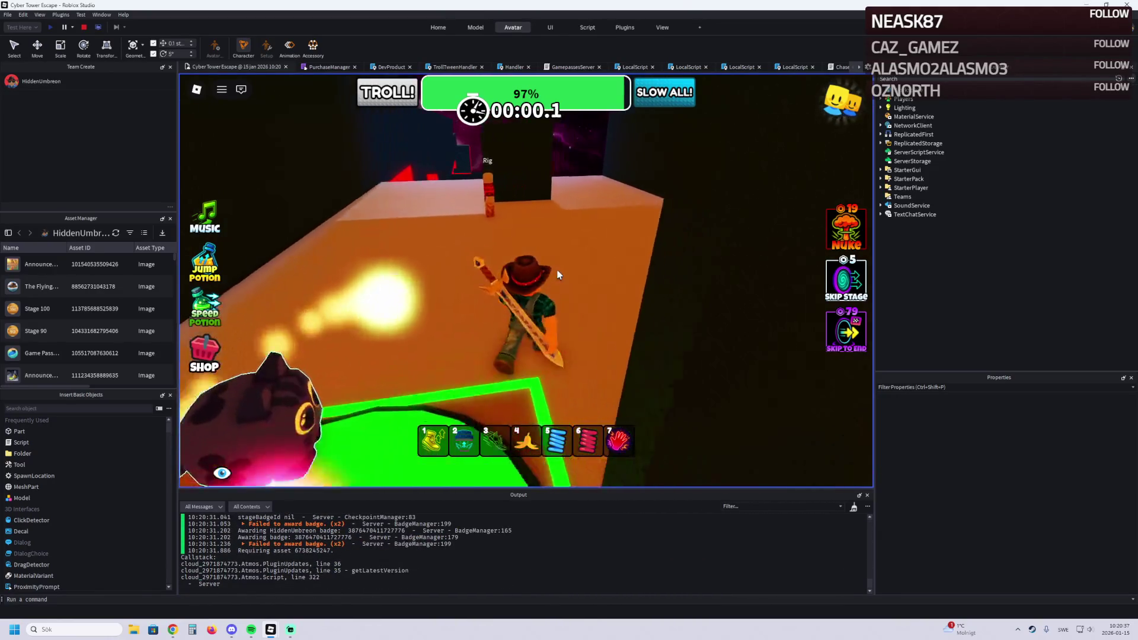
pyautogui.press('d')
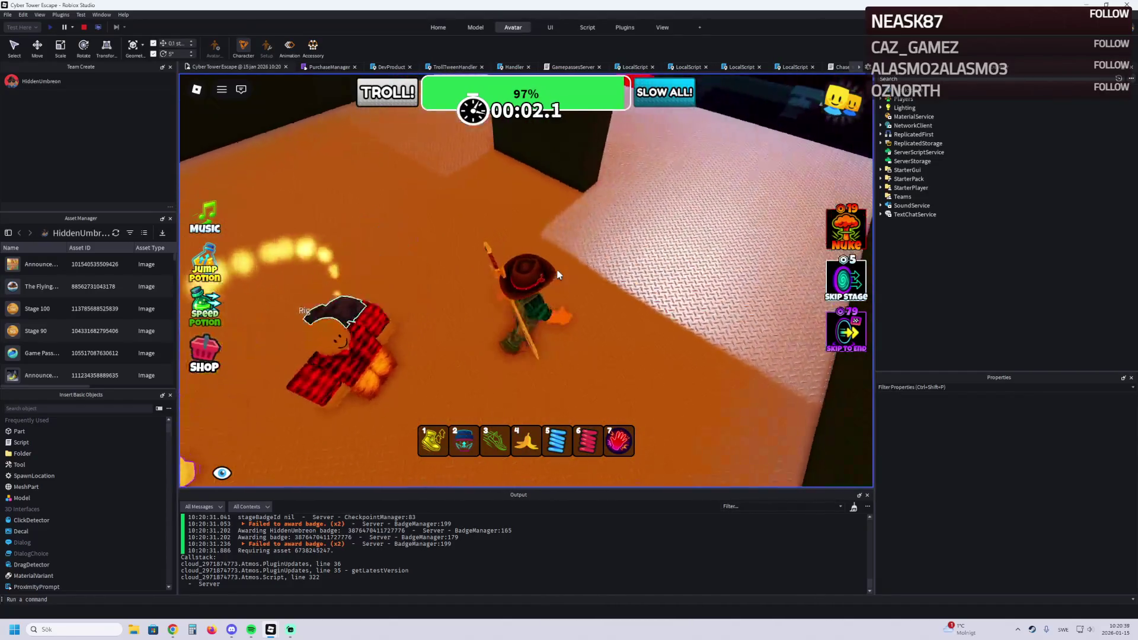
pyautogui.press('a')
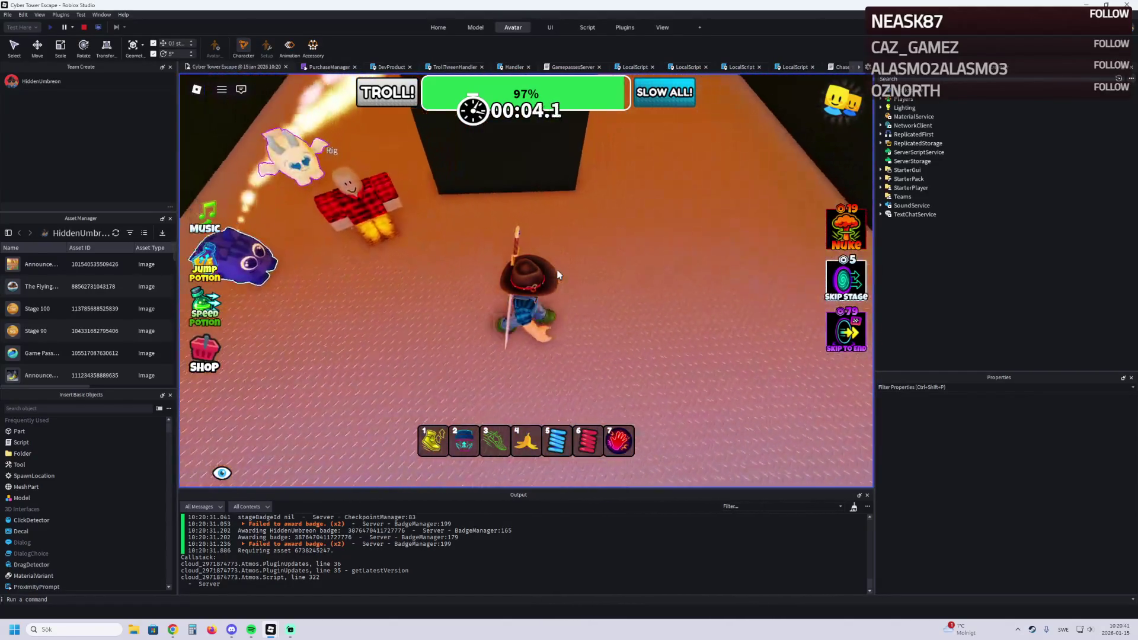
pyautogui.press('d')
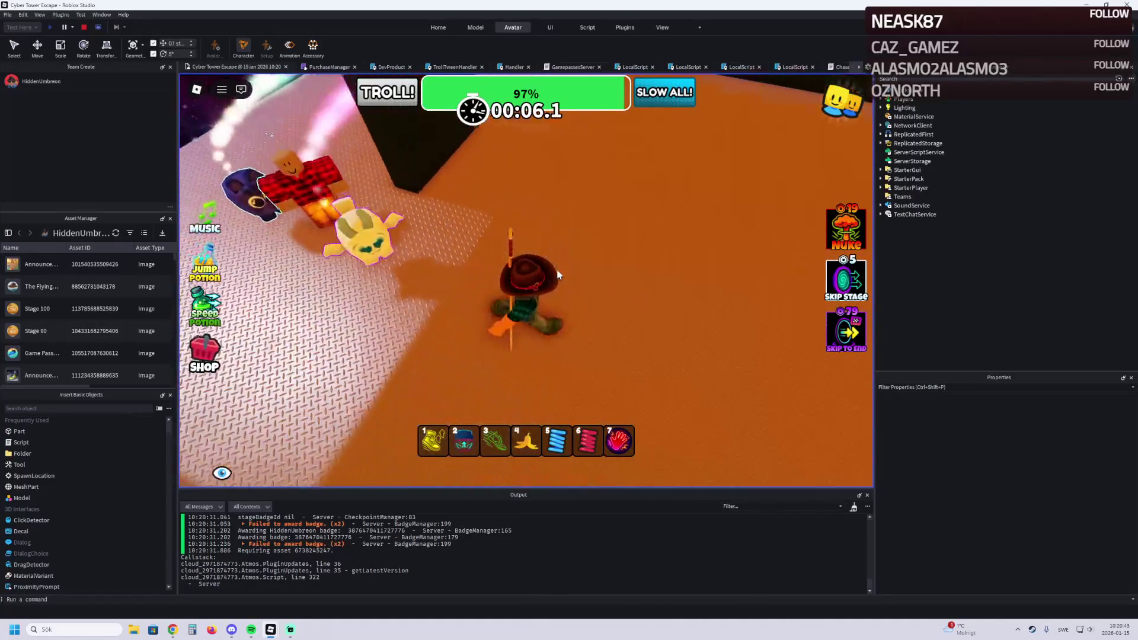
# Step: Equip the hotbar sword and run across the green pads along the neon obby path
pyautogui.press('w')
pyautogui.press('3')
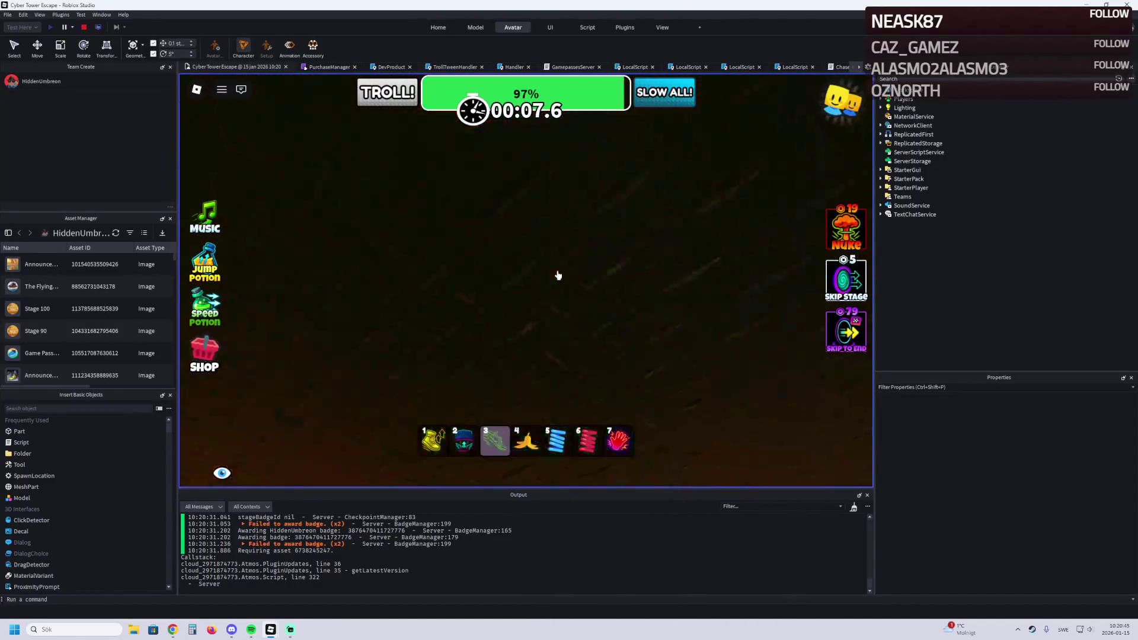
pyautogui.press('w')
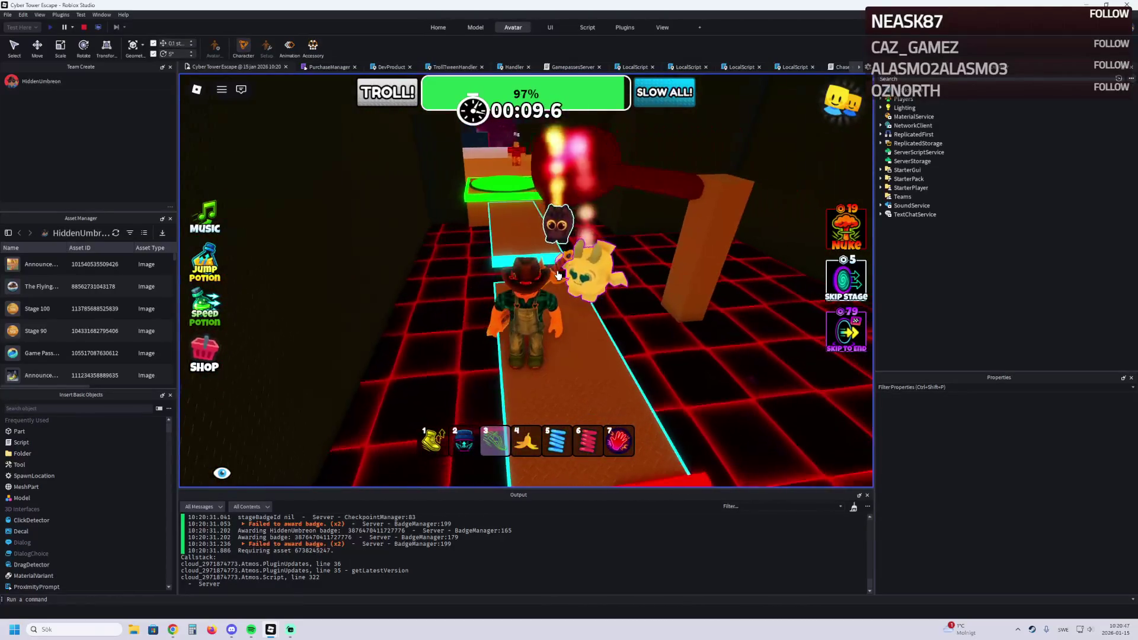
pyautogui.press('w')
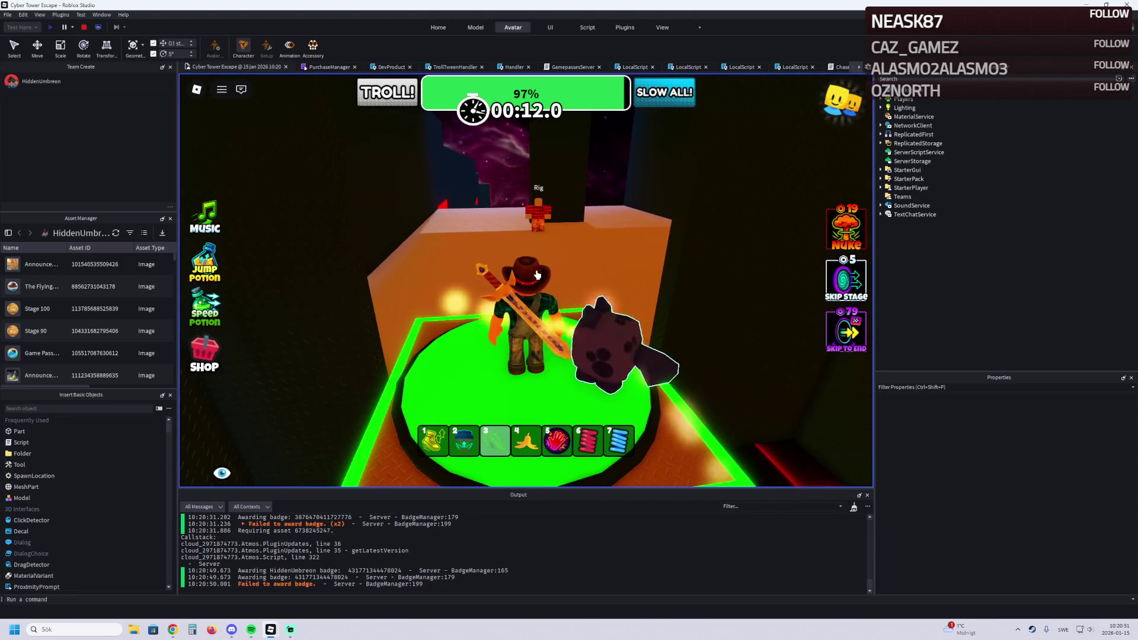
pyautogui.press('w')
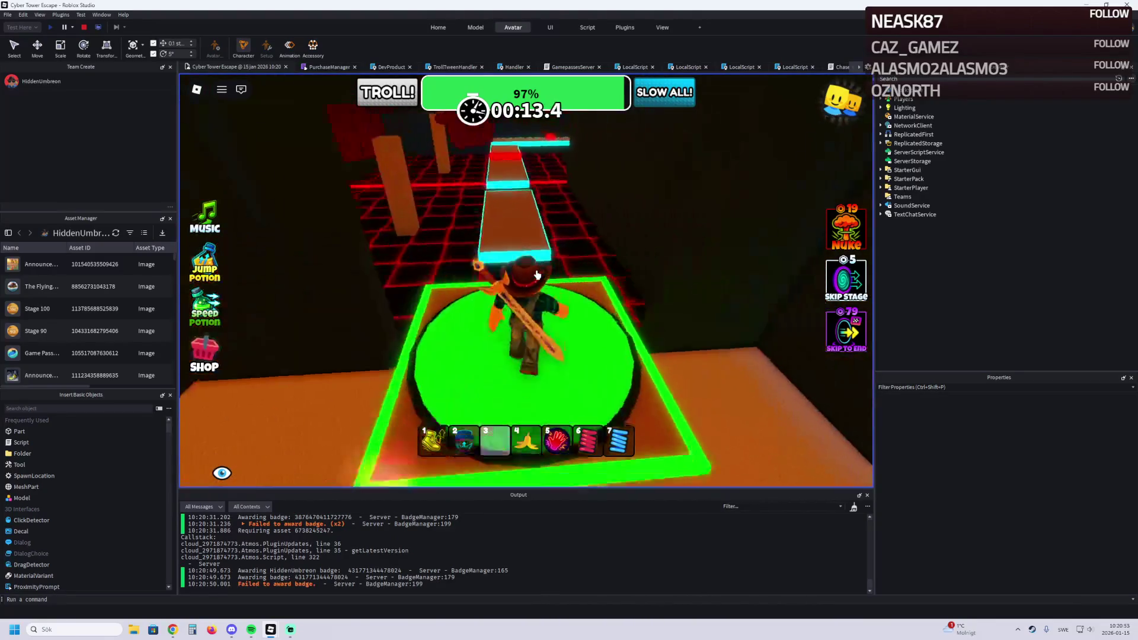
pyautogui.press('w')
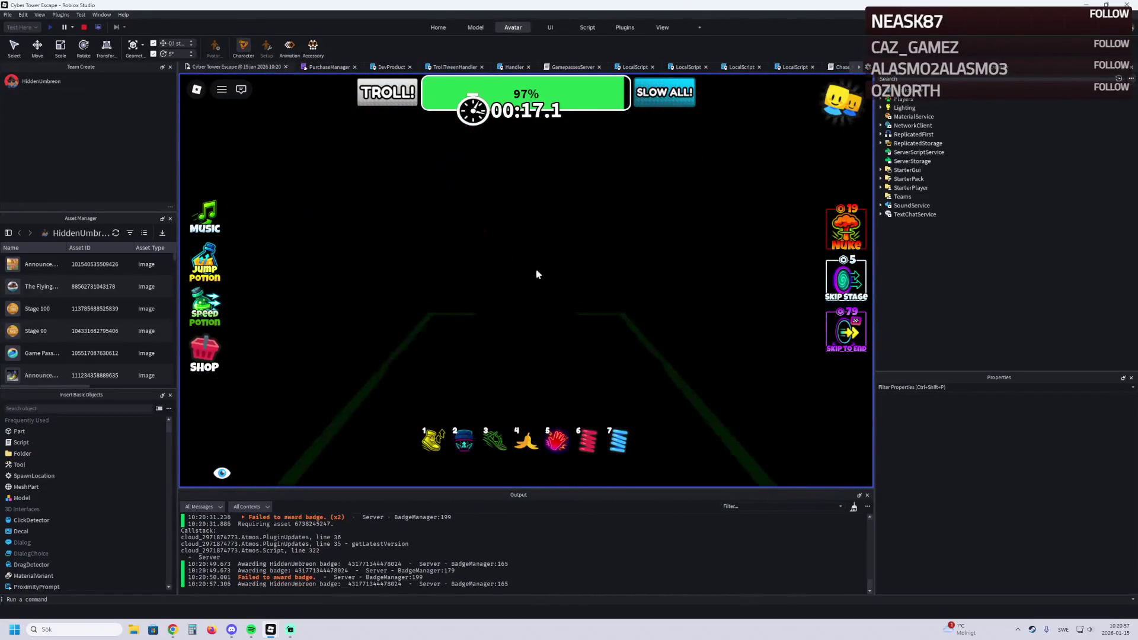
pyautogui.press('w')
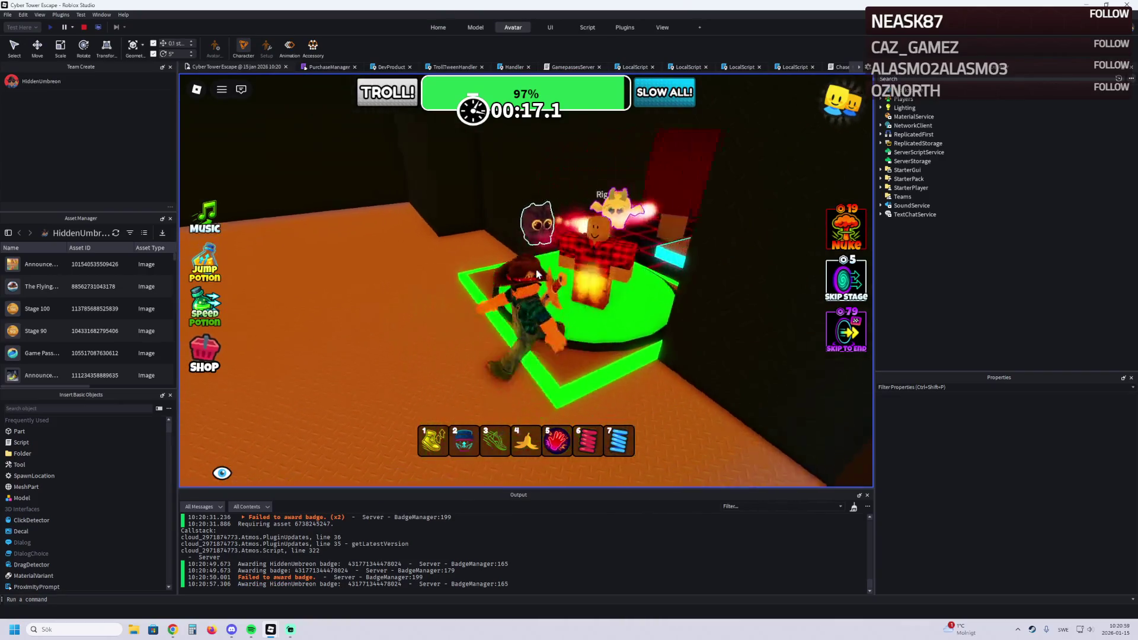
pyautogui.press('w')
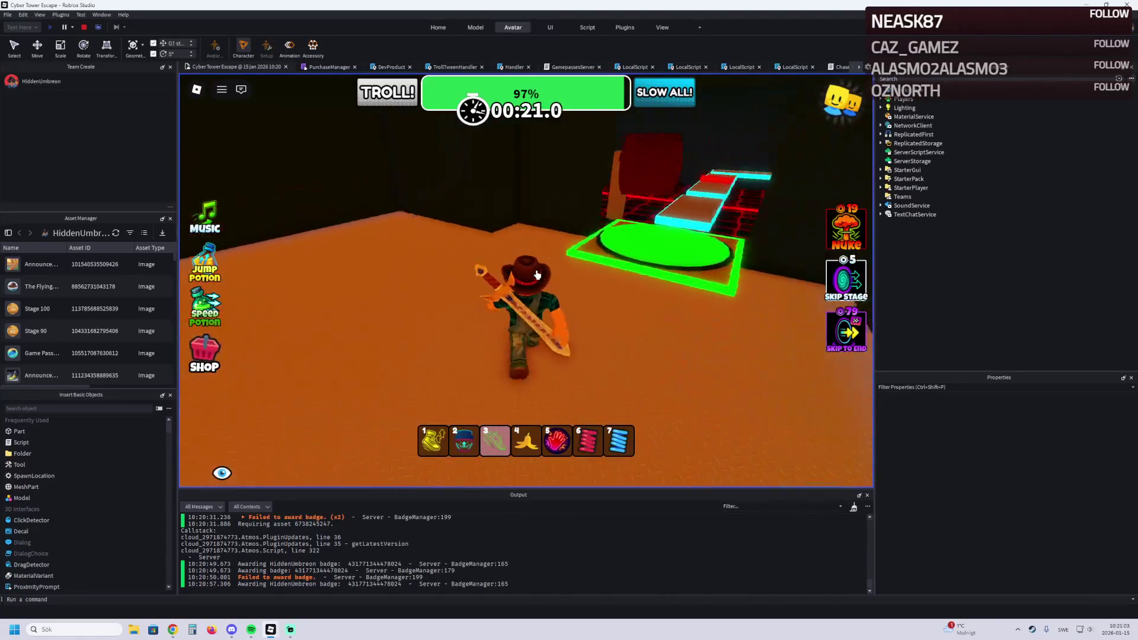
pyautogui.press('w')
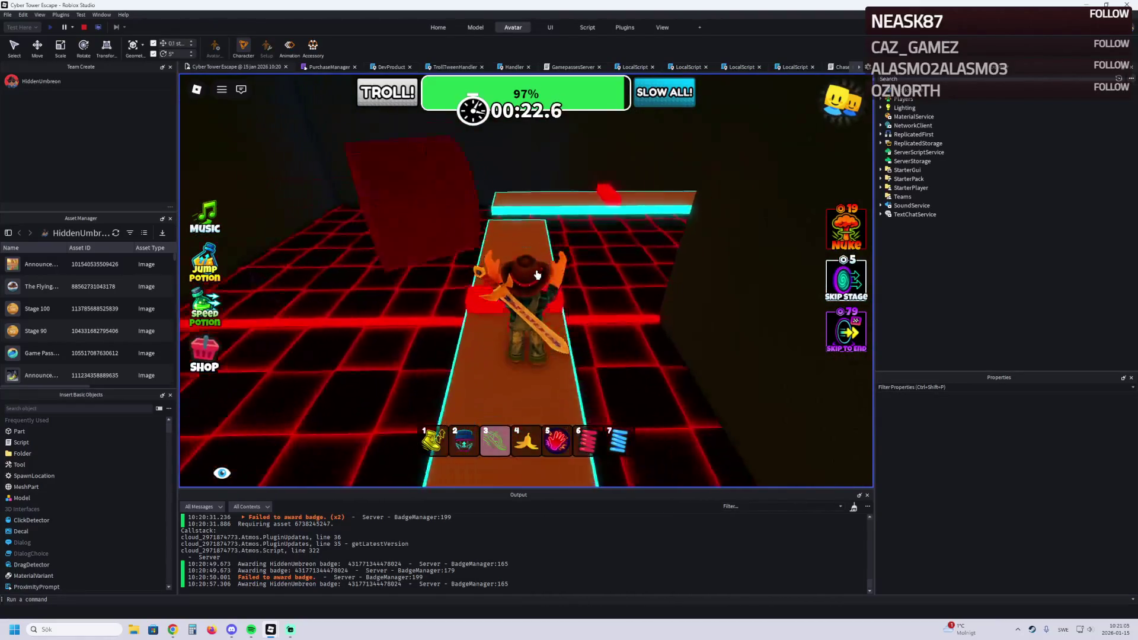